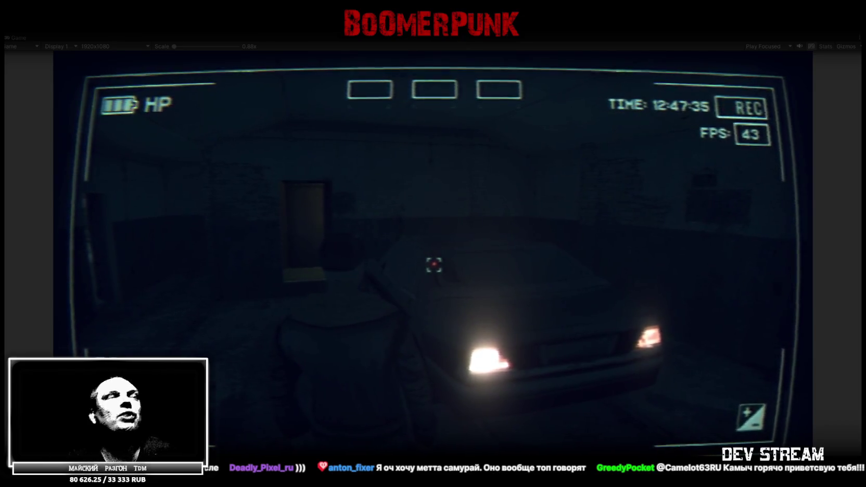
# Dismiss the in-game pause panel and exit the maximized Game view, leaving the editor empty
pyautogui.press('Escape')
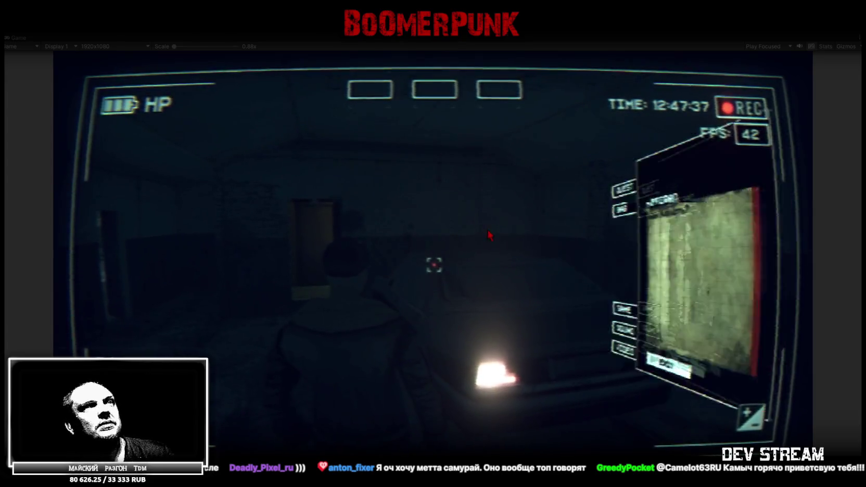
pyautogui.press('Escape')
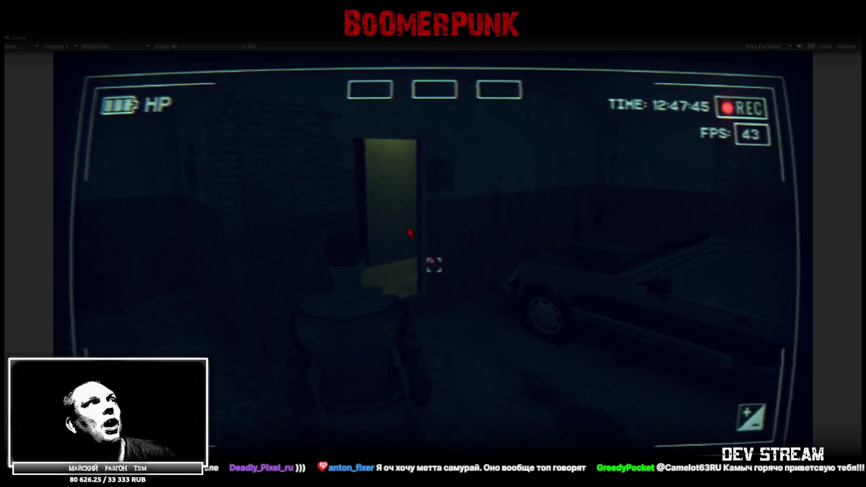
pyautogui.click(19, 40)
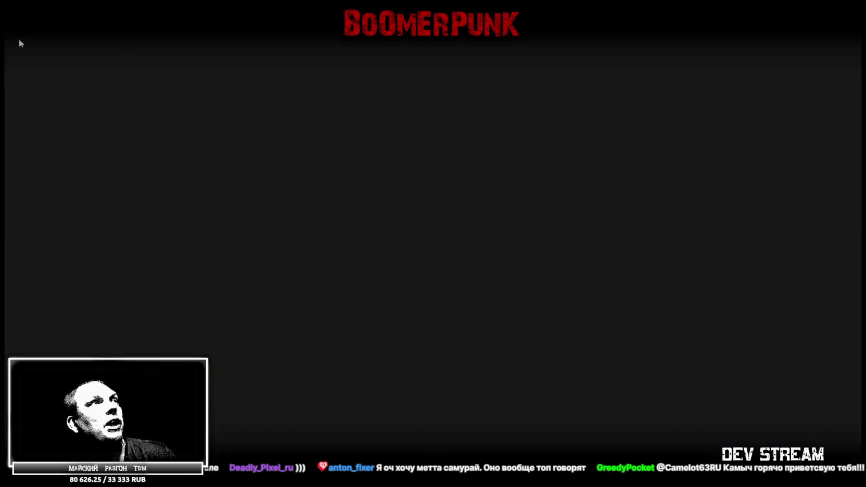
# Return to the Scene view, pick the Rest_Base1 mesh and collapse the Restoran_Main group's children
pyautogui.click(203, 37)
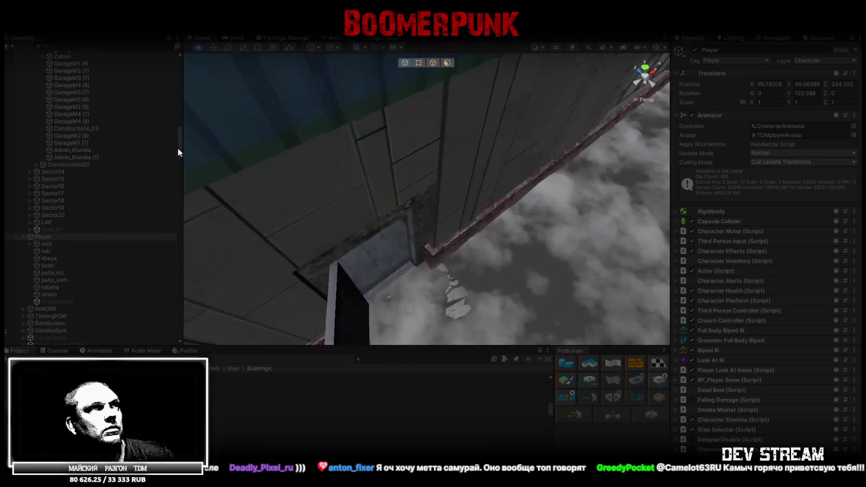
pyautogui.moveTo(364, 109); pyautogui.dragTo(363, 225, button='right')
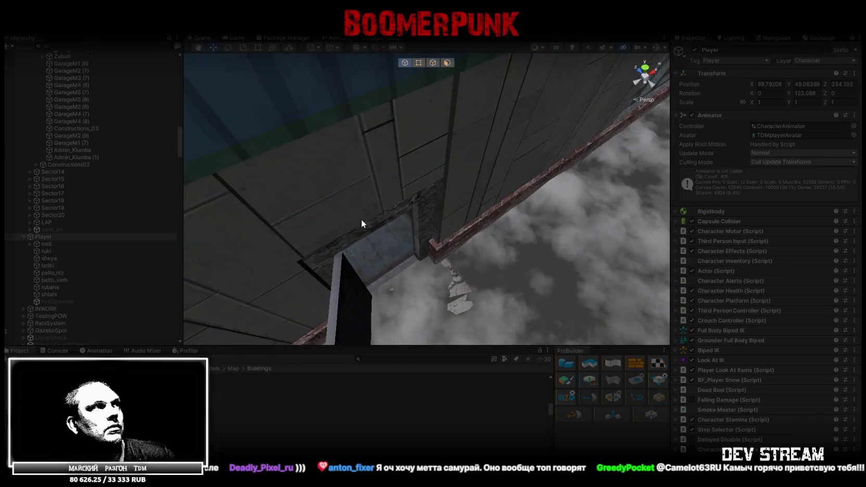
pyautogui.click(362, 225)
pyautogui.scroll(2, 123, 147)
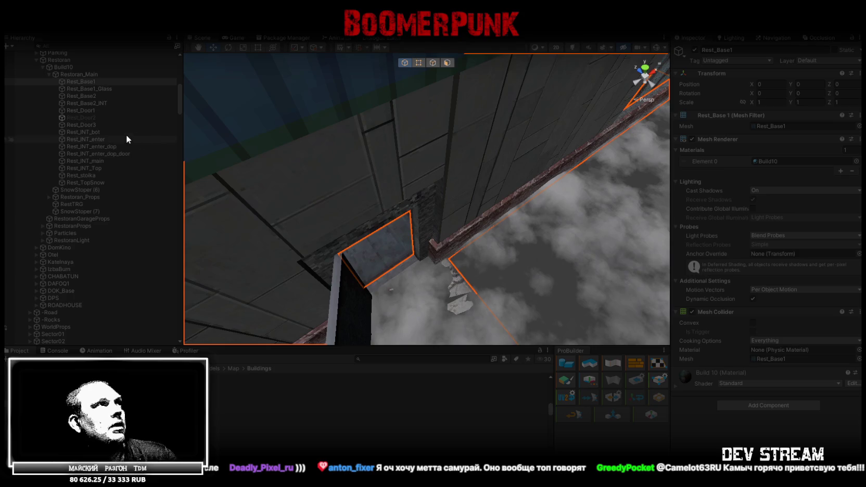
pyautogui.click(48, 74)
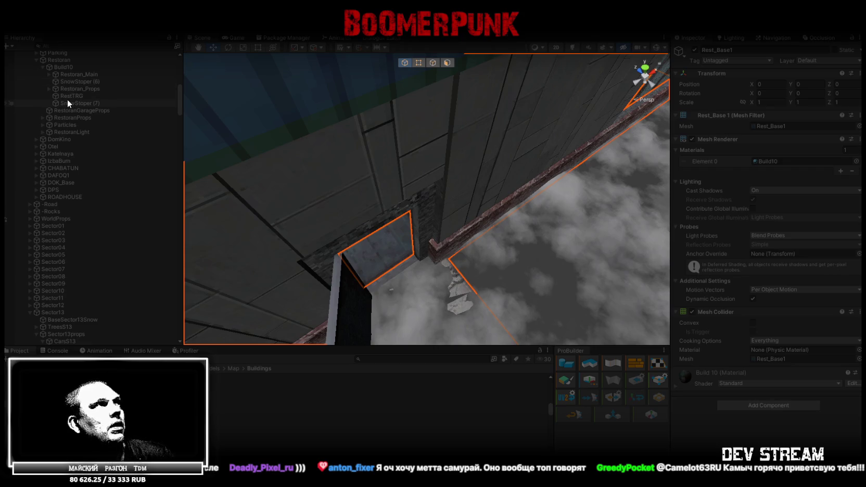
pyautogui.scroll(2, 58, 95)
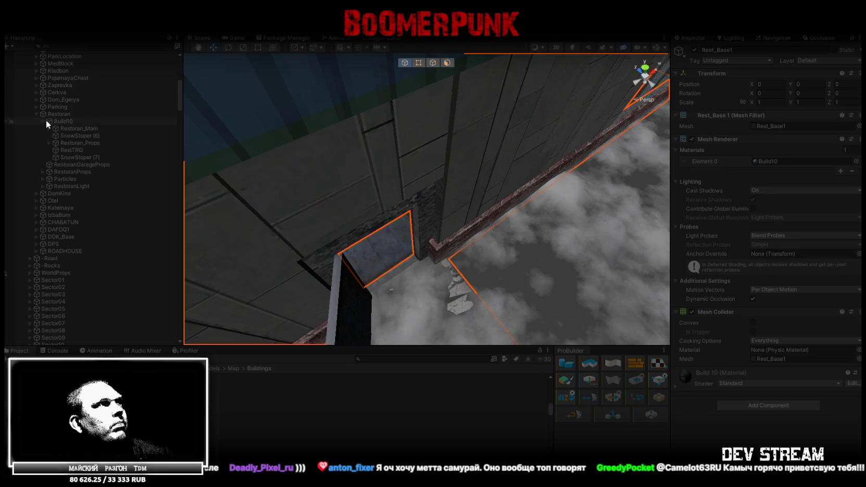
# Select and frame RestTRG, enable Edit Collider, and fly the camera through the garage passage
pyautogui.click(58, 150)
pyautogui.press('f')
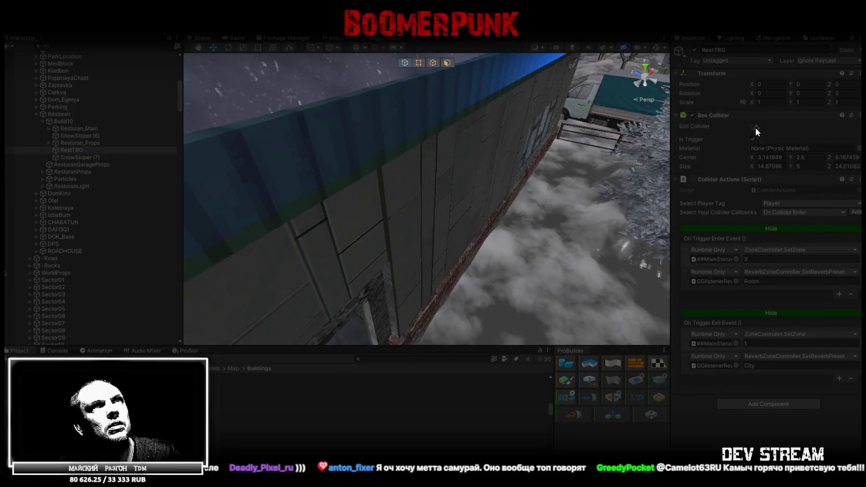
pyautogui.click(755, 127)
pyautogui.scroll(-5, 427, 156)
pyautogui.moveTo(416, 157)
pyautogui.mouseDown(button='right')
pyautogui.moveTo(602, 132)
pyautogui.moveTo(525, 154)
pyautogui.moveTo(539, 115)
pyautogui.moveTo(524, 125)
pyautogui.moveTo(531, 124)
pyautogui.moveTo(527, 175)
pyautogui.moveTo(560, 172)
pyautogui.moveTo(535, 158)
pyautogui.moveTo(843, 152)
pyautogui.moveTo(846, 133)
pyautogui.moveTo(807, 113)
pyautogui.moveTo(788, 79)
pyautogui.moveTo(773, 80)
pyautogui.moveTo(840, 125)
pyautogui.mouseUp(button='right')
pyautogui.moveTo(505, 189)
pyautogui.mouseDown(button='right')
pyautogui.moveTo(590, 184)
pyautogui.moveTo(698, 212)
pyautogui.moveTo(709, 225)
pyautogui.moveTo(59, 260)
pyautogui.moveTo(191, 263)
pyautogui.moveTo(173, 255)
pyautogui.moveTo(11, 282)
pyautogui.moveTo(59, 179)
pyautogui.moveTo(111, 161)
pyautogui.moveTo(129, 131)
pyautogui.moveTo(123, 158)
pyautogui.moveTo(111, 165)
pyautogui.moveTo(832, 201)
pyautogui.moveTo(668, 218)
pyautogui.moveTo(699, 221)
pyautogui.moveTo(11, 223)
pyautogui.moveTo(84, 247)
pyautogui.moveTo(290, 264)
pyautogui.moveTo(476, 225)
pyautogui.moveTo(463, 240)
pyautogui.moveTo(535, 190)
pyautogui.moveTo(464, 199)
pyautogui.moveTo(409, 117)
pyautogui.mouseUp(button='right')
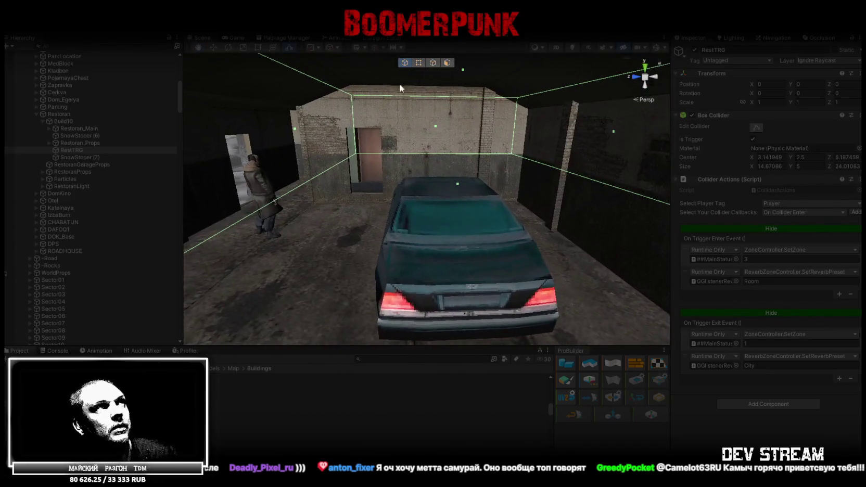
pyautogui.click(236, 39)
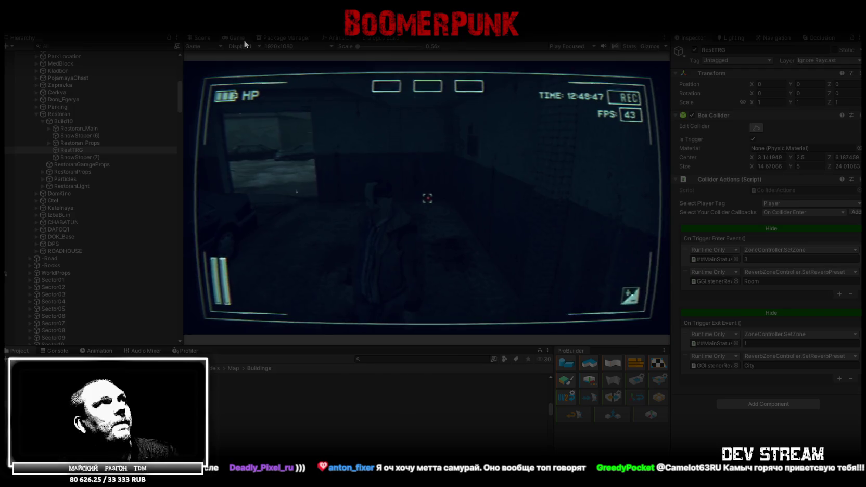
pyautogui.doubleClick(243, 39)
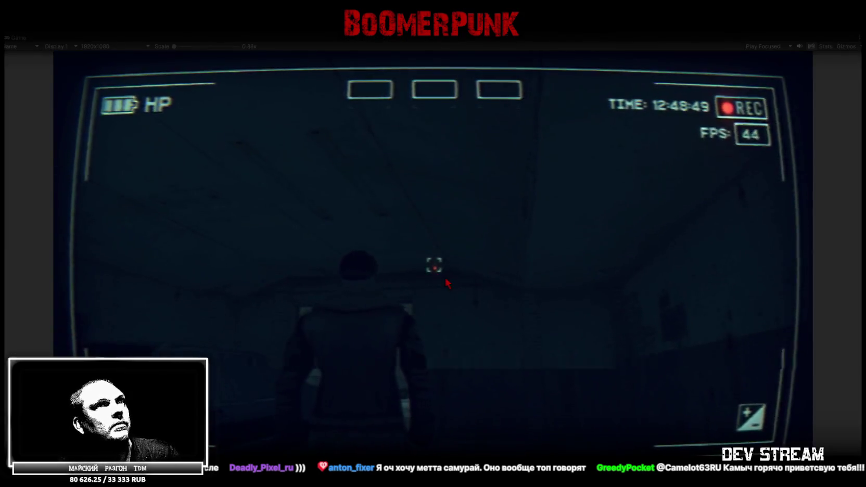
pyautogui.press('Tab')
pyautogui.click(516, 168)
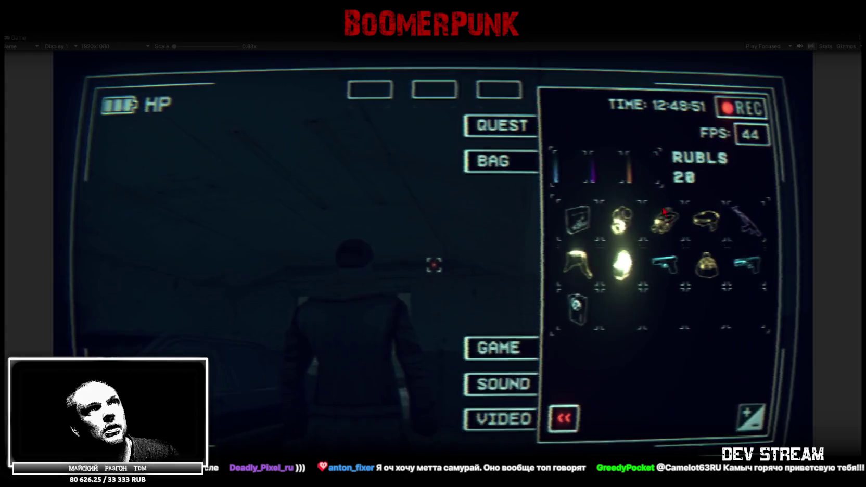
pyautogui.moveTo(576, 307); pyautogui.dragTo(434, 89)
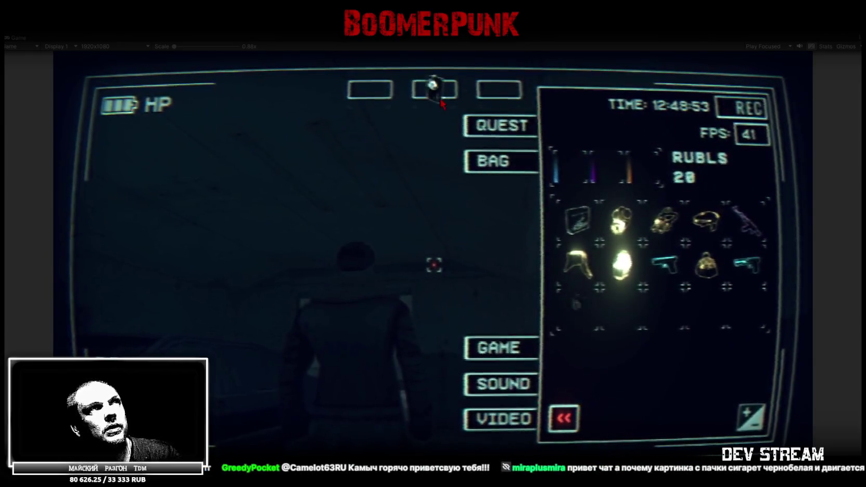
pyautogui.press('Tab')
pyautogui.press('w')
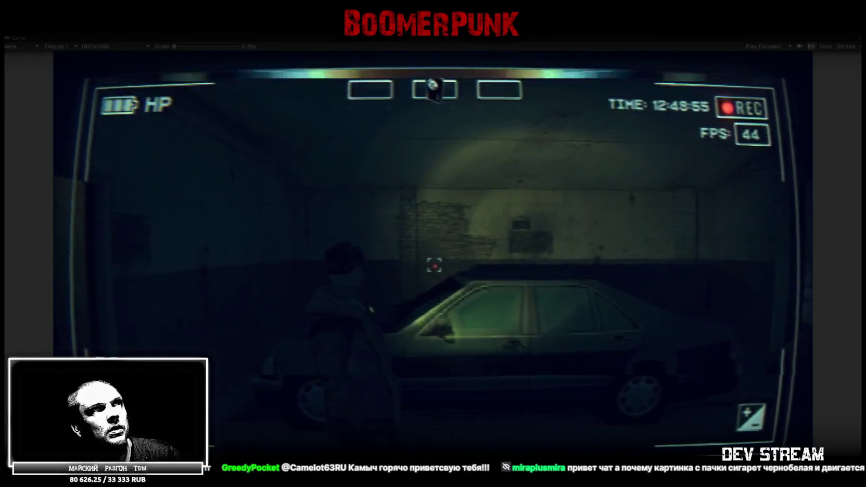
pyautogui.press('w')
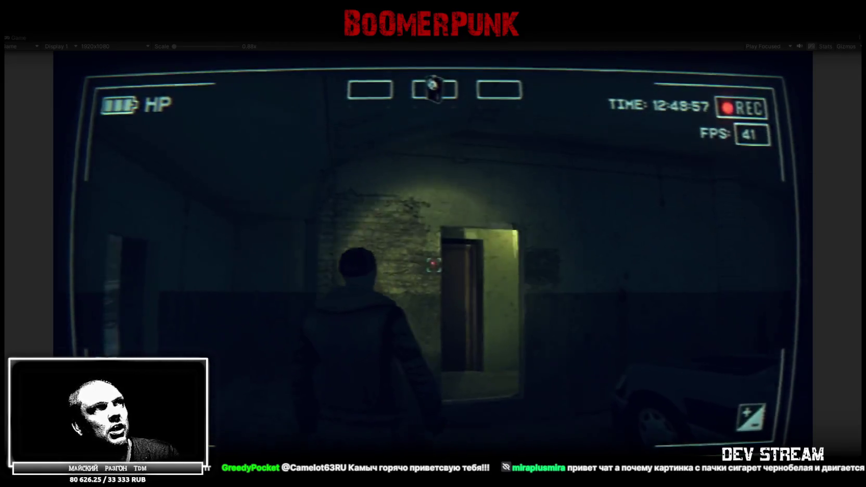
pyautogui.press('w')
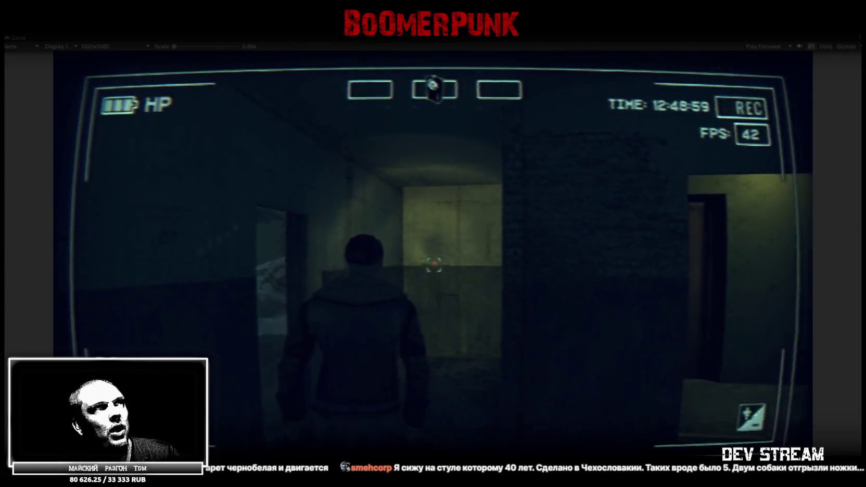
pyautogui.press('w')
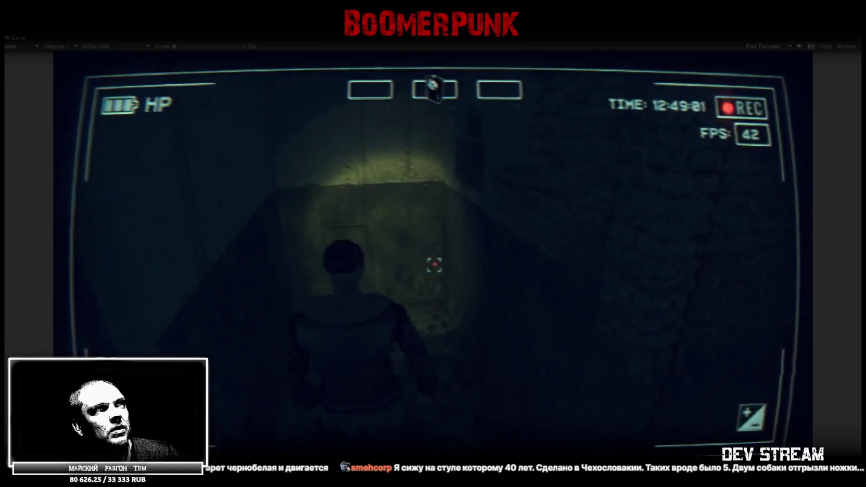
pyautogui.press('w')
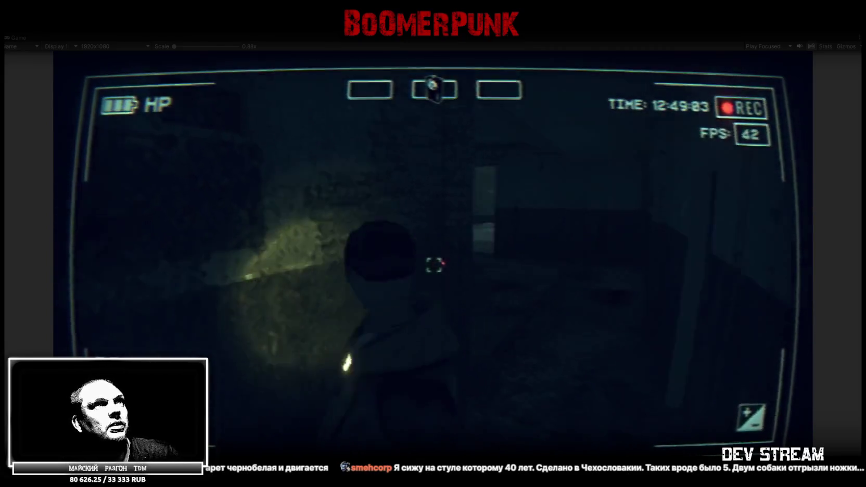
pyautogui.press('w')
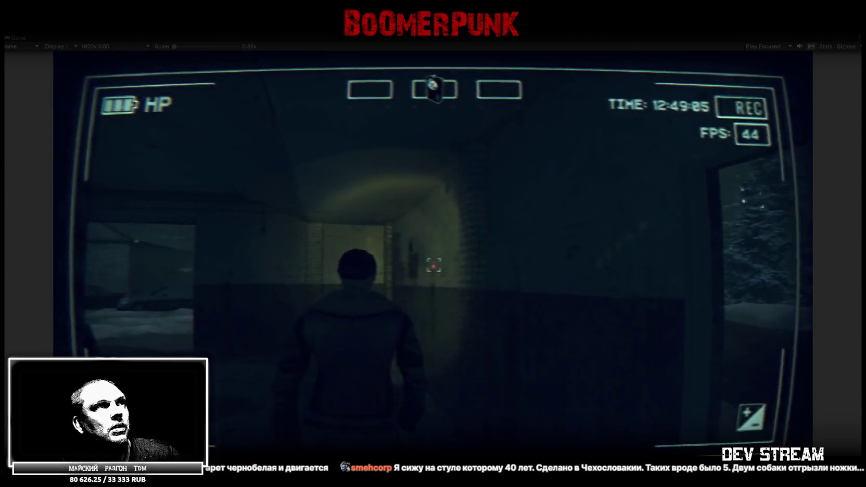
pyautogui.press('w')
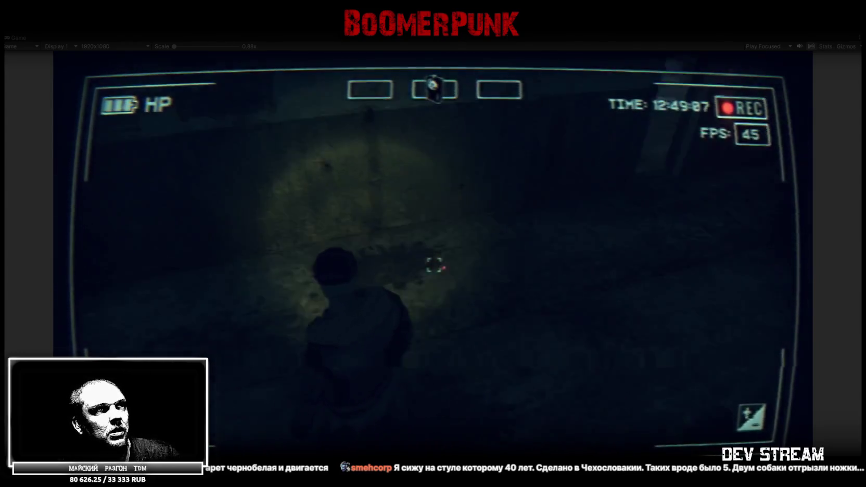
pyautogui.press('w')
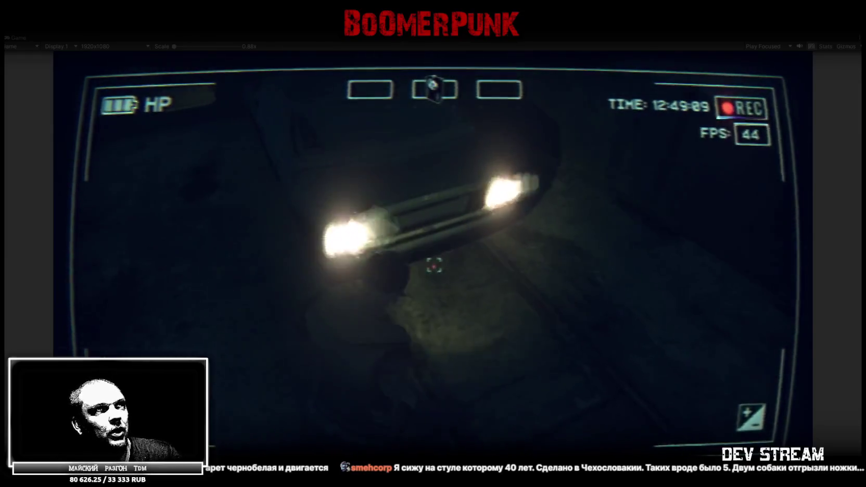
pyautogui.press('w')
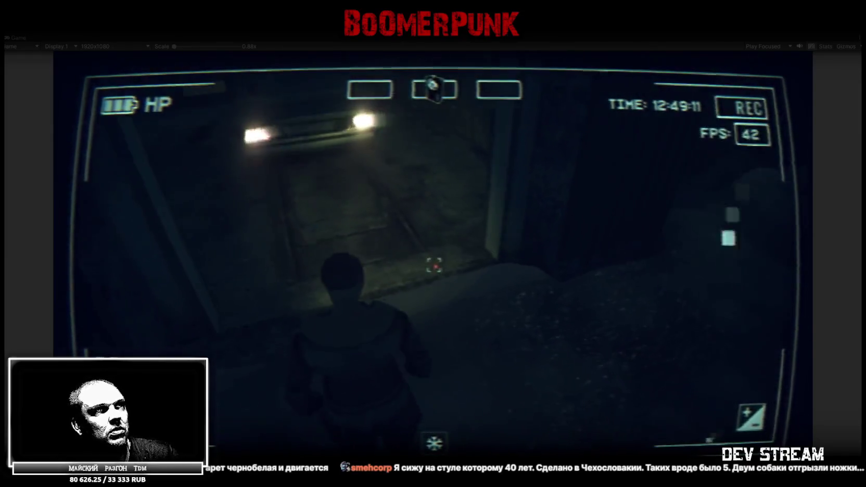
pyautogui.press('w')
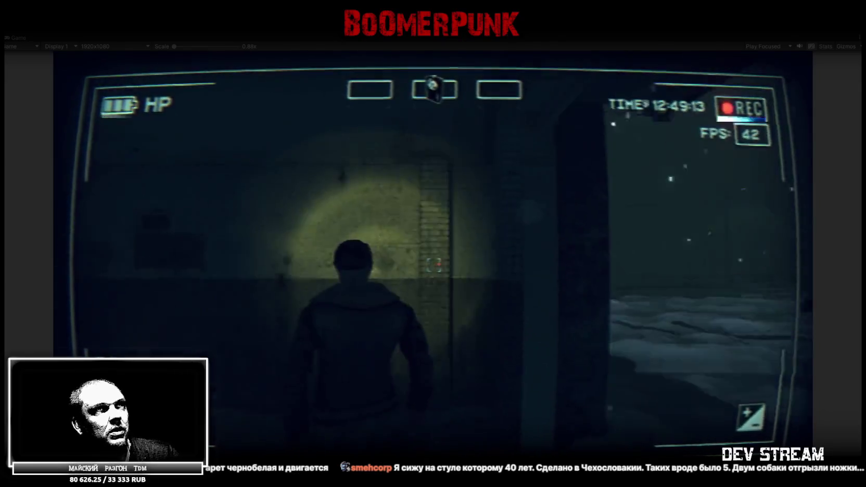
pyautogui.press('w')
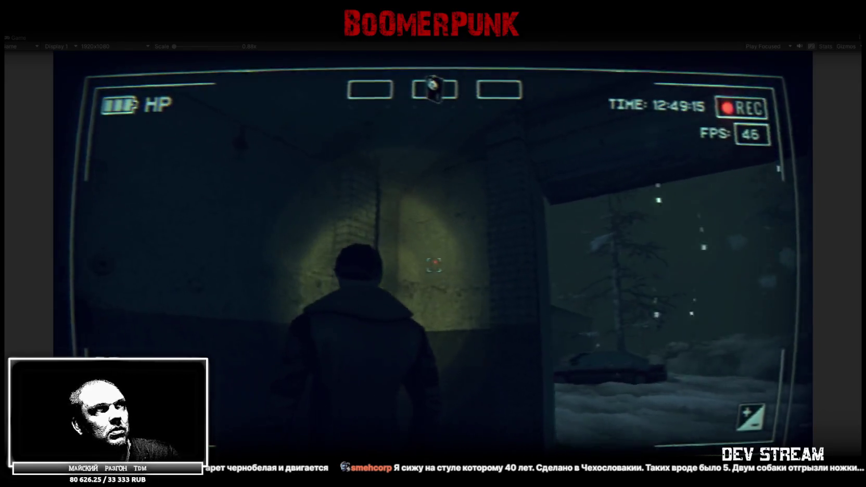
pyautogui.press('w')
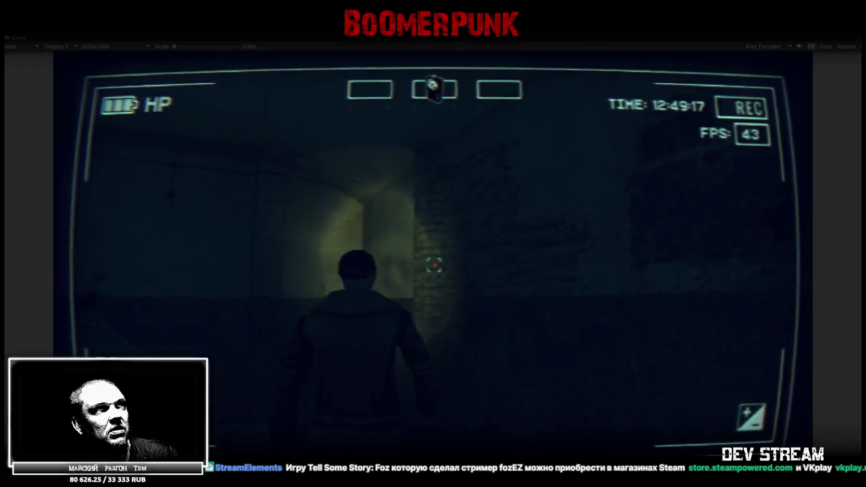
pyautogui.press('w')
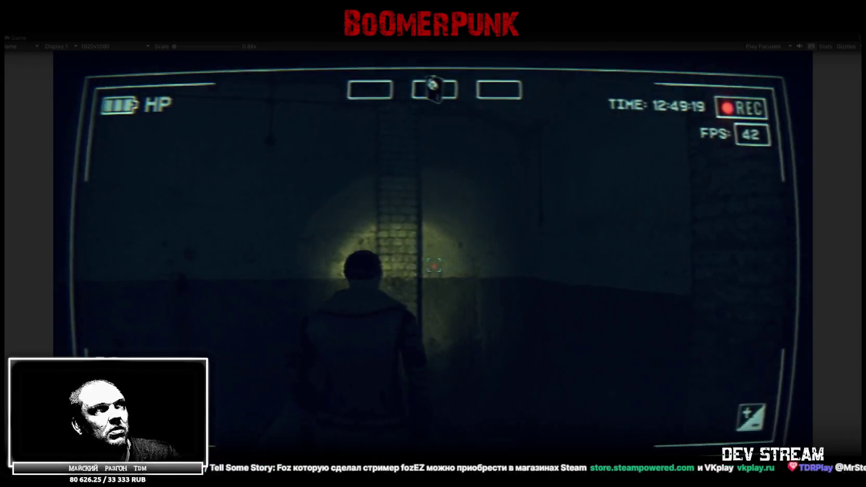
pyautogui.press('w')
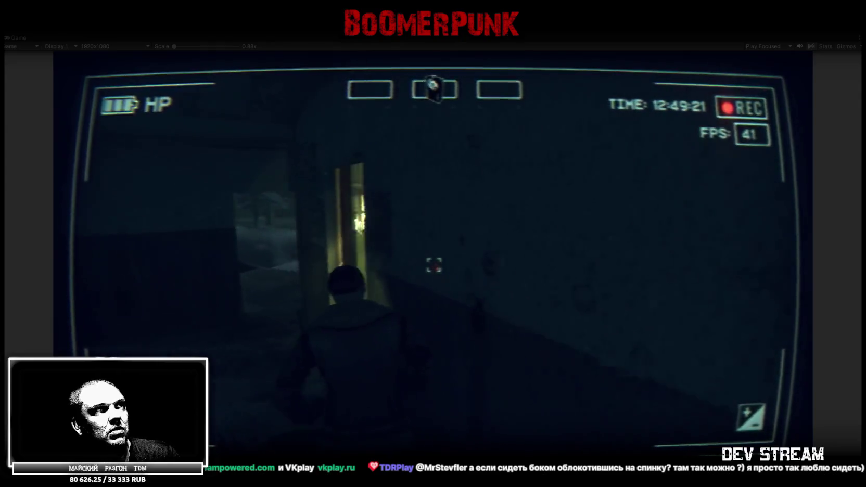
pyautogui.press('w')
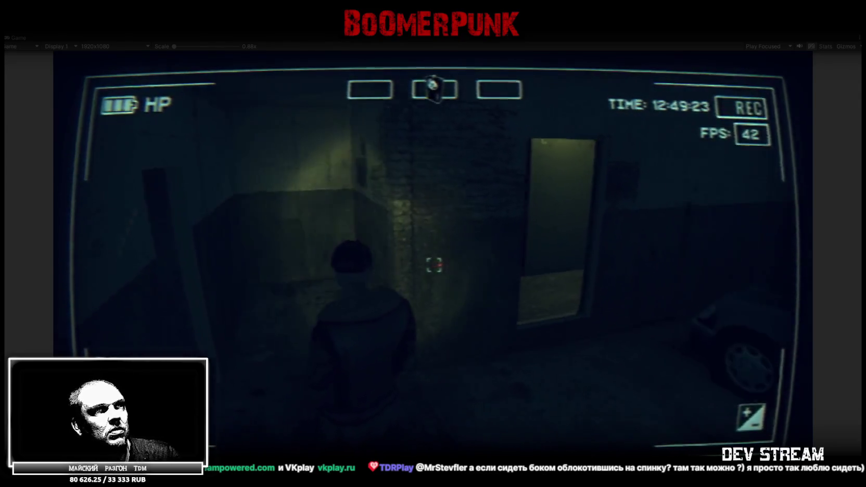
pyautogui.press('w')
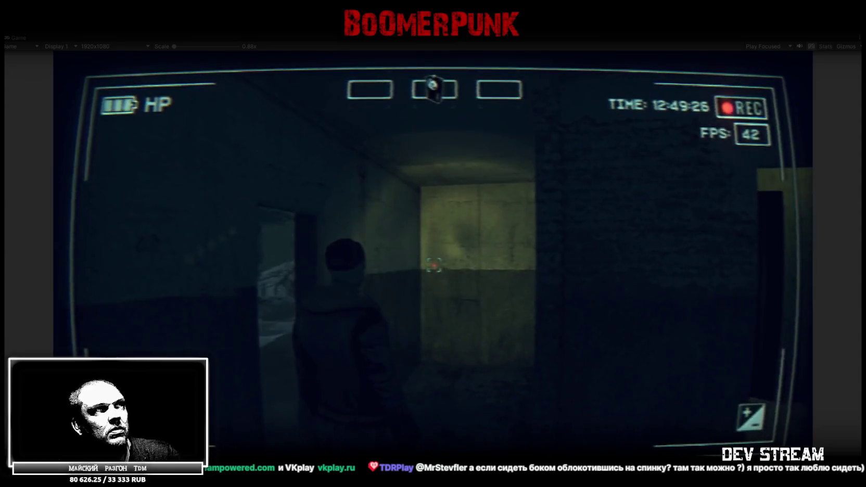
pyautogui.press('w')
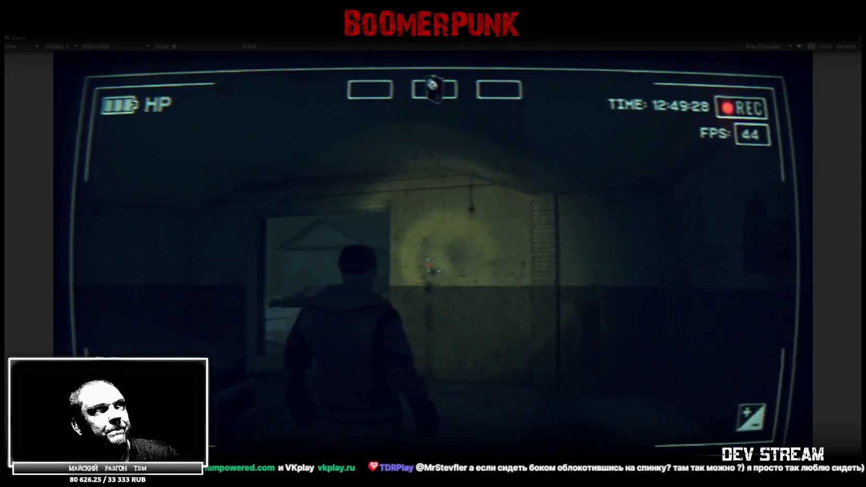
pyautogui.press('w')
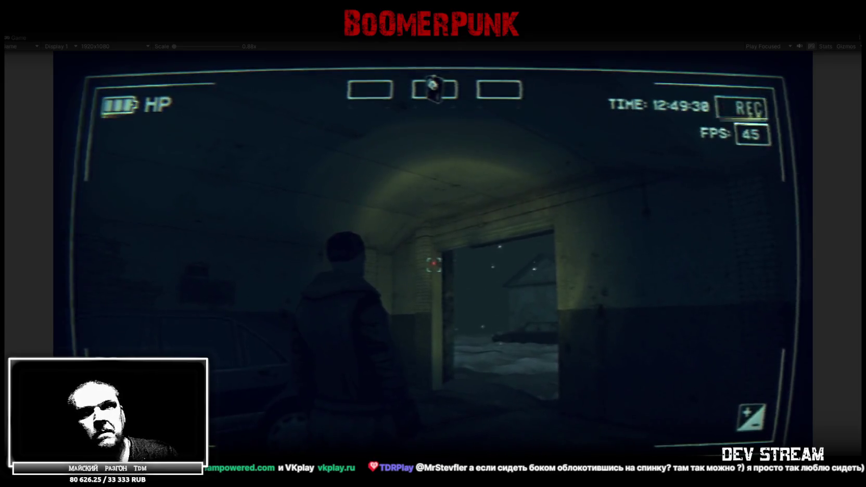
pyautogui.press('w')
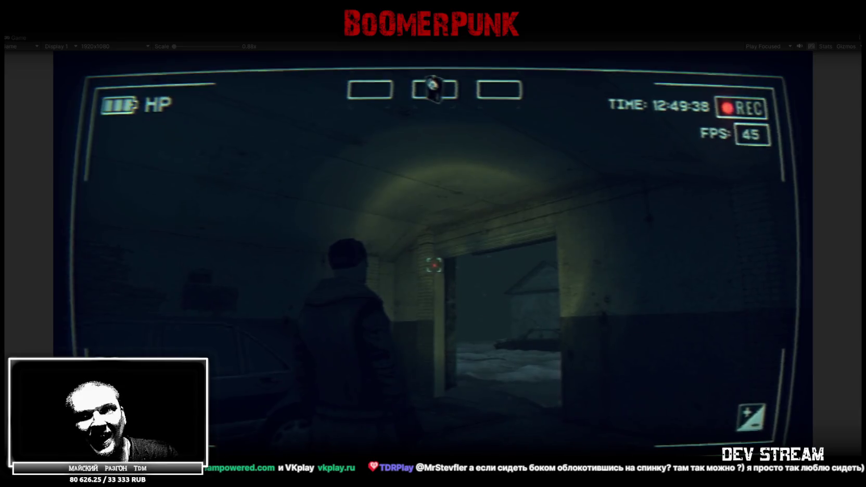
pyautogui.press('w')
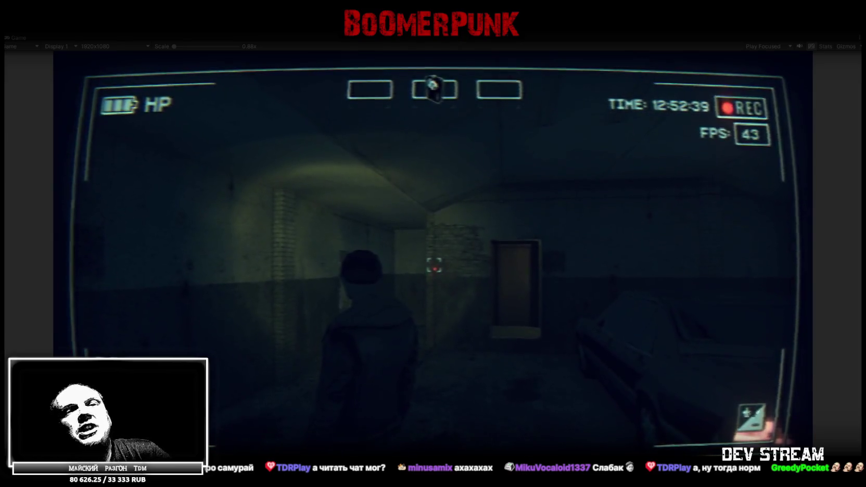
# Walk through the corridors and snowy yard to the lit garage doorway, then open the inventory
pyautogui.press('w')
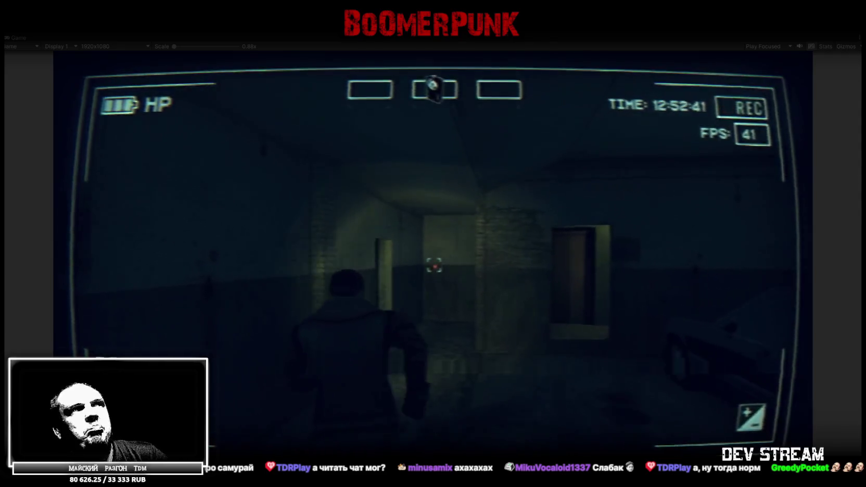
pyautogui.press('w')
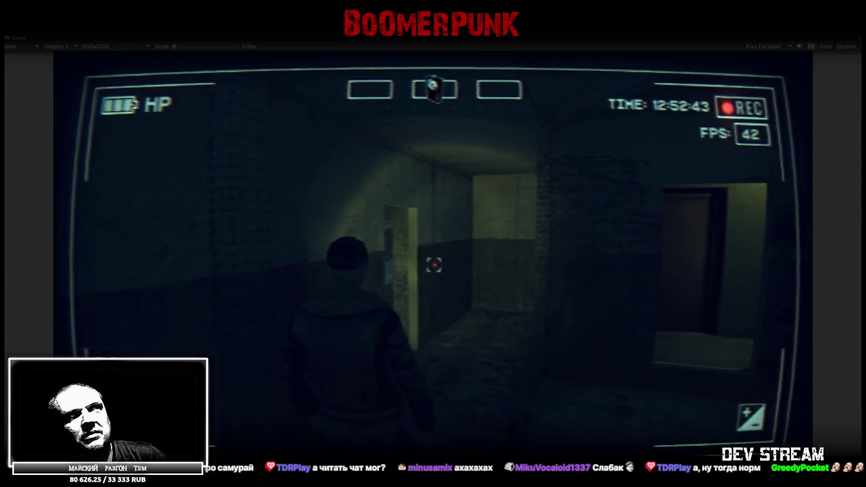
pyautogui.press('w')
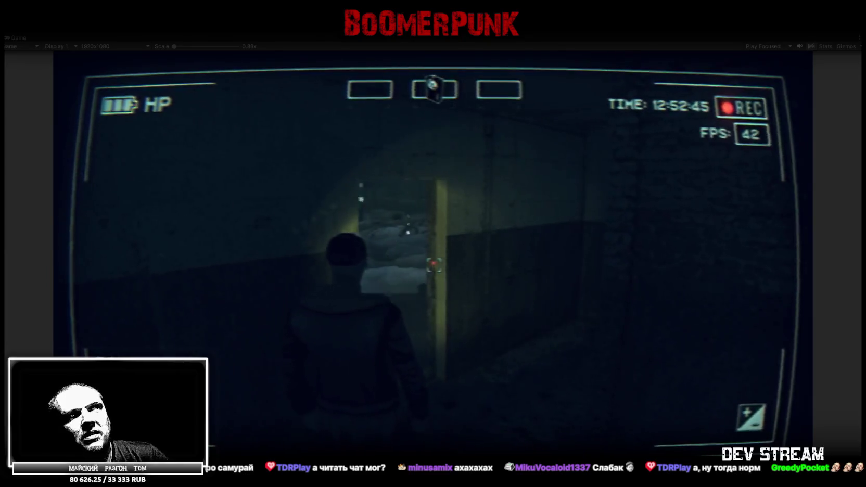
pyautogui.press('w')
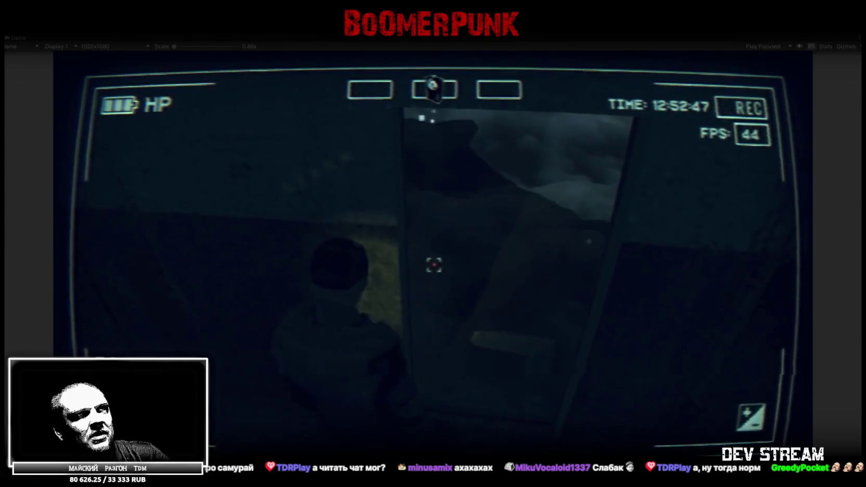
pyautogui.press('w')
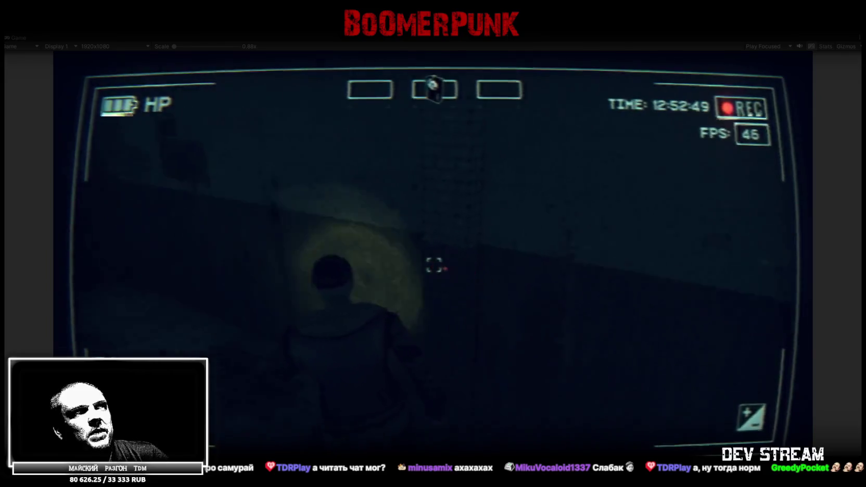
pyautogui.press('w')
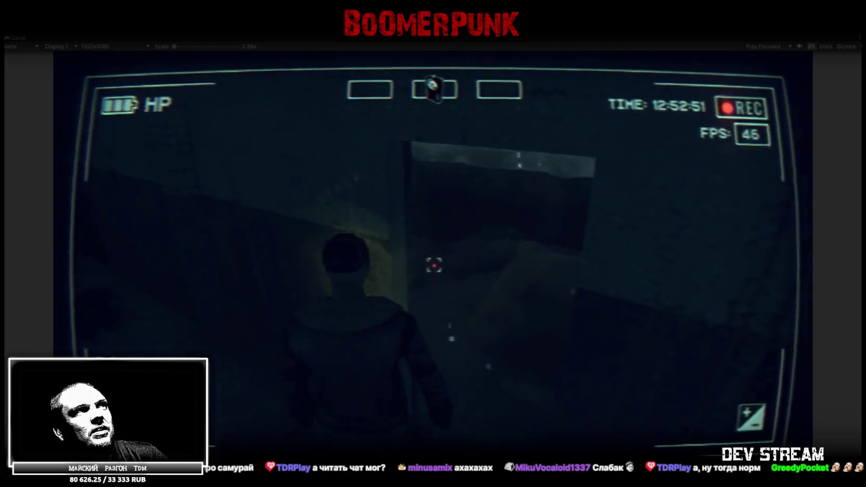
pyautogui.press('w')
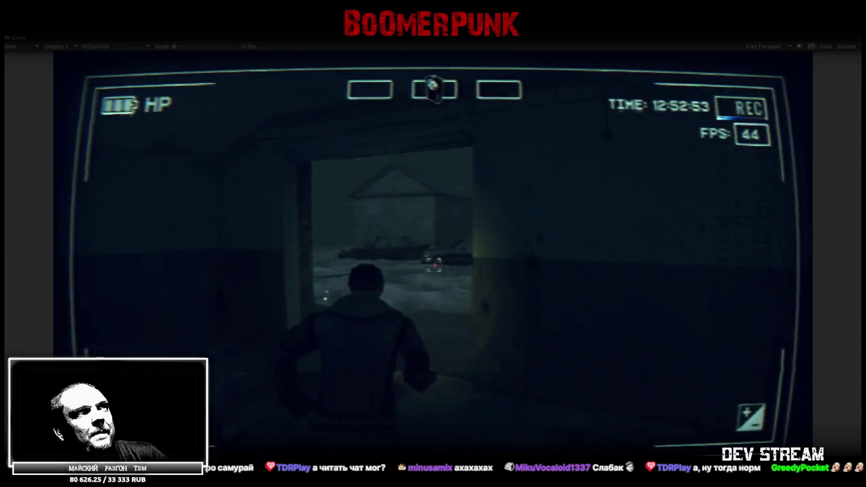
pyautogui.press('w')
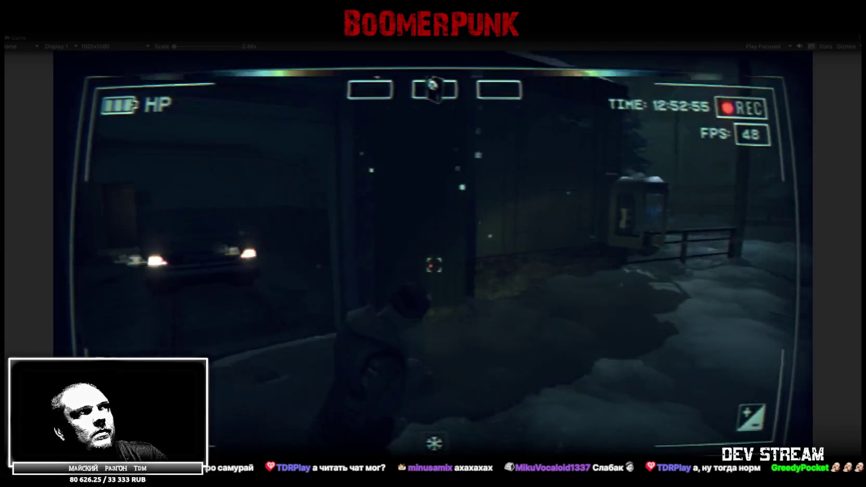
pyautogui.press('w')
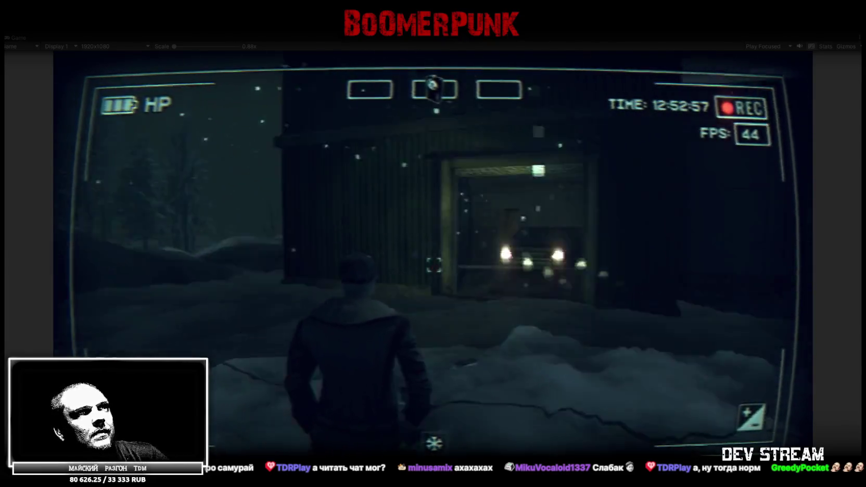
pyautogui.press('w')
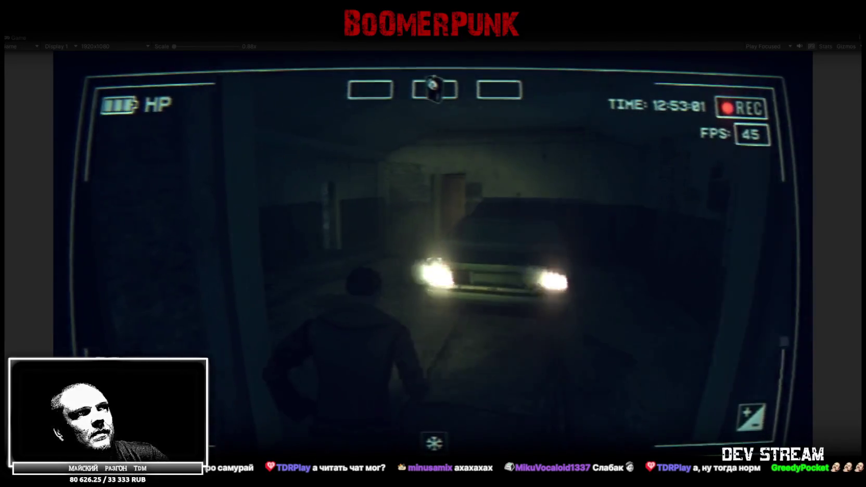
pyautogui.press('Tab')
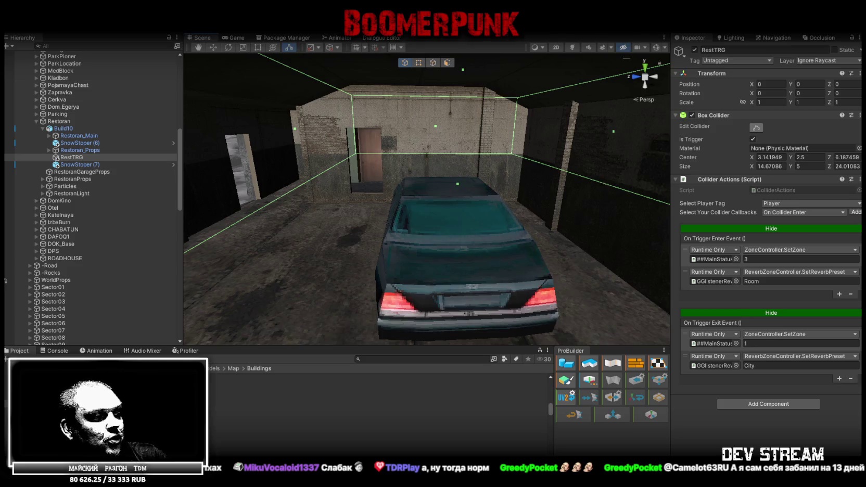
# Switch to Blockbench and orbit to see the whole Restoran_Main building from above
pyautogui.hotkey('alt', 'Tab')
pyautogui.scroll(-5, 522, 436)
pyautogui.moveTo(511, 361)
pyautogui.mouseDown()
pyautogui.moveTo(523, 371)
pyautogui.moveTo(582, 378)
pyautogui.moveTo(487, 364)
pyautogui.mouseUp()
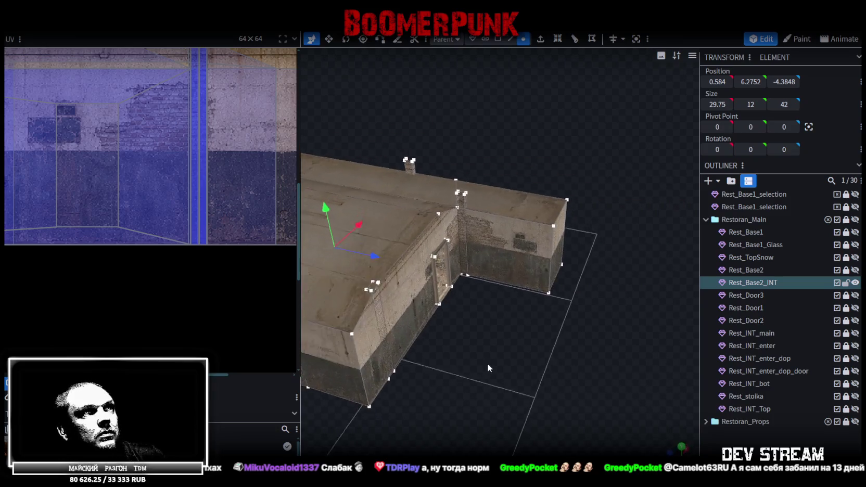
# In edge select mode, push the door-frame edge 0.25 units back along Z
pyautogui.scroll(2, 502, 368)
pyautogui.scroll(2, 502, 367)
pyautogui.moveTo(542, 359)
pyautogui.mouseDown()
pyautogui.moveTo(511, 354)
pyautogui.moveTo(533, 336)
pyautogui.mouseUp()
pyautogui.scroll(2, 507, 343)
pyautogui.click(499, 39)
pyautogui.click(510, 39)
pyautogui.moveTo(573, 250)
pyautogui.mouseDown()
pyautogui.moveTo(588, 266)
pyautogui.moveTo(548, 317)
pyautogui.mouseUp()
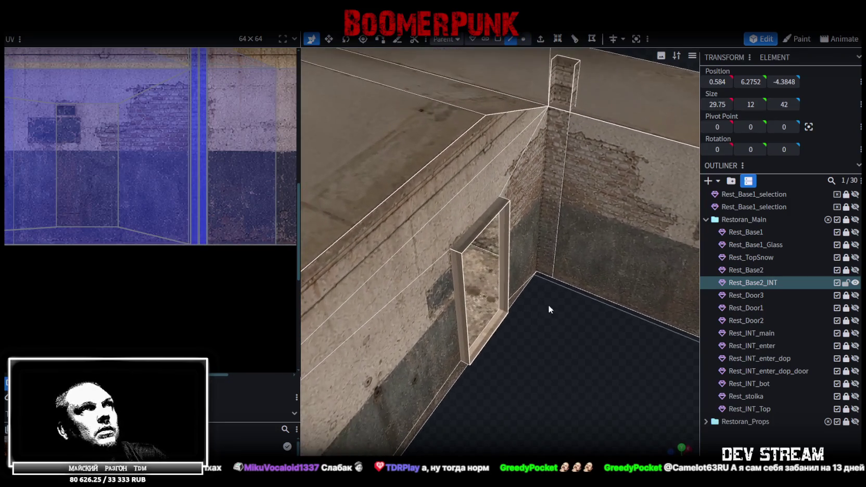
pyautogui.click(511, 249)
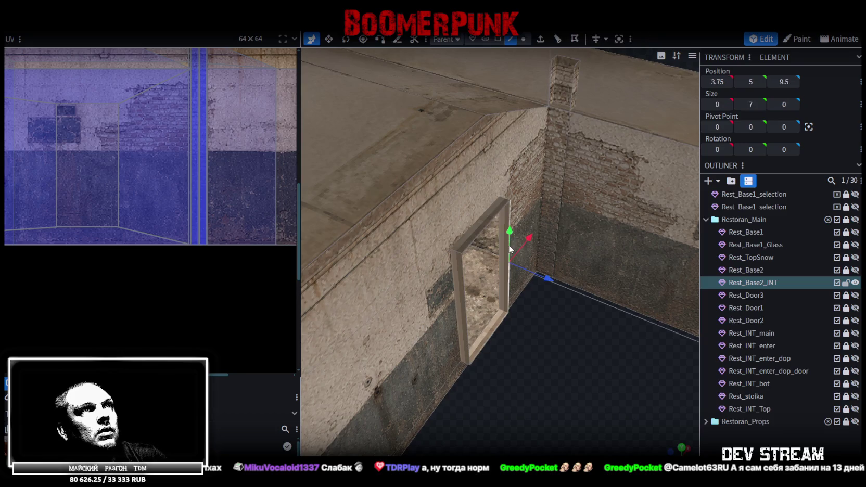
pyautogui.moveTo(527, 307); pyautogui.dragTo(558, 337)
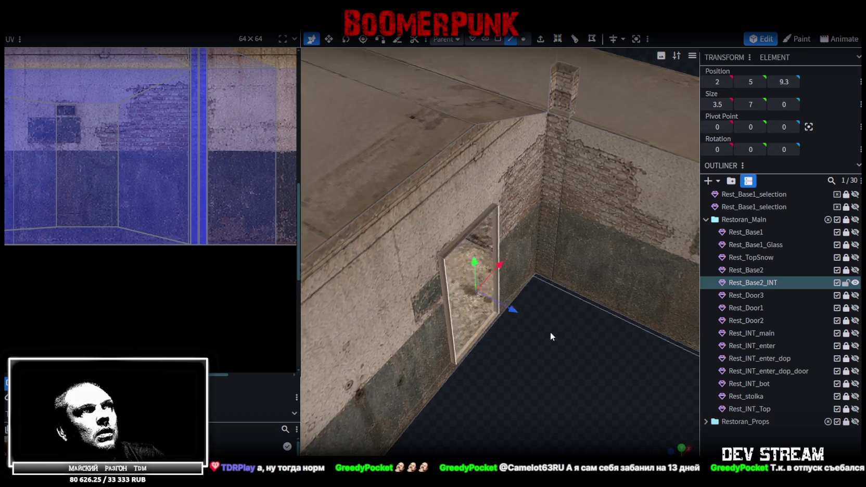
# Widen the door panel to 3.5 units
pyautogui.press('v')
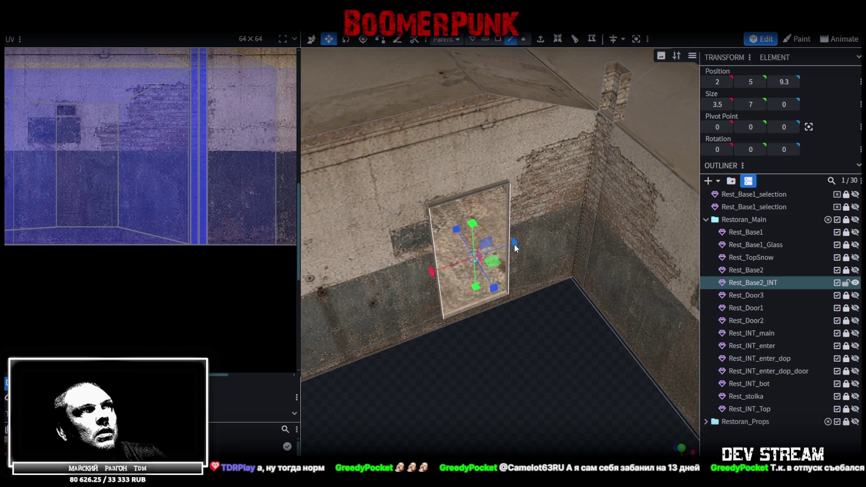
pyautogui.moveTo(551, 310)
pyautogui.mouseDown()
pyautogui.moveTo(579, 303)
pyautogui.moveTo(563, 367)
pyautogui.moveTo(562, 265)
pyautogui.mouseUp()
pyautogui.moveTo(555, 259)
pyautogui.mouseDown()
pyautogui.moveTo(523, 367)
pyautogui.moveTo(547, 367)
pyautogui.moveTo(541, 363)
pyautogui.mouseUp()
pyautogui.hotkey('ctrl', 'z')
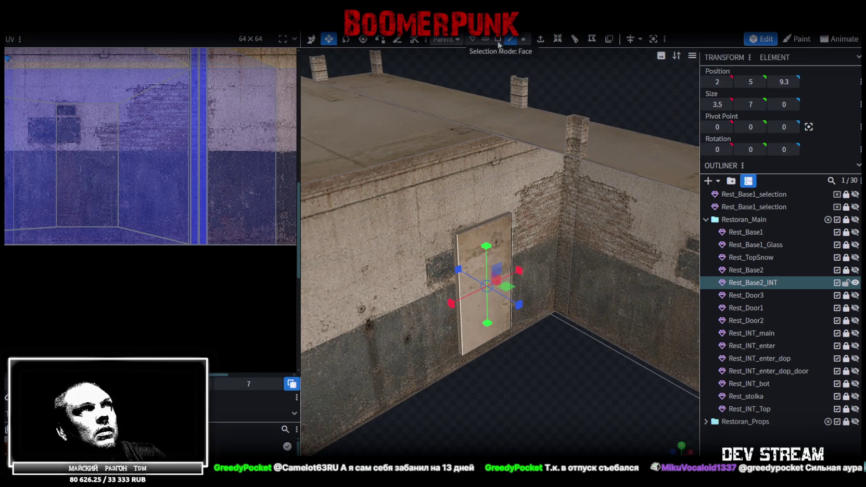
# In face select mode, select the whole door panel cube
pyautogui.click(497, 39)
pyautogui.scroll(2, 454, 240)
pyautogui.click(432, 239)
pyautogui.click(454, 212)
pyautogui.moveTo(565, 445)
pyautogui.mouseDown()
pyautogui.moveTo(422, 346)
pyautogui.moveTo(466, 397)
pyautogui.moveTo(541, 346)
pyautogui.mouseUp()
# Move the panel's UV onto the concrete texture area and view the wall straight on
pyautogui.scroll(-3, 30, 140)
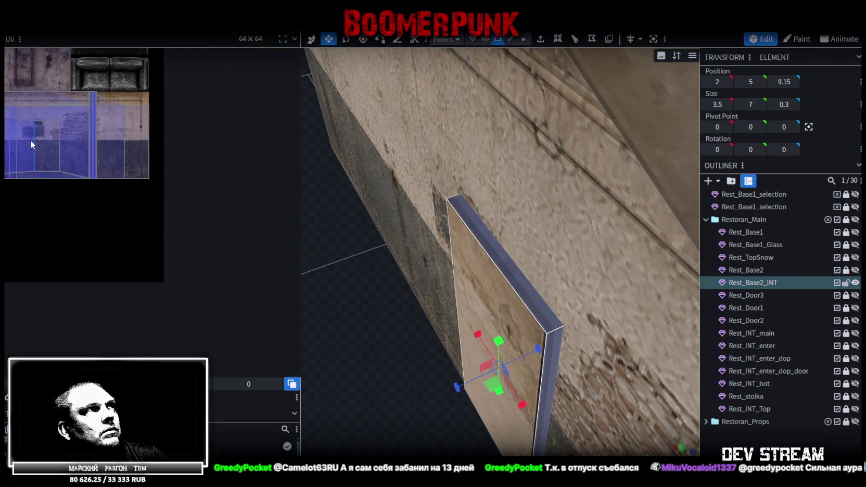
pyautogui.scroll(-2, 30, 140)
pyautogui.scroll(3, 106, 134)
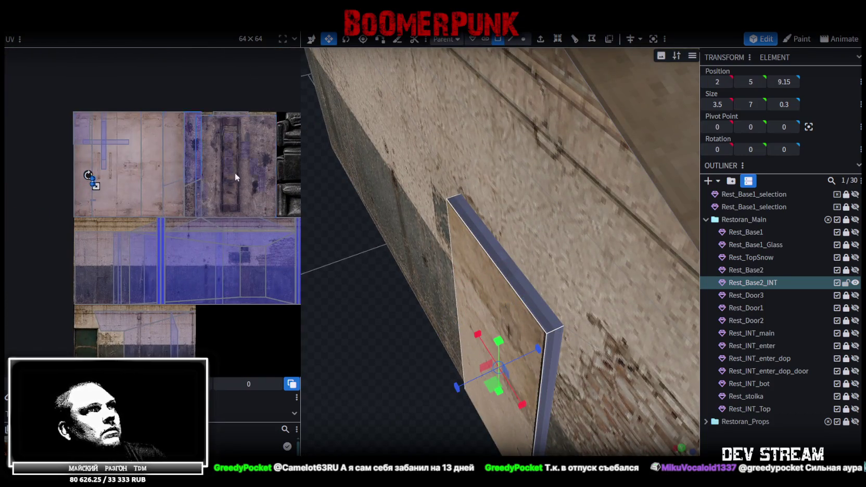
pyautogui.scroll(-1, 320, 262)
pyautogui.scroll(2, 148, 147)
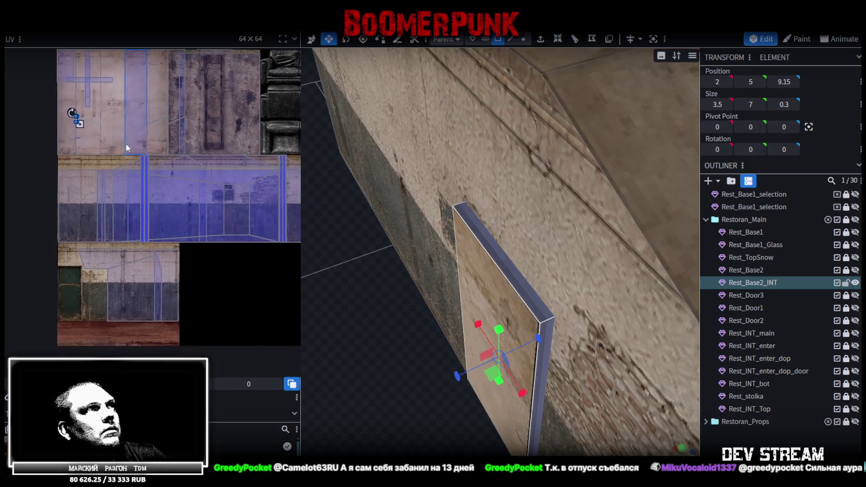
pyautogui.scroll(-1, 104, 130)
pyautogui.scroll(1, 151, 136)
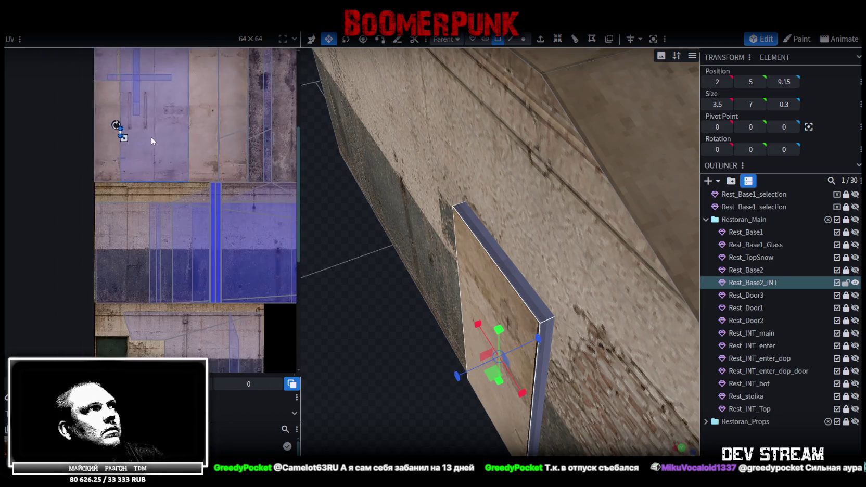
pyautogui.scroll(1, 135, 130)
pyautogui.moveTo(125, 129)
pyautogui.mouseDown()
pyautogui.moveTo(97, 125)
pyautogui.moveTo(191, 201)
pyautogui.moveTo(112, 158)
pyautogui.mouseUp()
pyautogui.moveTo(488, 289)
pyautogui.mouseDown()
pyautogui.moveTo(420, 345)
pyautogui.moveTo(570, 368)
pyautogui.moveTo(525, 372)
pyautogui.moveTo(585, 313)
pyautogui.moveTo(539, 357)
pyautogui.moveTo(594, 333)
pyautogui.mouseUp()
pyautogui.press('KP_3')
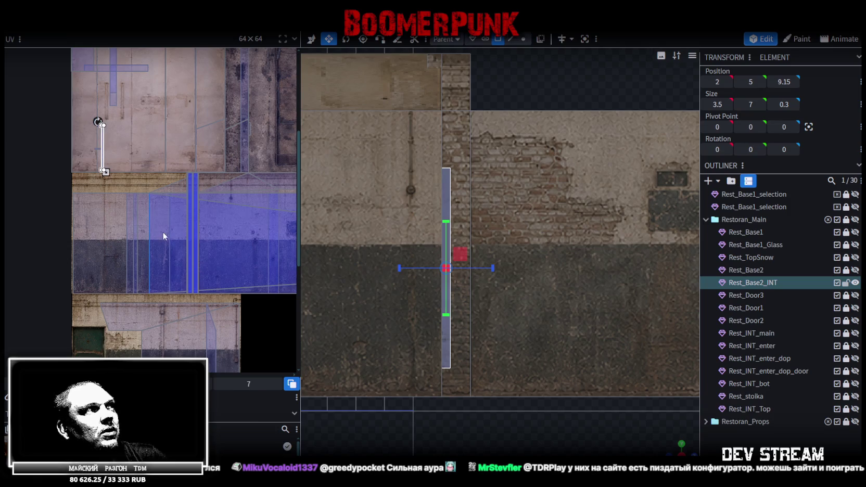
# Pick the side face in the UV layout and align its strip with the door's right edge
pyautogui.click(103, 159)
pyautogui.click(99, 312)
pyautogui.scroll(3, 109, 206)
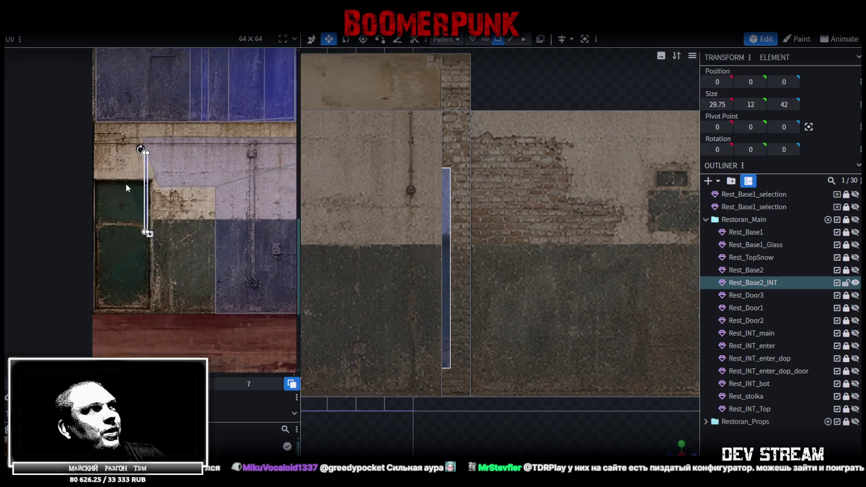
pyautogui.scroll(4, 125, 184)
pyautogui.moveTo(168, 169); pyautogui.dragTo(179, 233)
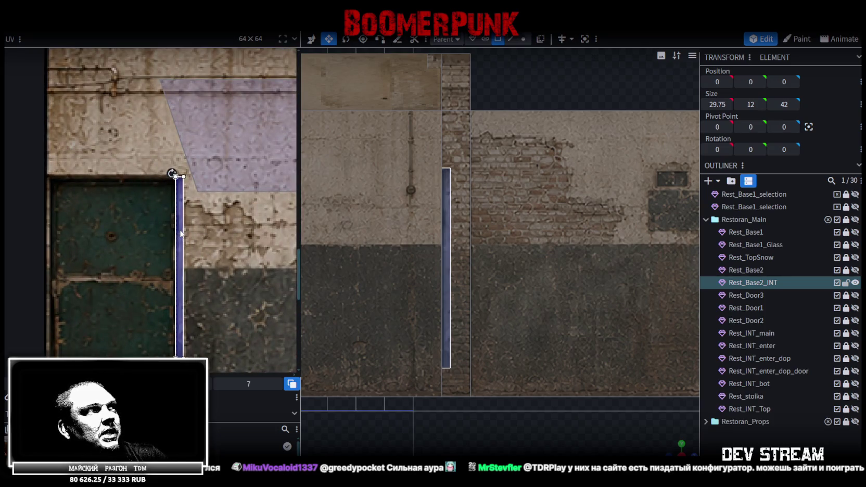
# Stretch the side-face UV strip down to the red floor of the door texture
pyautogui.scroll(3, 181, 172)
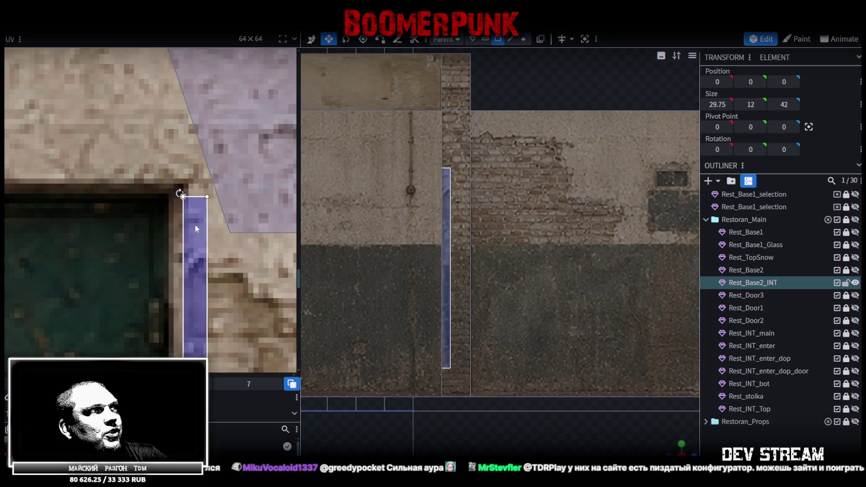
pyautogui.scroll(-3, 183, 220)
pyautogui.scroll(-2, 198, 229)
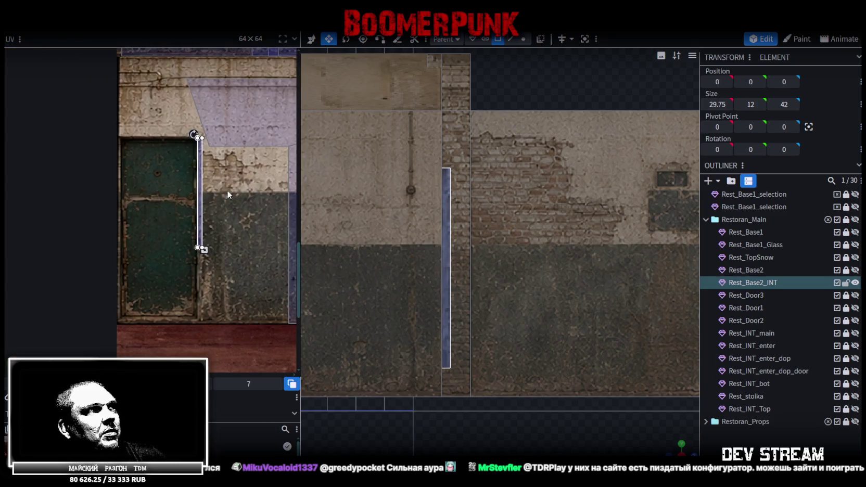
pyautogui.scroll(2, 228, 214)
pyautogui.moveTo(211, 163); pyautogui.dragTo(210, 278)
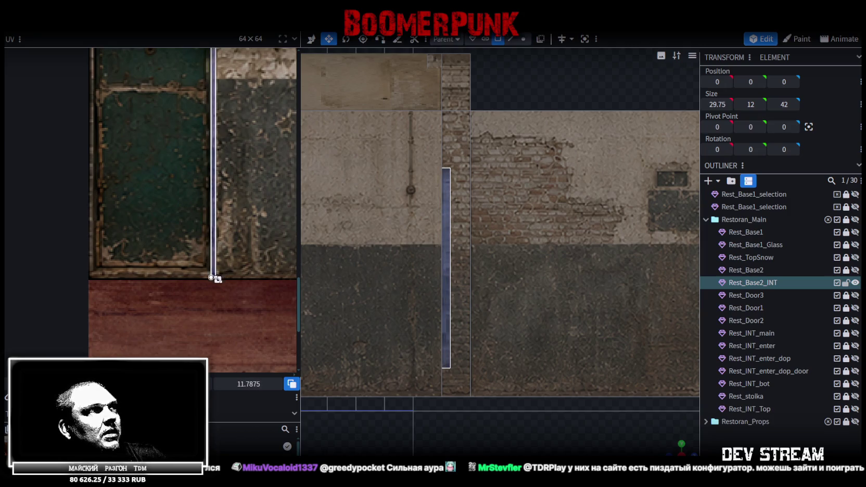
pyautogui.scroll(-2, 219, 276)
pyautogui.scroll(-2, 211, 287)
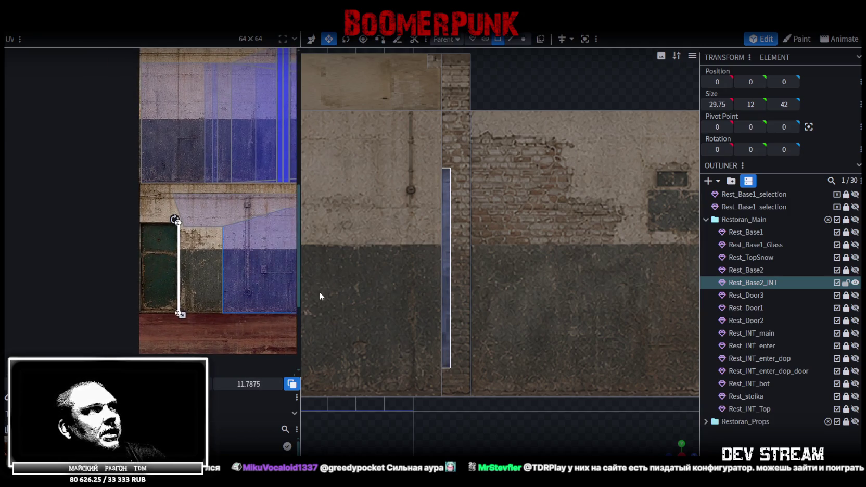
pyautogui.moveTo(500, 250); pyautogui.dragTo(534, 271)
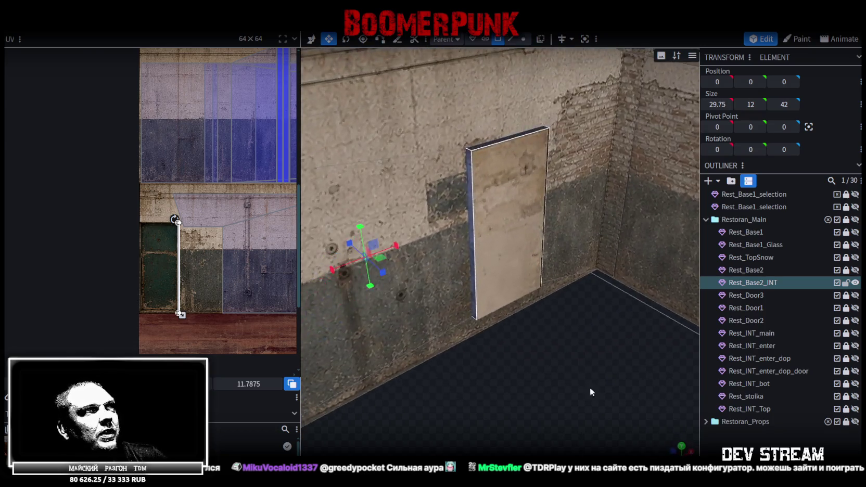
pyautogui.click(492, 145)
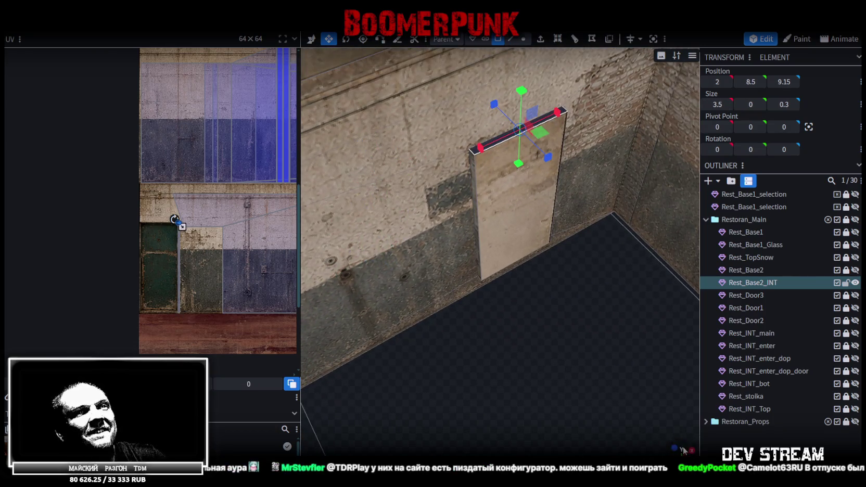
# From top view, widen the top face's UV across the door's top frame
pyautogui.press('KP_7')
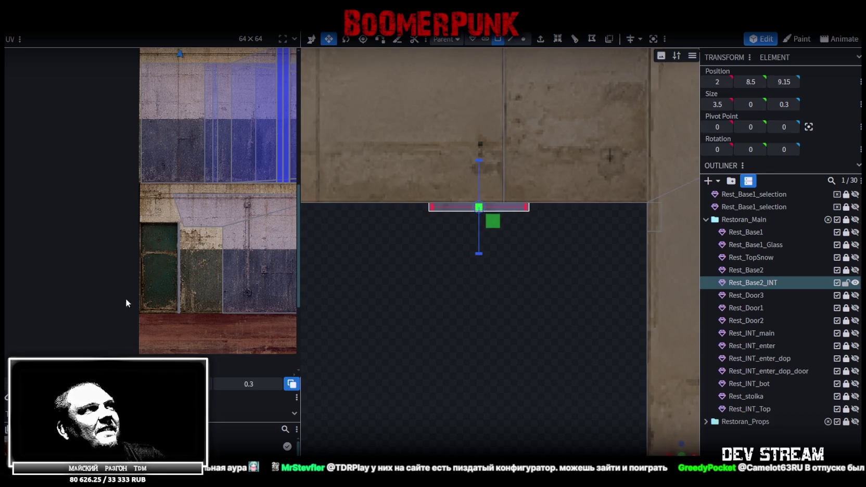
pyautogui.scroll(-2, 125, 299)
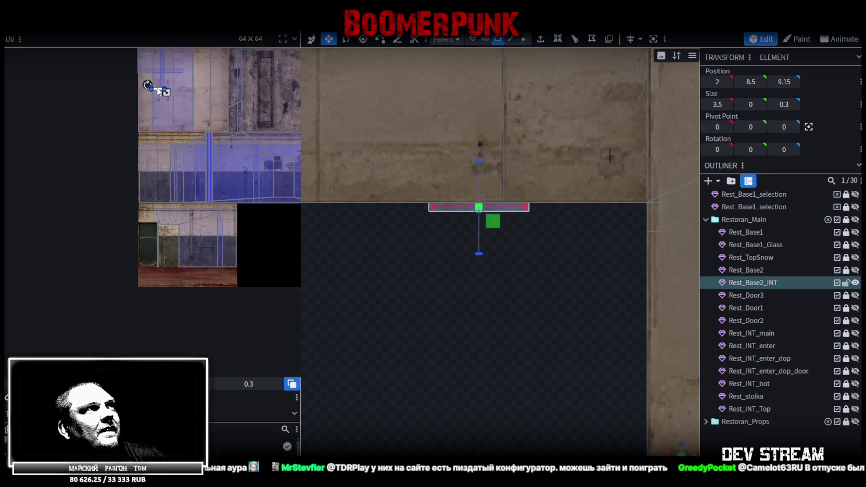
pyautogui.click(158, 90)
pyautogui.scroll(3, 125, 199)
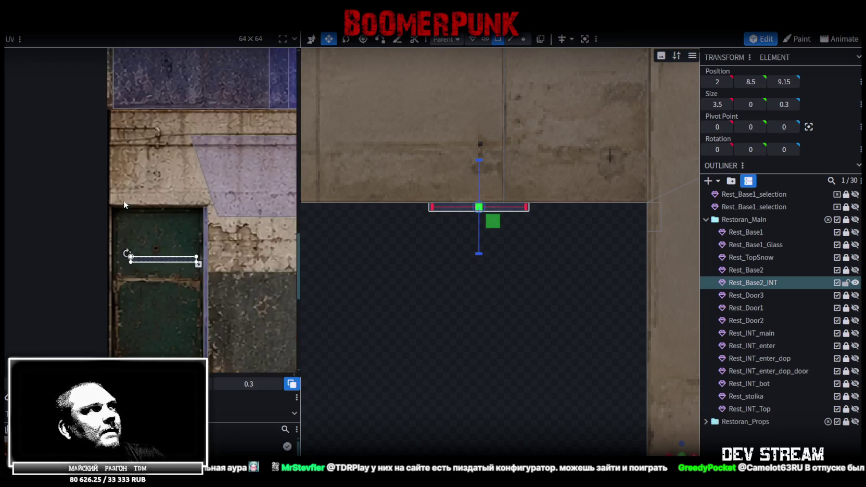
pyautogui.scroll(2, 146, 299)
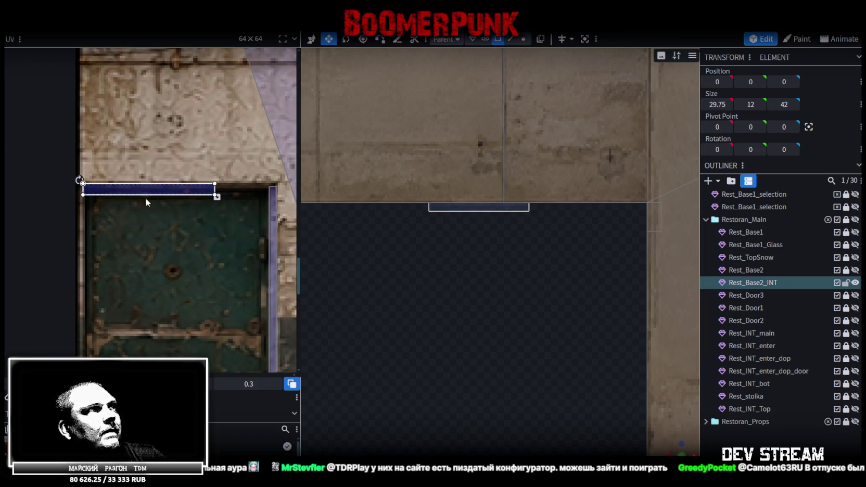
pyautogui.moveTo(217, 196); pyautogui.dragTo(277, 193)
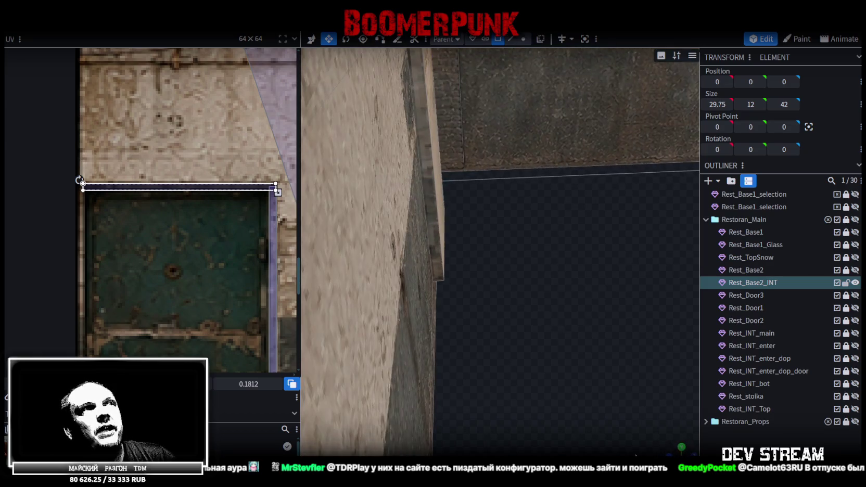
# Select the panel's edge face and reshape its UV into a tall vertical strip
pyautogui.moveTo(560, 296)
pyautogui.mouseDown()
pyautogui.moveTo(495, 298)
pyautogui.moveTo(478, 318)
pyautogui.mouseUp()
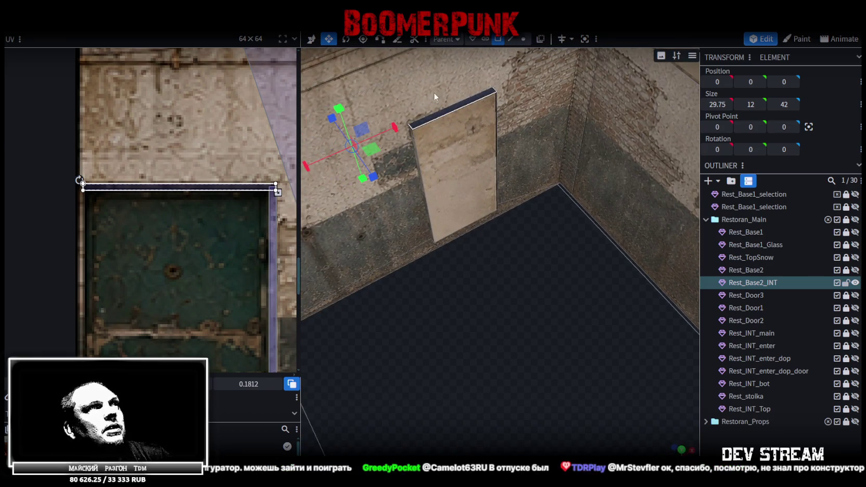
pyautogui.click(441, 109)
pyautogui.moveTo(441, 149); pyautogui.dragTo(521, 300)
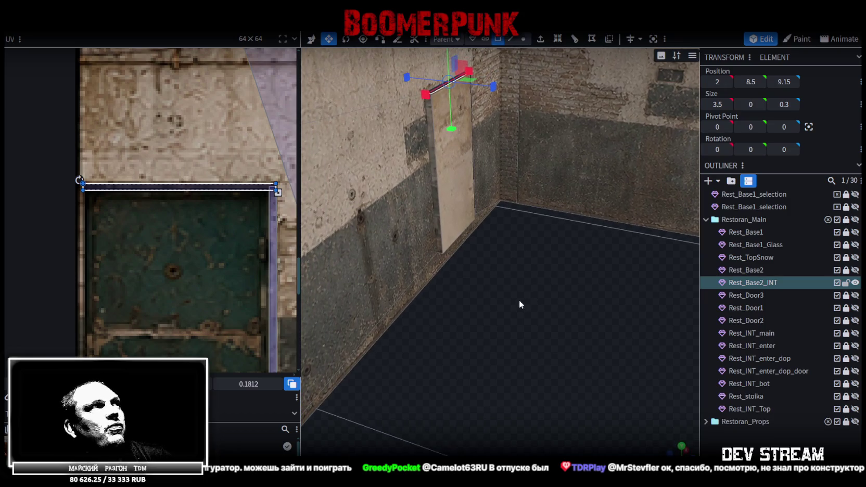
pyautogui.scroll(-2, 121, 227)
pyautogui.scroll(-2, 152, 227)
pyautogui.moveTo(98, 209)
pyautogui.mouseDown()
pyautogui.moveTo(195, 248)
pyautogui.moveTo(115, 247)
pyautogui.mouseUp()
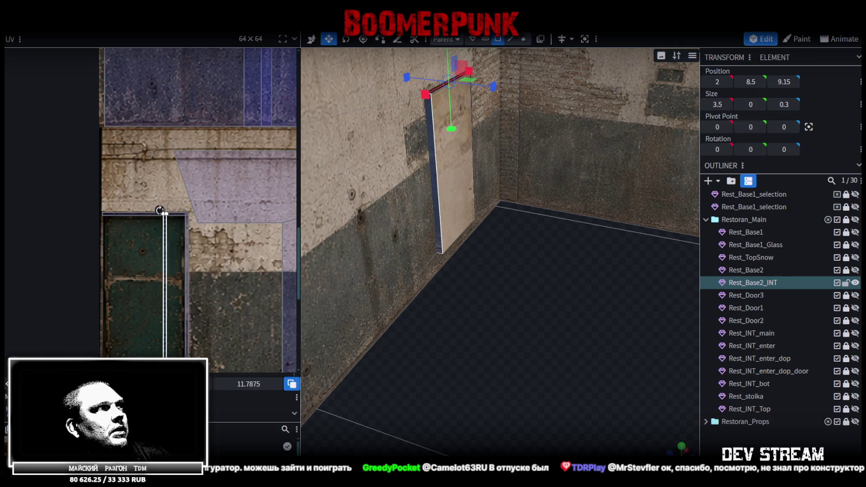
pyautogui.scroll(3, 94, 281)
pyautogui.scroll(2, 167, 208)
pyautogui.scroll(1, 189, 202)
pyautogui.scroll(1, 151, 260)
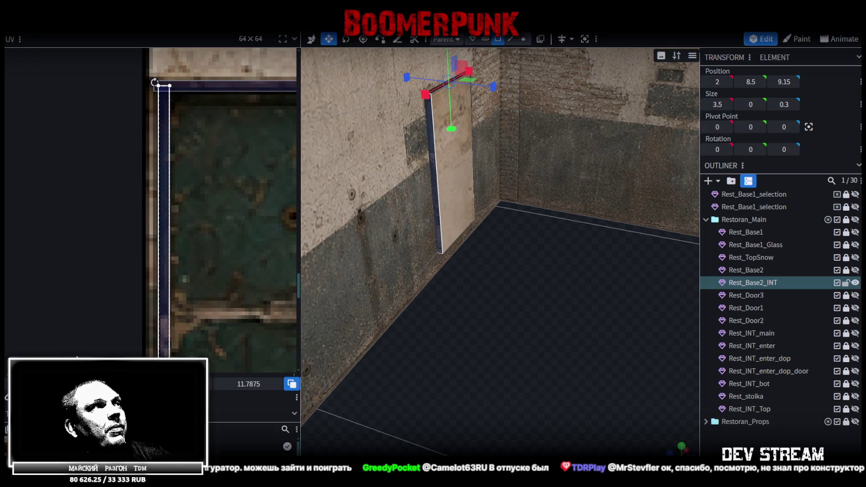
pyautogui.scroll(-2, 182, 295)
pyautogui.scroll(-1, 182, 244)
pyautogui.scroll(-1, 162, 209)
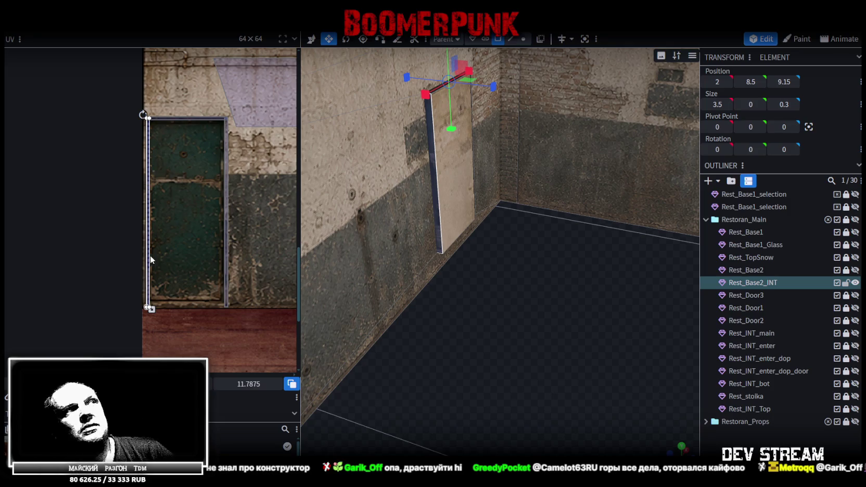
pyautogui.moveTo(588, 241)
pyautogui.mouseDown()
pyautogui.moveTo(520, 279)
pyautogui.moveTo(483, 188)
pyautogui.mouseUp()
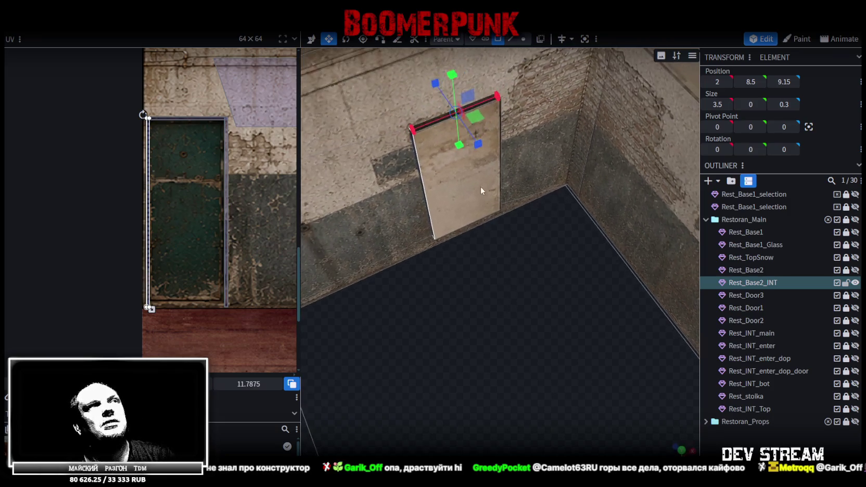
# Select the door's flat front plane and centre the view on it
pyautogui.click(483, 187)
pyautogui.moveTo(446, 306)
pyautogui.mouseDown()
pyautogui.moveTo(451, 341)
pyautogui.moveTo(586, 263)
pyautogui.moveTo(643, 254)
pyautogui.mouseUp()
pyautogui.press('f')
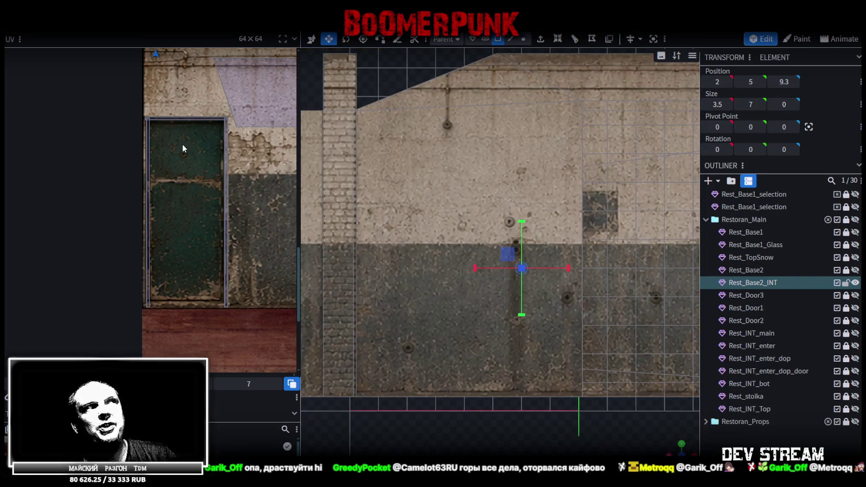
pyautogui.scroll(-2, 182, 143)
pyautogui.scroll(-2, 221, 95)
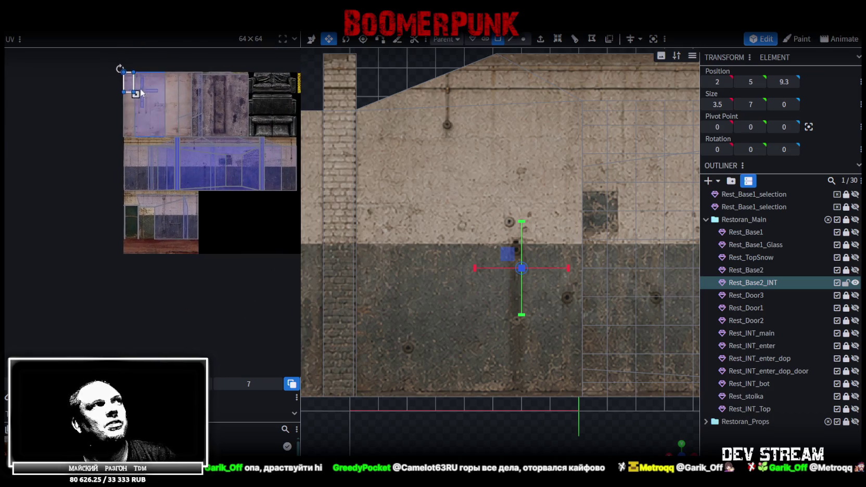
# Place the front plane's UV box over the door texture, stretched to the sill and trimmed to the frame
pyautogui.moveTo(132, 90); pyautogui.dragTo(151, 224)
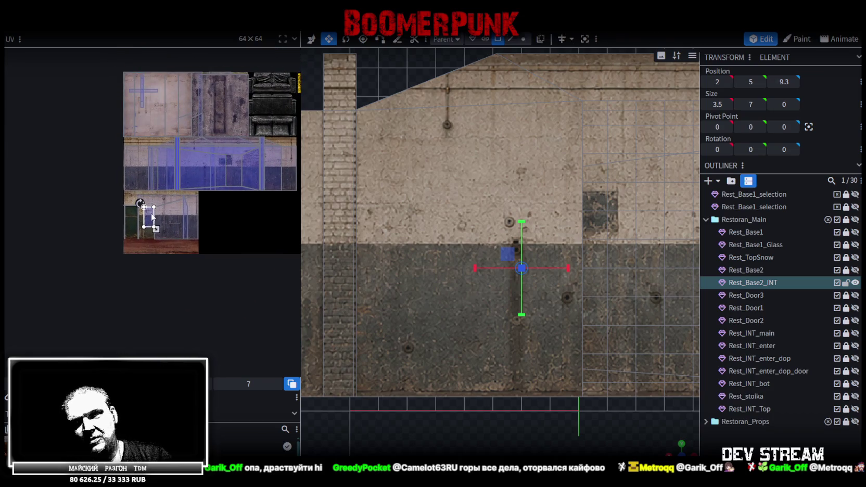
pyautogui.scroll(3, 151, 200)
pyautogui.scroll(2, 178, 152)
pyautogui.moveTo(178, 152); pyautogui.dragTo(93, 154)
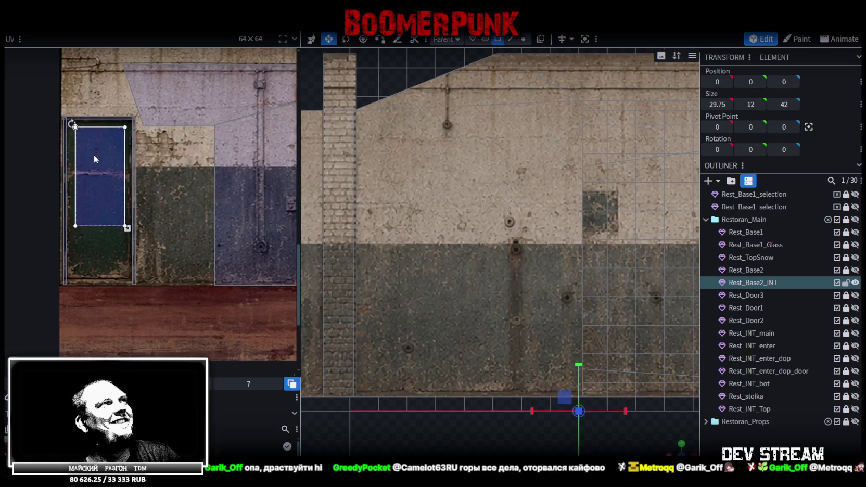
pyautogui.scroll(1, 154, 190)
pyautogui.scroll(3, 119, 181)
pyautogui.scroll(2, 107, 186)
pyautogui.moveTo(107, 186); pyautogui.dragTo(57, 147, button='middle')
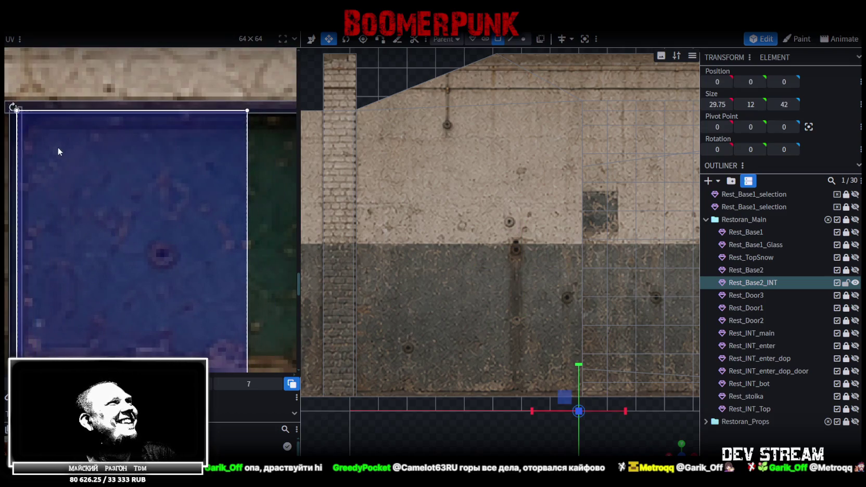
pyautogui.scroll(-3, 56, 149)
pyautogui.moveTo(110, 195); pyautogui.dragTo(131, 115, button='middle')
pyautogui.scroll(2, 121, 149)
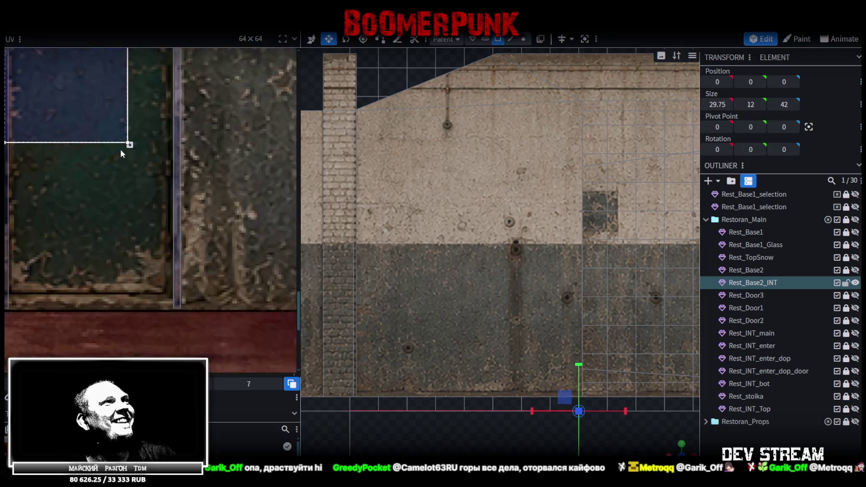
pyautogui.moveTo(129, 144); pyautogui.dragTo(171, 293)
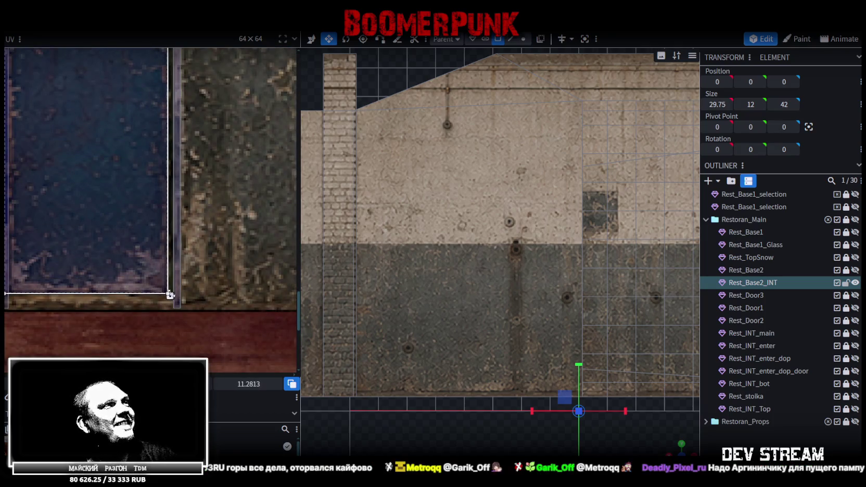
pyautogui.scroll(2, 165, 289)
pyautogui.scroll(1, 165, 289)
pyautogui.moveTo(165, 289); pyautogui.dragTo(161, 289)
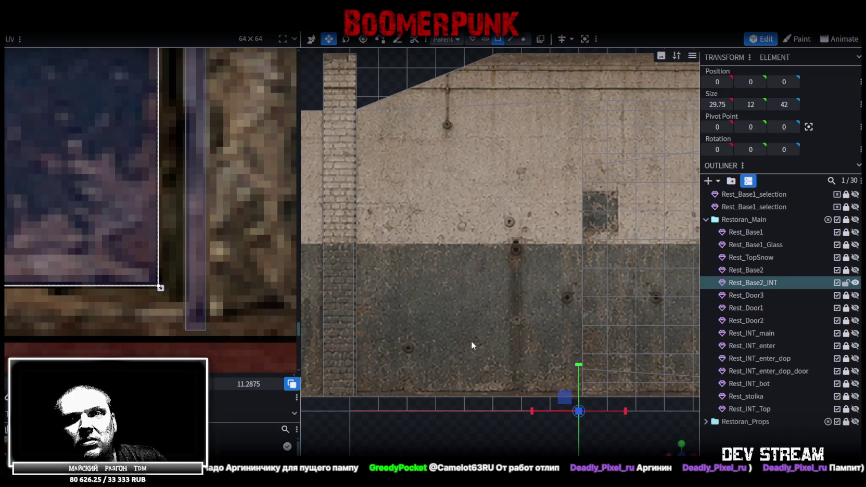
# Select the door-sill face and shrink its UV to a narrow concrete strip in the upper texture
pyautogui.scroll(-3, 221, 264)
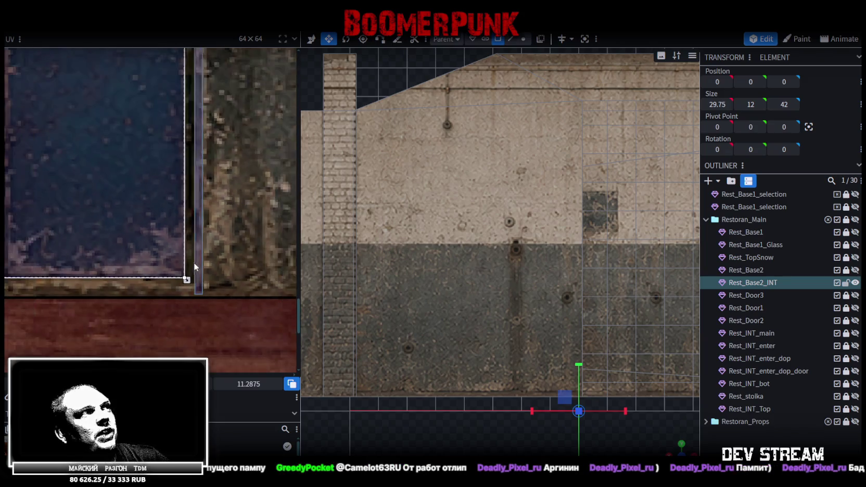
pyautogui.scroll(-3, 195, 263)
pyautogui.click(672, 448)
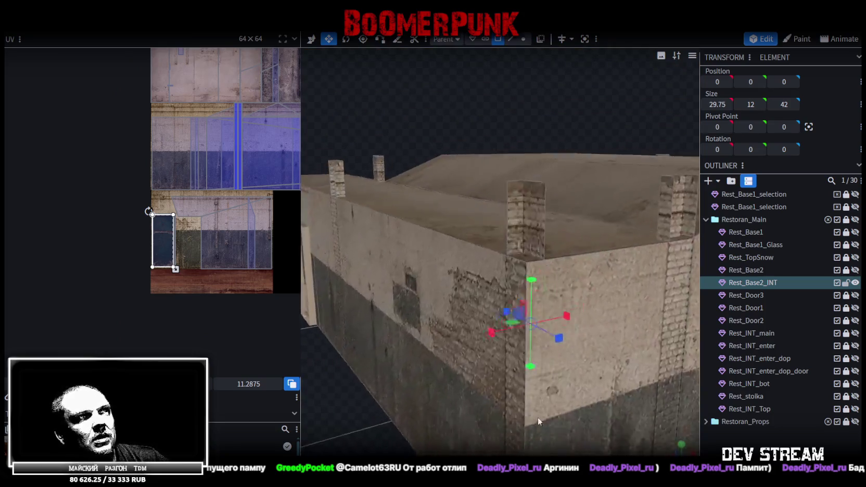
pyautogui.scroll(10, 538, 417)
pyautogui.scroll(3, 445, 272)
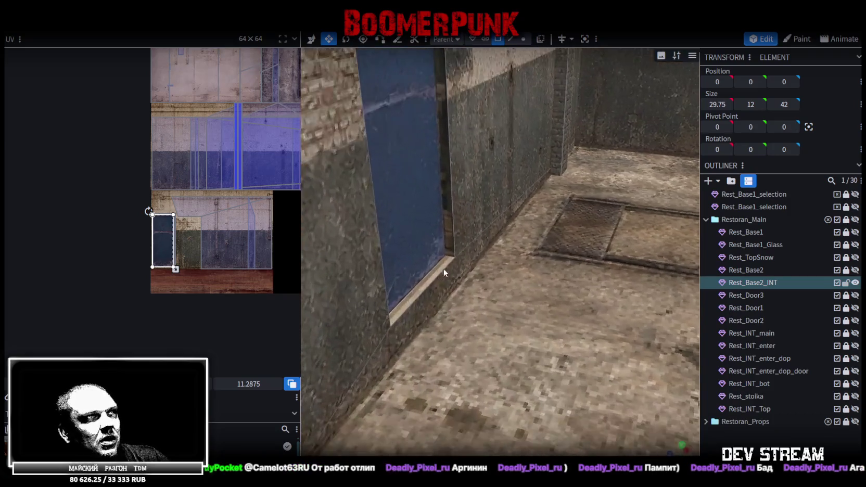
pyautogui.click(419, 287)
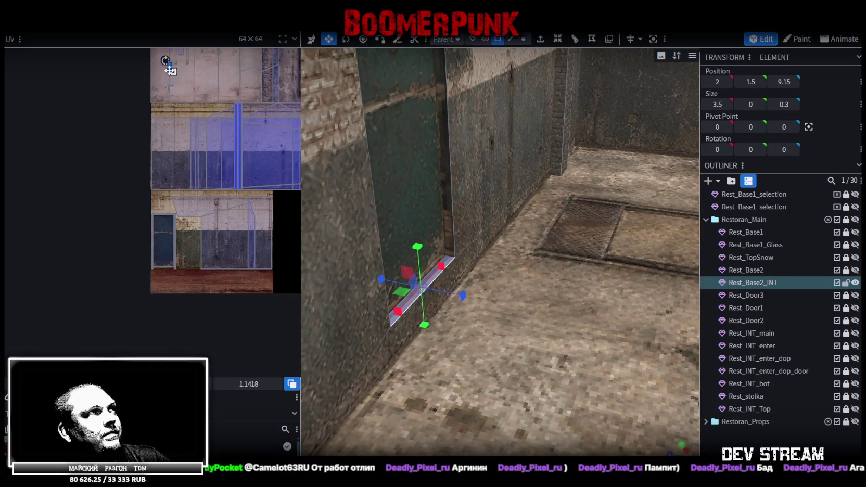
pyautogui.moveTo(172, 71); pyautogui.dragTo(175, 231)
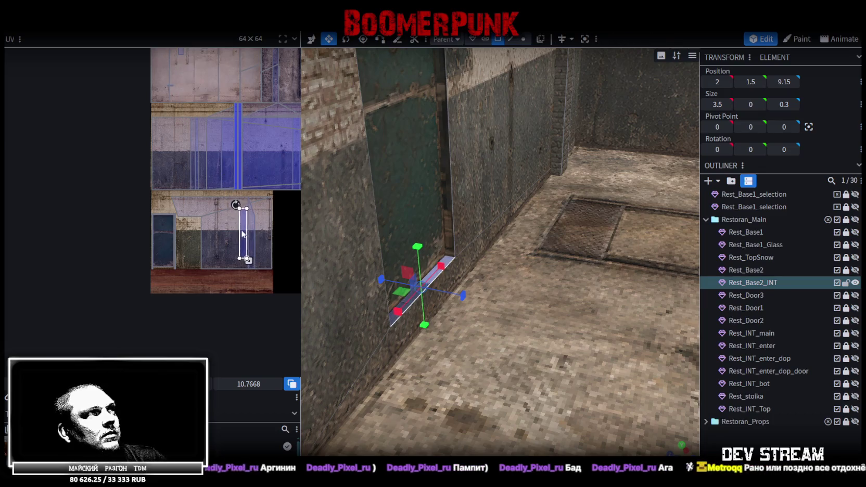
pyautogui.moveTo(176, 230); pyautogui.dragTo(177, 265, button='middle')
pyautogui.moveTo(158, 284); pyautogui.dragTo(177, 112)
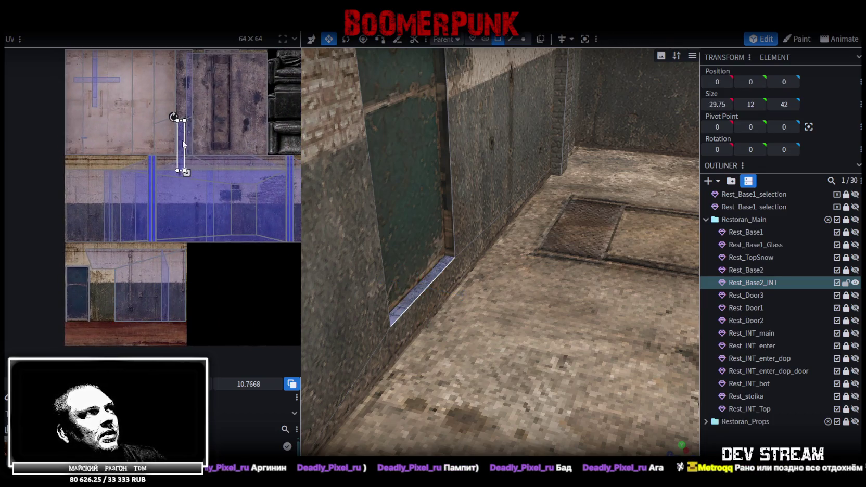
pyautogui.scroll(3, 178, 110)
pyautogui.scroll(3, 194, 161)
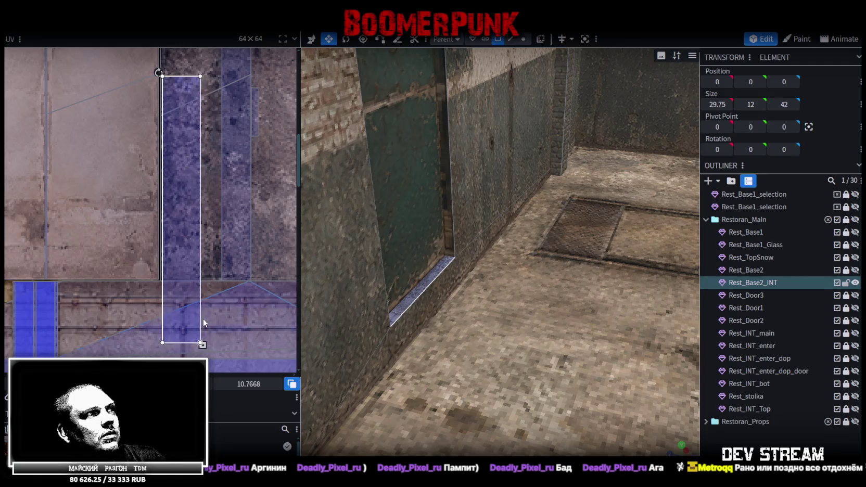
pyautogui.moveTo(201, 344); pyautogui.dragTo(182, 213)
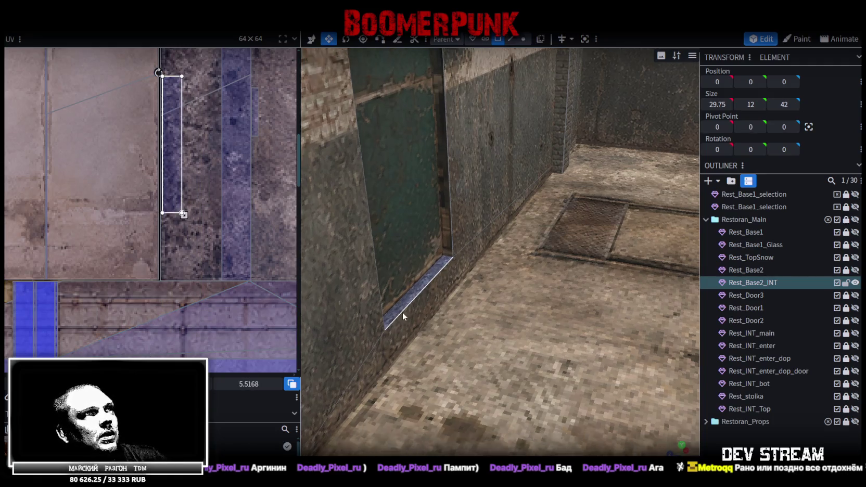
pyautogui.scroll(2, 476, 240)
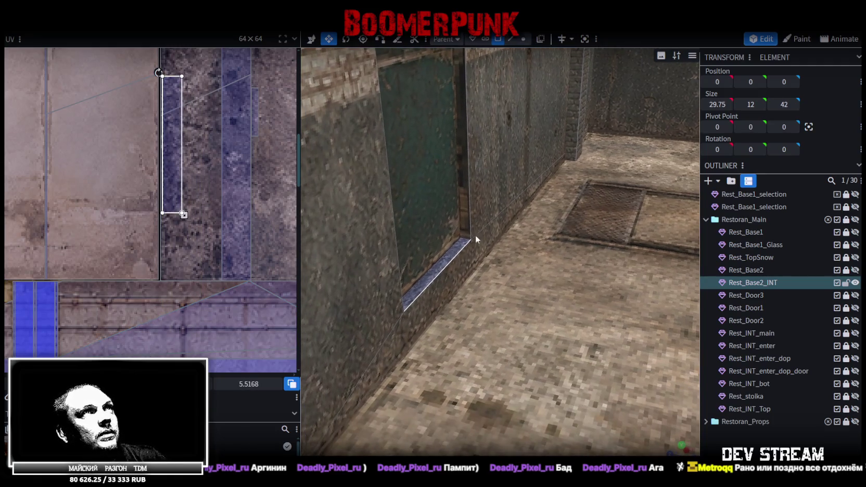
pyautogui.rightClick(437, 266)
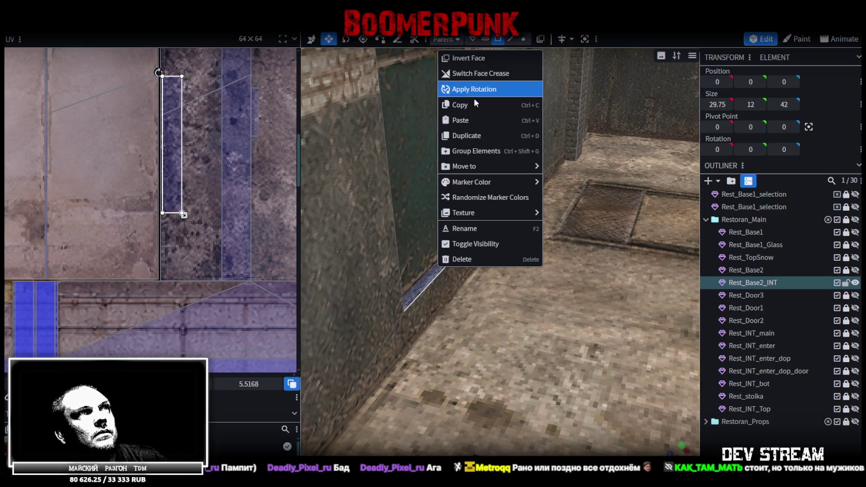
# Split the thin doorway-bottom face off into its own mesh
pyautogui.click(419, 289)
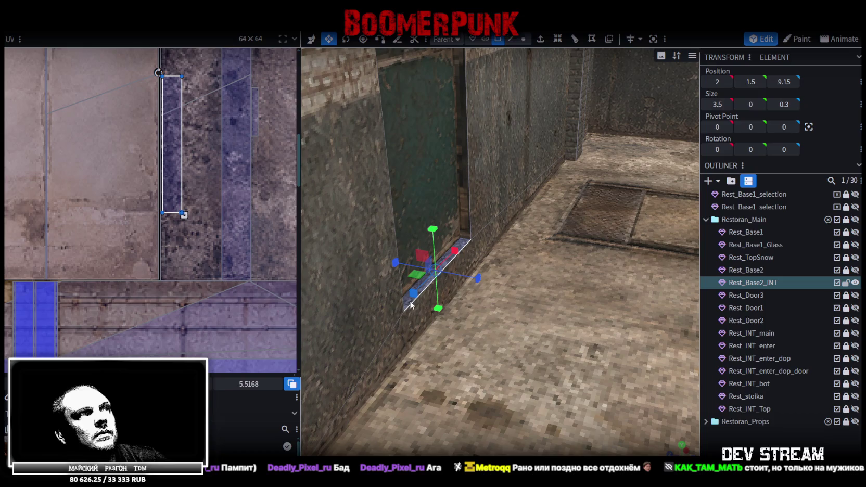
pyautogui.rightClick(411, 305)
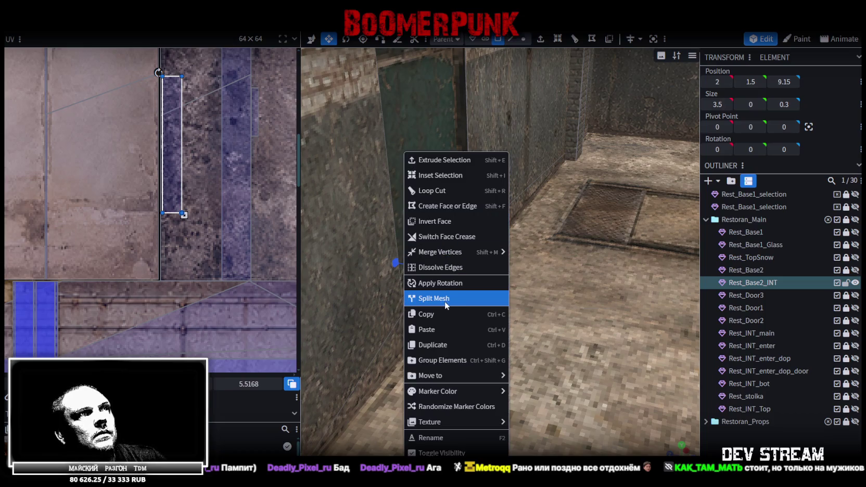
pyautogui.click(445, 300)
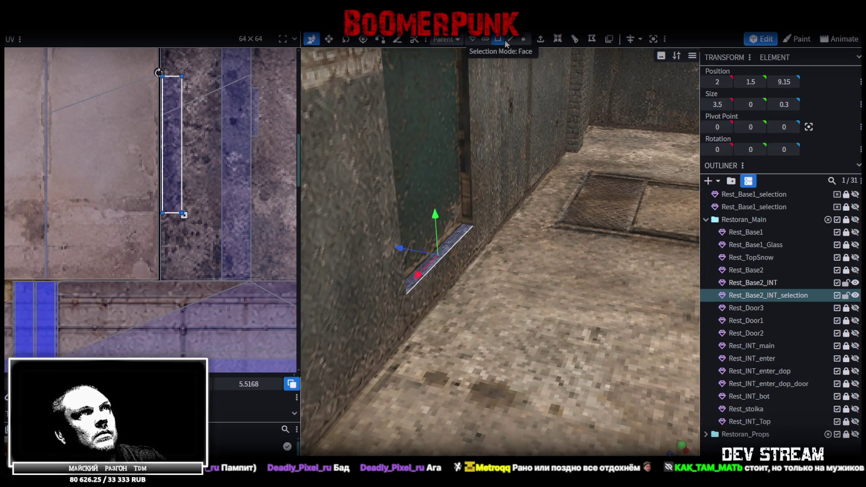
# In edge mode, push the new piece's inner edge and face back along the depth axis
pyautogui.click(511, 40)
pyautogui.click(456, 257)
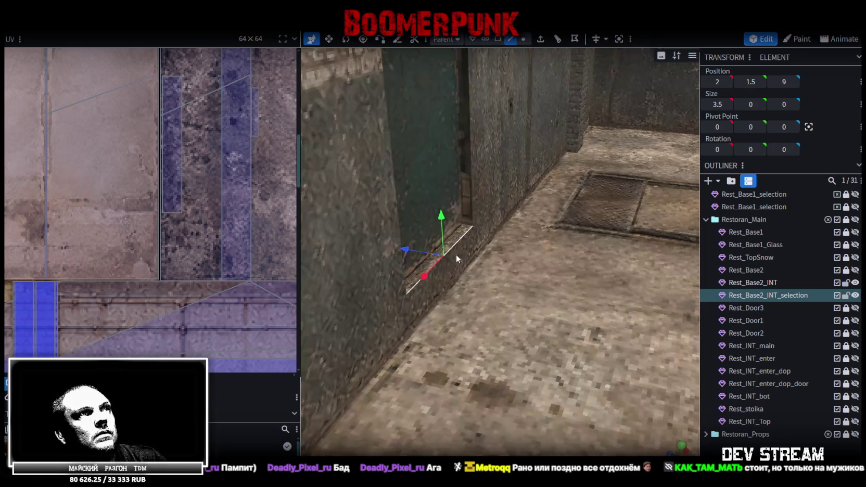
pyautogui.moveTo(407, 252)
pyautogui.mouseDown()
pyautogui.moveTo(434, 249)
pyautogui.moveTo(475, 292)
pyautogui.moveTo(457, 263)
pyautogui.mouseUp()
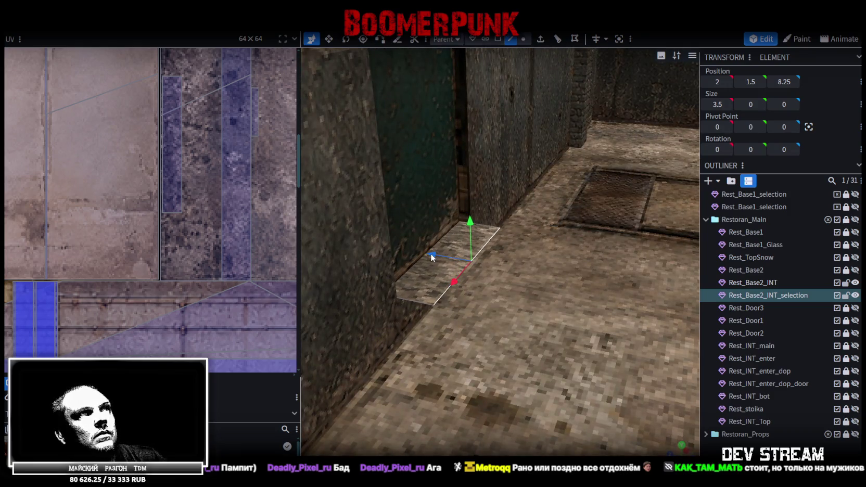
pyautogui.moveTo(431, 257); pyautogui.dragTo(409, 245)
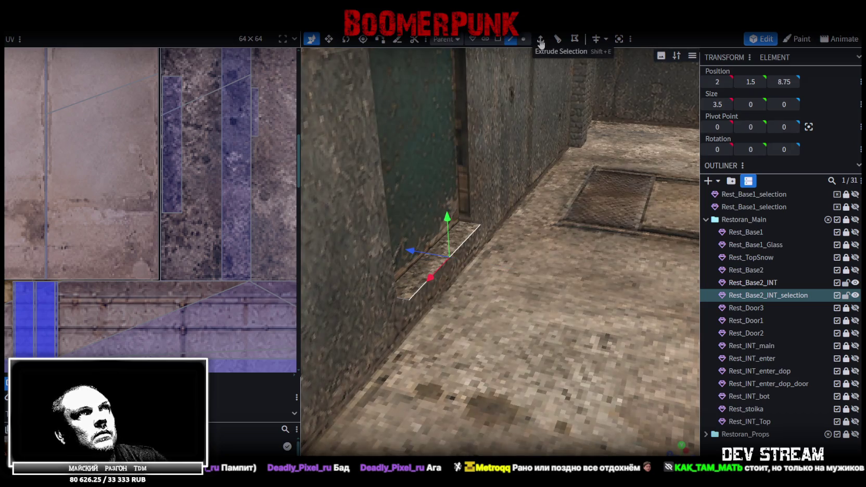
# Extrude the face and adjust it down and along depth to form the 3.5-by-1 threshold plate
pyautogui.click(540, 39)
pyautogui.moveTo(491, 242)
pyautogui.mouseDown()
pyautogui.moveTo(482, 298)
pyautogui.moveTo(483, 284)
pyautogui.moveTo(481, 291)
pyautogui.mouseUp()
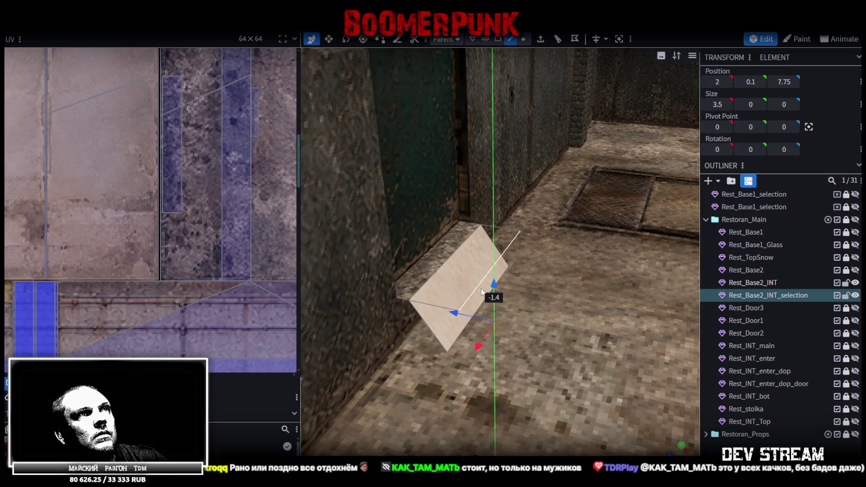
pyautogui.moveTo(482, 292); pyautogui.dragTo(481, 275)
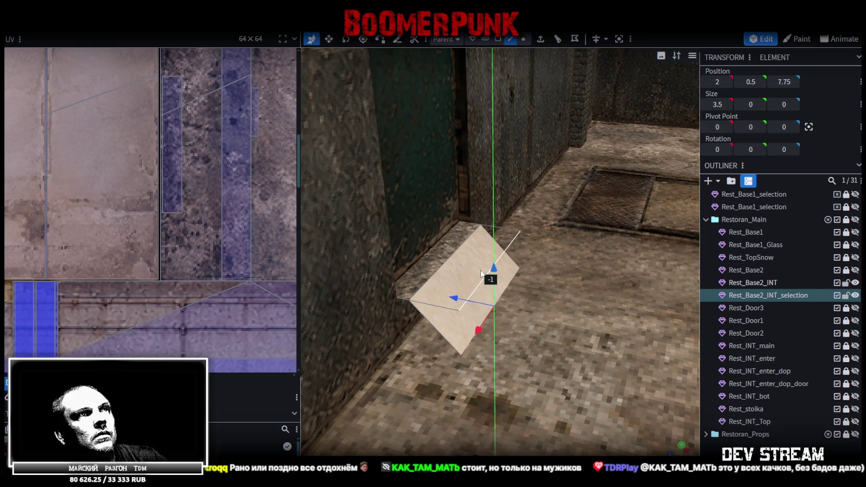
pyautogui.press('Right')
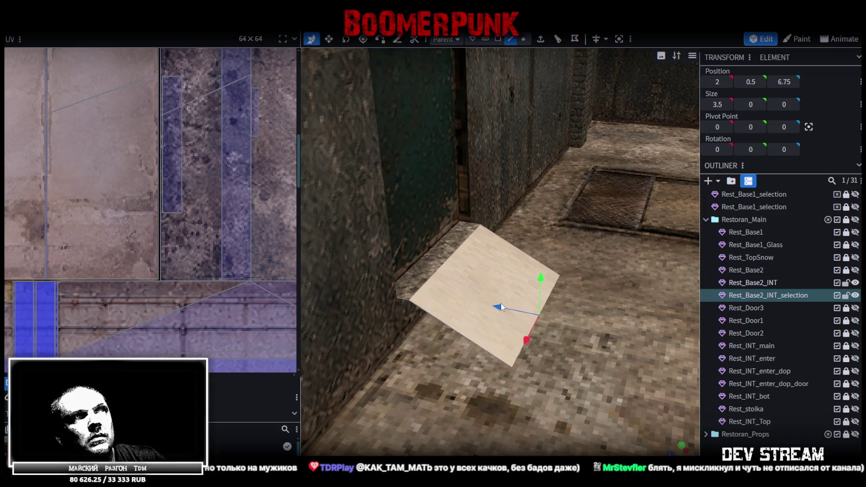
pyautogui.moveTo(499, 309); pyautogui.dragTo(426, 290)
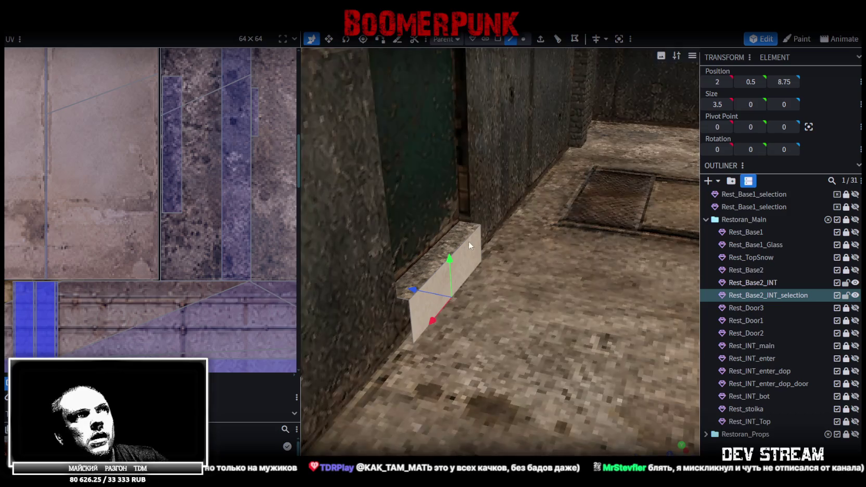
pyautogui.click(467, 240)
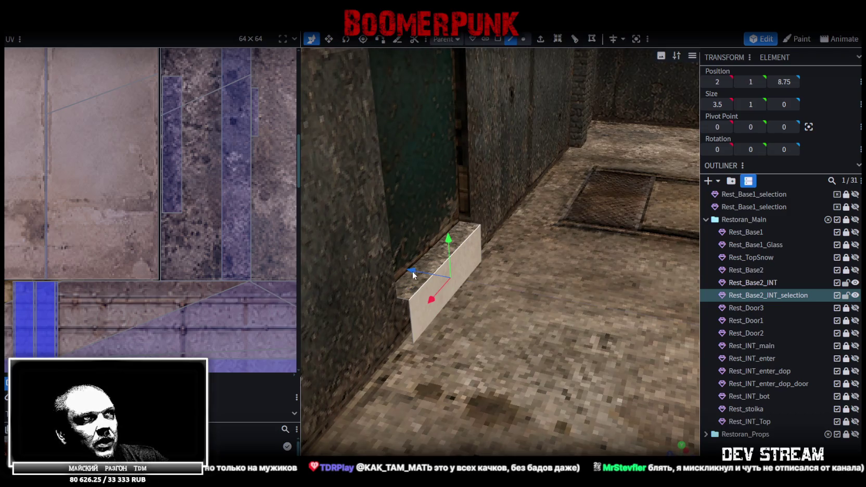
pyautogui.moveTo(412, 270); pyautogui.dragTo(429, 274)
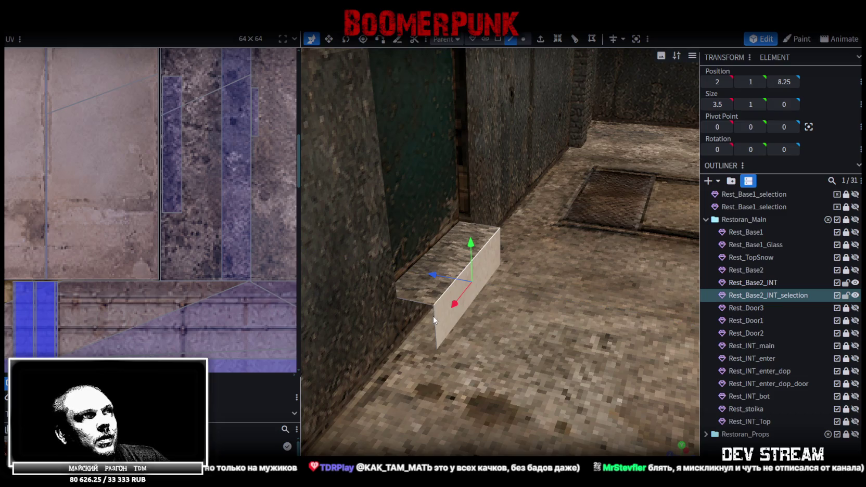
pyautogui.moveTo(433, 315); pyautogui.dragTo(499, 247)
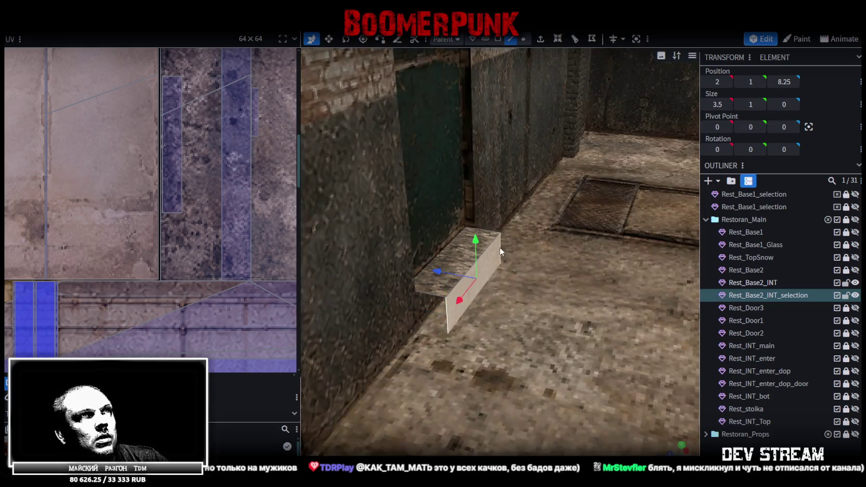
# Extrude the plate along Z+ into a solid step box, then hide Rest_Base2_INT
pyautogui.click(540, 39)
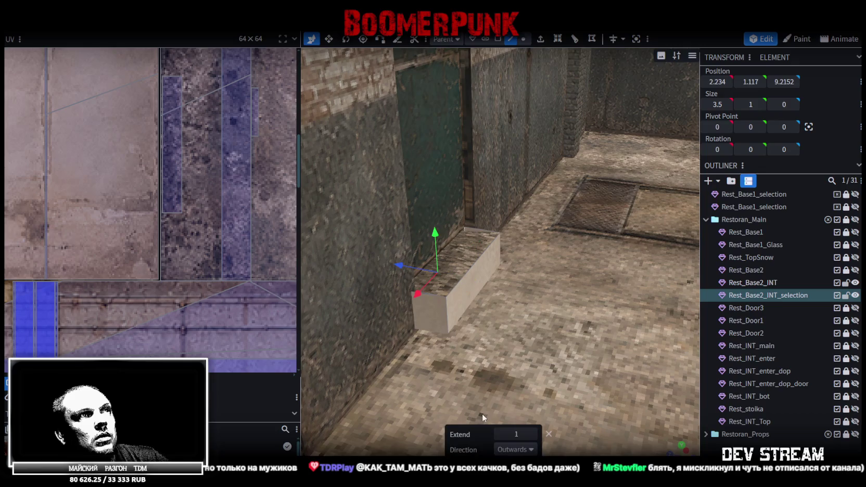
pyautogui.click(518, 446)
pyautogui.click(507, 419)
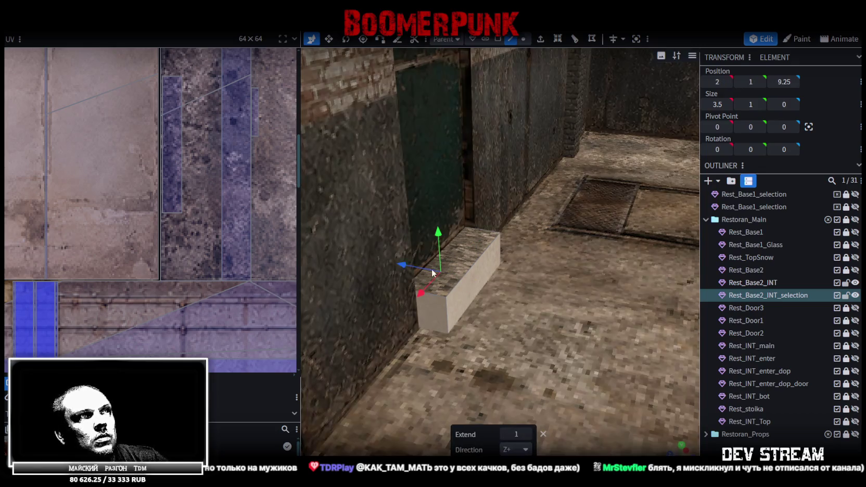
pyautogui.moveTo(413, 270); pyautogui.dragTo(431, 317)
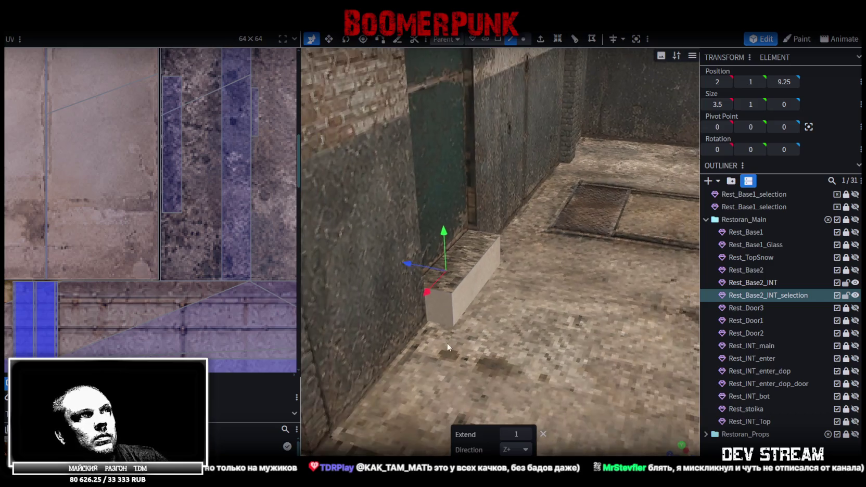
pyautogui.moveTo(468, 290); pyautogui.dragTo(463, 284)
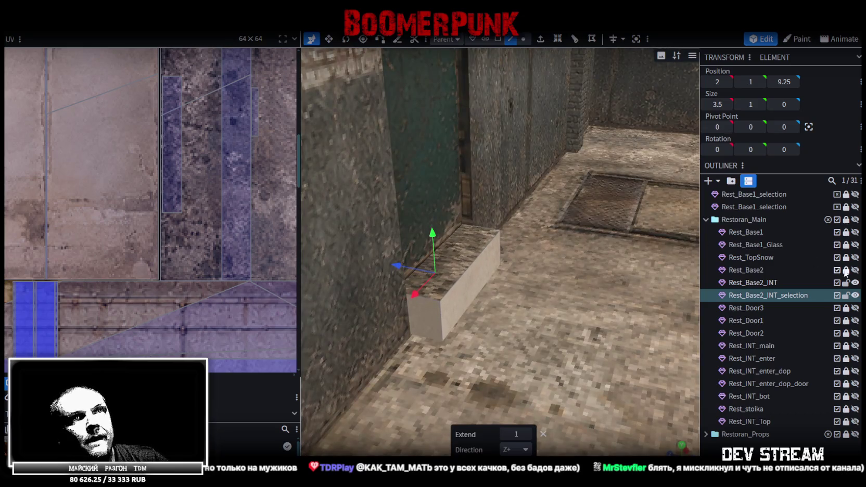
pyautogui.click(855, 283)
pyautogui.moveTo(572, 240)
pyautogui.mouseDown()
pyautogui.moveTo(512, 273)
pyautogui.moveTo(653, 153)
pyautogui.moveTo(469, 254)
pyautogui.moveTo(494, 143)
pyautogui.mouseUp()
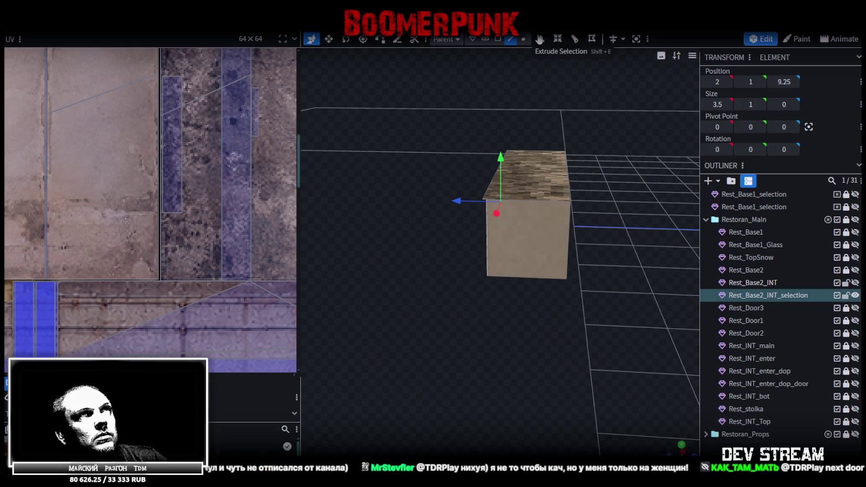
# Move the step box's right-side edges to depth 8.3
pyautogui.click(489, 180)
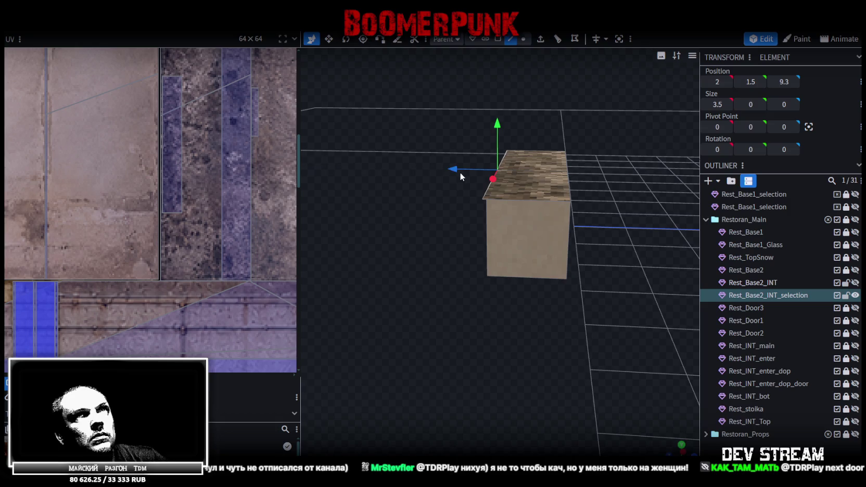
pyautogui.click(566, 182)
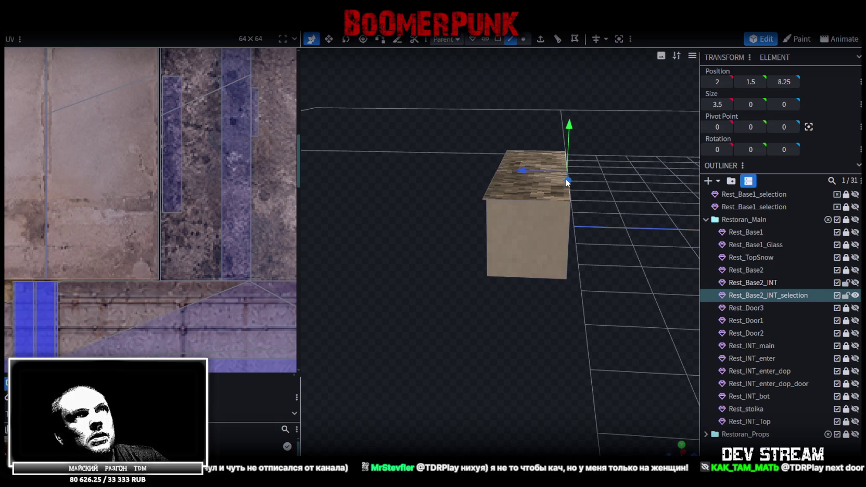
pyautogui.moveTo(600, 167); pyautogui.dragTo(566, 120)
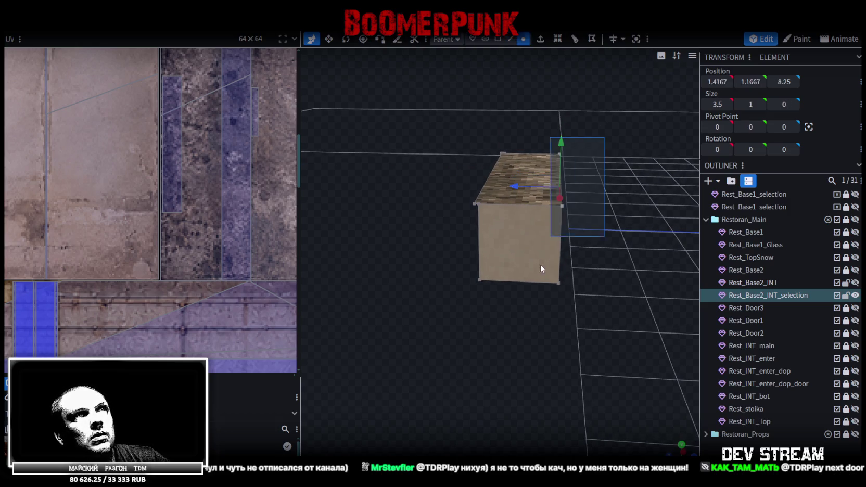
pyautogui.click(544, 299)
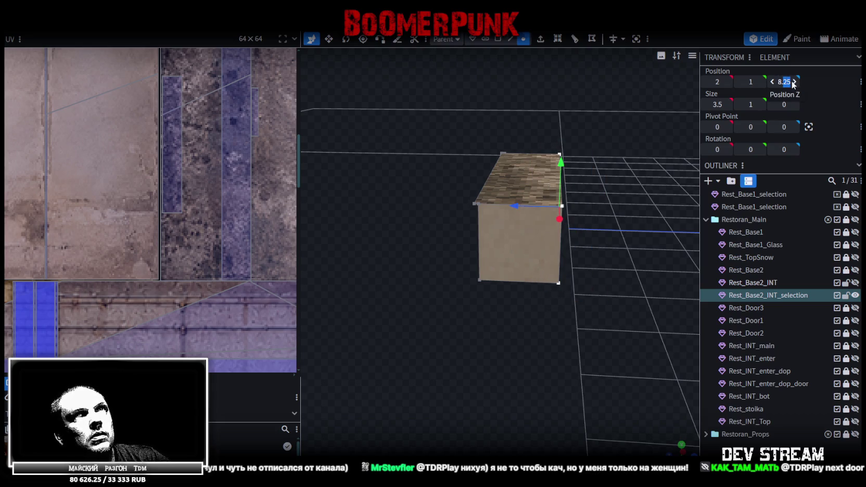
pyautogui.write('8.5')
pyautogui.write('8.3')
pyautogui.press('Return')
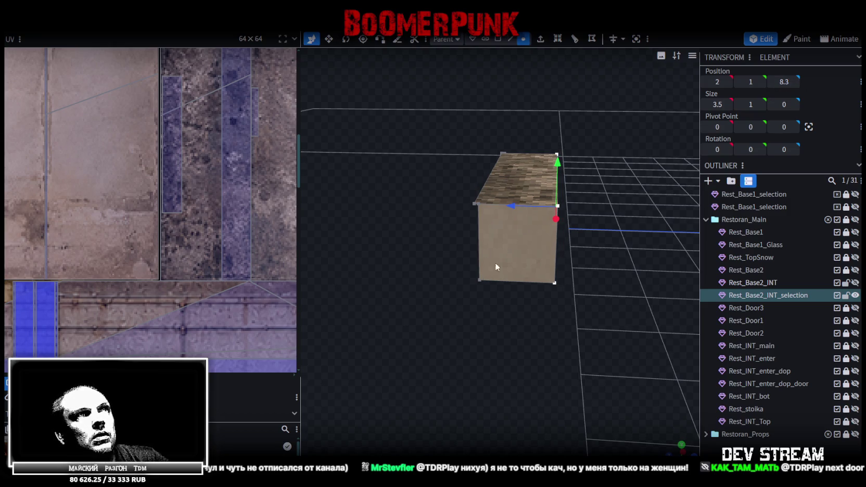
# Set the left-side vertices to depth 9.3, merge the overlapping vertices, and select the top face
pyautogui.moveTo(431, 327); pyautogui.dragTo(521, 116)
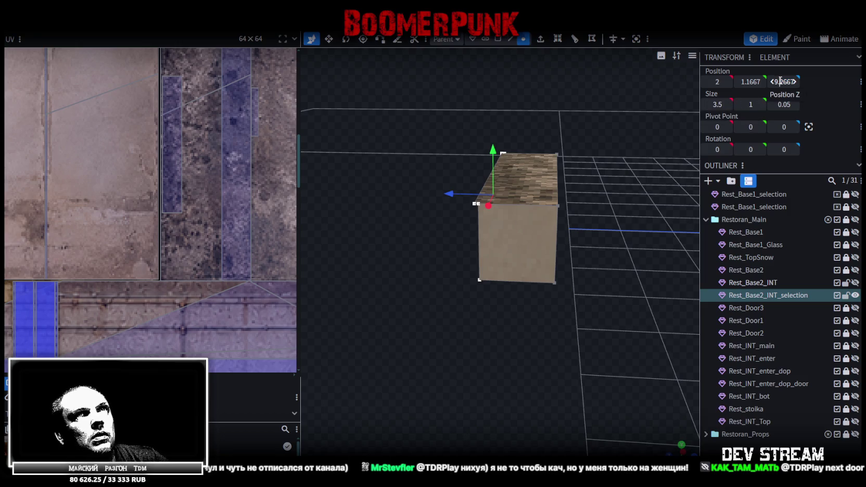
pyautogui.write('9.3')
pyautogui.press('Return')
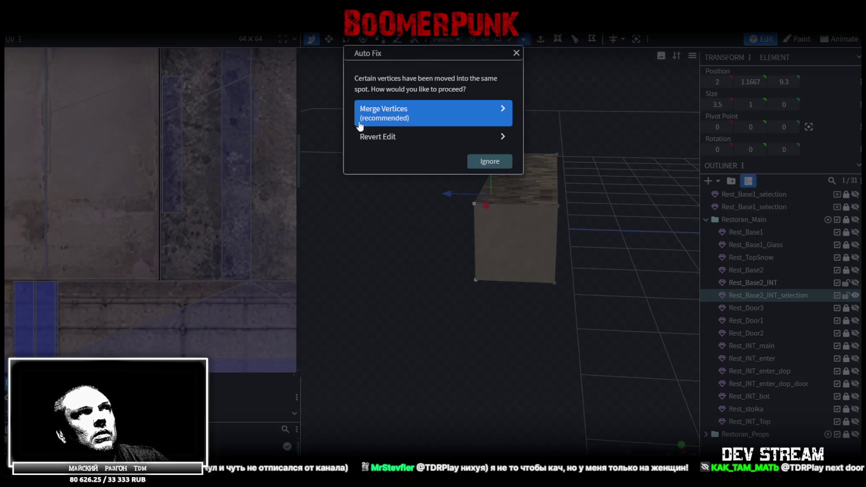
pyautogui.click(411, 112)
pyautogui.click(531, 171)
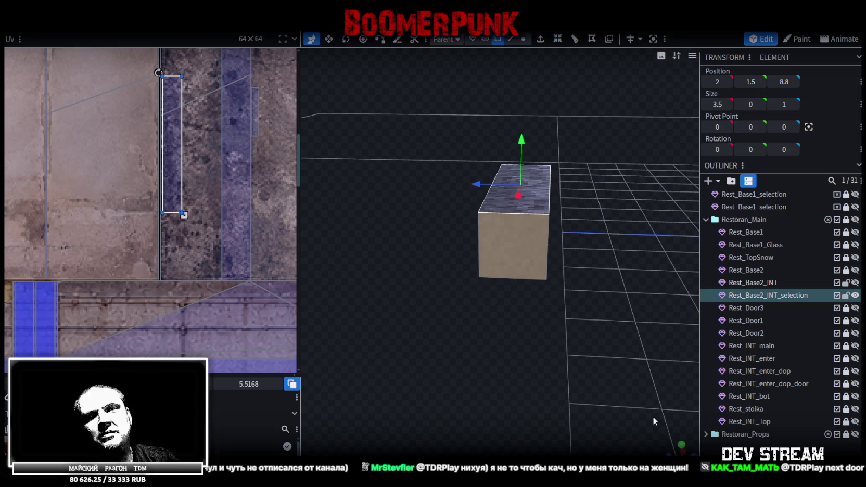
pyautogui.click(682, 447)
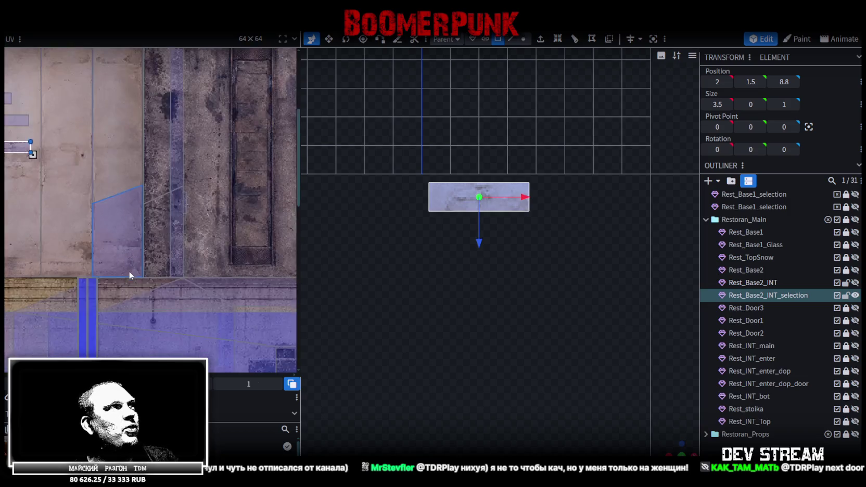
# Map the top face's UV onto the dark concrete strip, rotated a quarter turn
pyautogui.scroll(-3, 128, 271)
pyautogui.scroll(3, 39, 174)
pyautogui.moveTo(53, 176)
pyautogui.mouseDown()
pyautogui.moveTo(159, 211)
pyautogui.moveTo(158, 225)
pyautogui.mouseUp()
pyautogui.scroll(3, 159, 225)
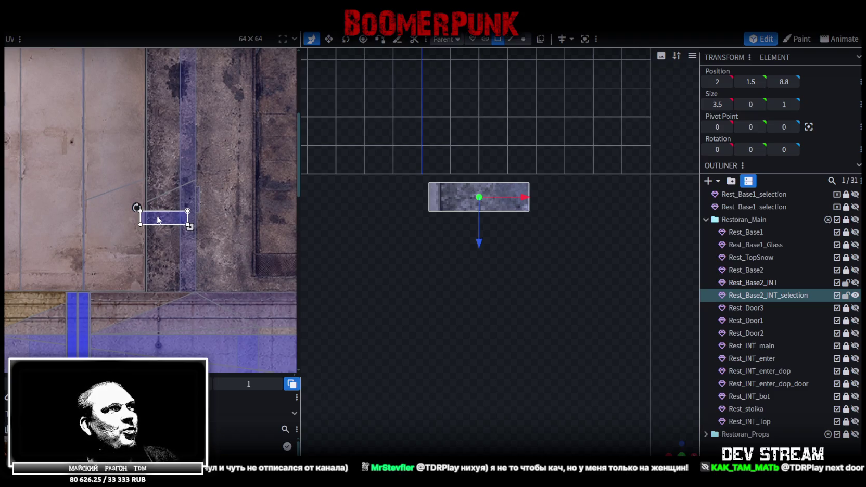
pyautogui.rightClick(159, 219)
pyautogui.click(218, 375)
pyautogui.scroll(3, 156, 224)
pyautogui.moveTo(158, 228); pyautogui.dragTo(140, 249)
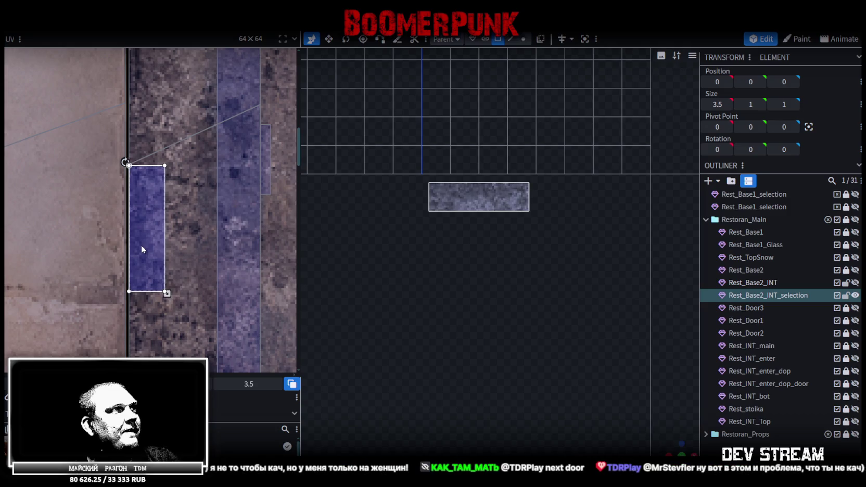
pyautogui.scroll(2, 598, 364)
# Map a second face's UV onto the concrete strip, rotated a quarter turn and aligned
pyautogui.moveTo(670, 438)
pyautogui.mouseDown()
pyautogui.moveTo(575, 303)
pyautogui.moveTo(607, 328)
pyautogui.moveTo(498, 283)
pyautogui.mouseUp()
pyautogui.click(498, 282)
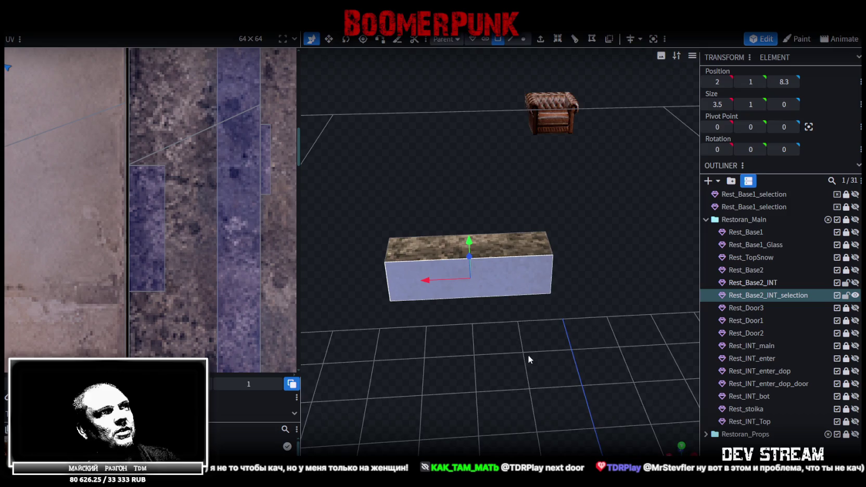
pyautogui.moveTo(528, 354); pyautogui.dragTo(609, 327)
pyautogui.click(681, 451)
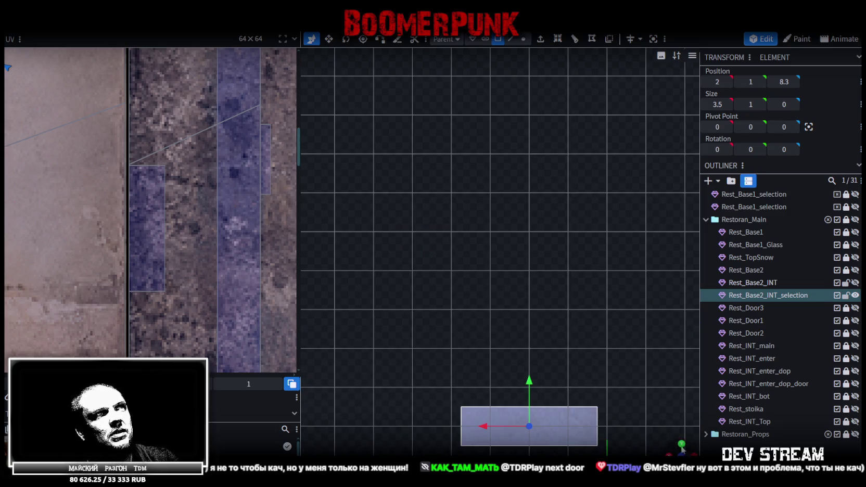
pyautogui.scroll(-2, 118, 228)
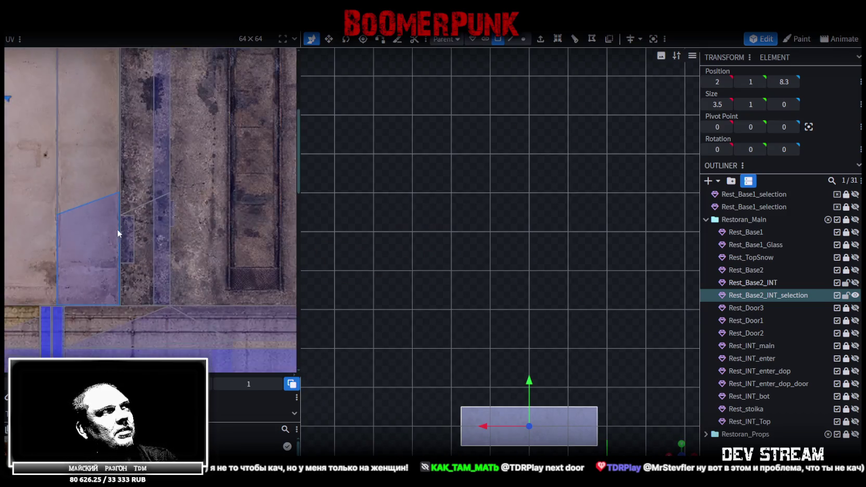
pyautogui.scroll(-2, 117, 229)
pyautogui.moveTo(44, 183); pyautogui.dragTo(134, 242)
pyautogui.scroll(2, 128, 238)
pyautogui.scroll(2, 128, 238)
pyautogui.rightClick(123, 213)
pyautogui.click(156, 360)
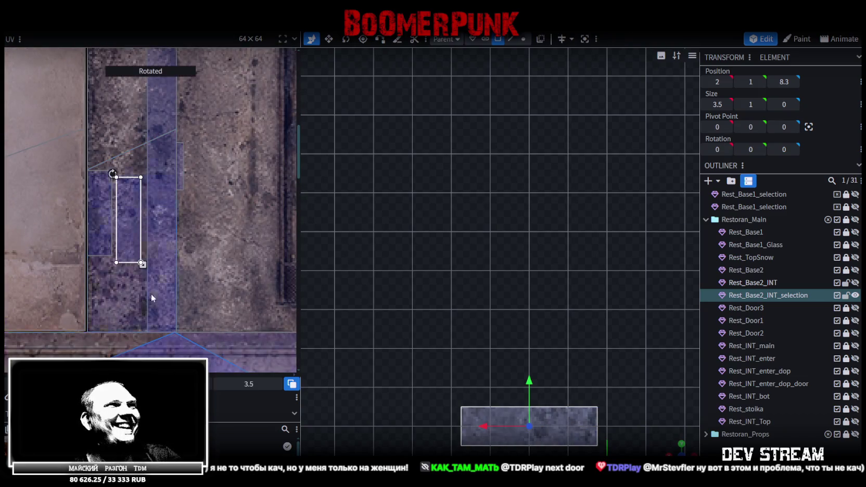
pyautogui.moveTo(126, 219); pyautogui.dragTo(110, 130)
pyautogui.scroll(1, 109, 130)
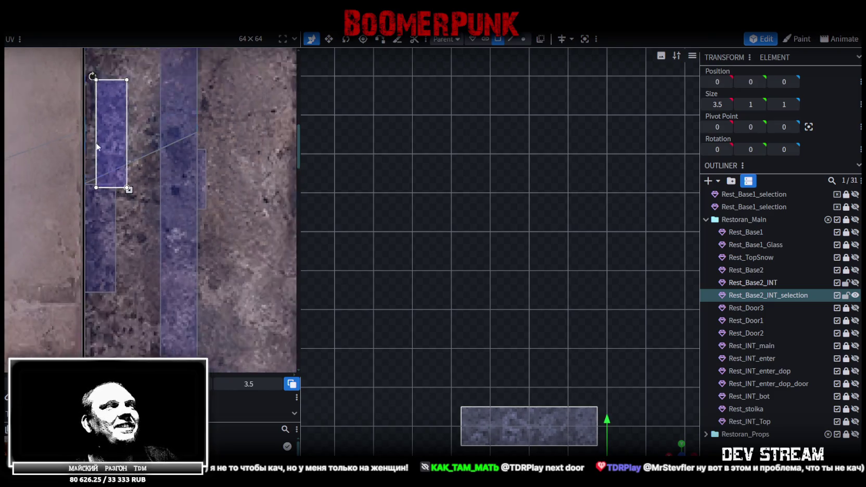
pyautogui.scroll(2, 136, 242)
pyautogui.moveTo(137, 226); pyautogui.dragTo(142, 238)
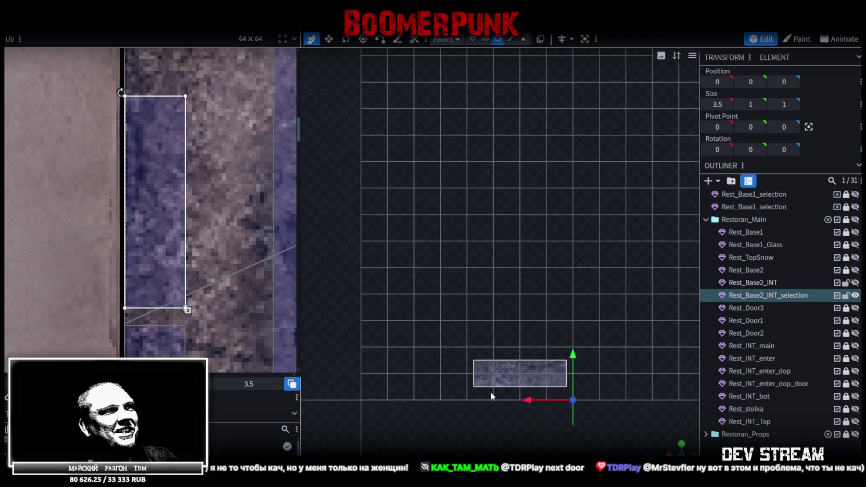
pyautogui.scroll(-3, 494, 395)
# Map the block's end face UV onto the concrete strip, rotated left to fit
pyautogui.moveTo(655, 443)
pyautogui.mouseDown()
pyautogui.moveTo(539, 307)
pyautogui.moveTo(454, 331)
pyautogui.moveTo(511, 364)
pyautogui.mouseUp()
pyautogui.click(539, 306)
pyautogui.click(507, 374)
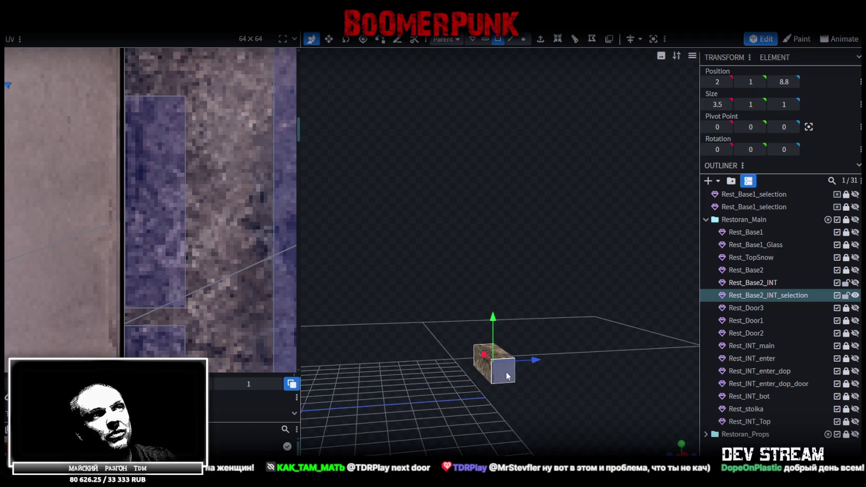
pyautogui.click(684, 454)
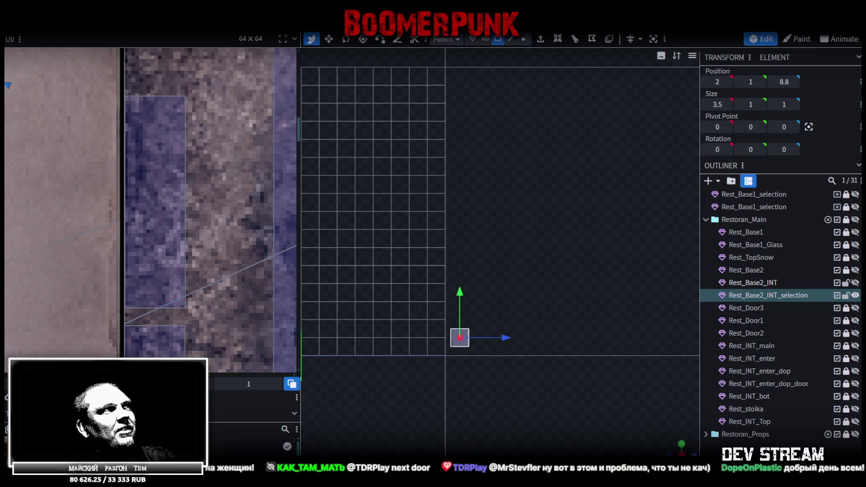
pyautogui.scroll(-3, 77, 308)
pyautogui.scroll(-3, 78, 240)
pyautogui.scroll(-1, 72, 240)
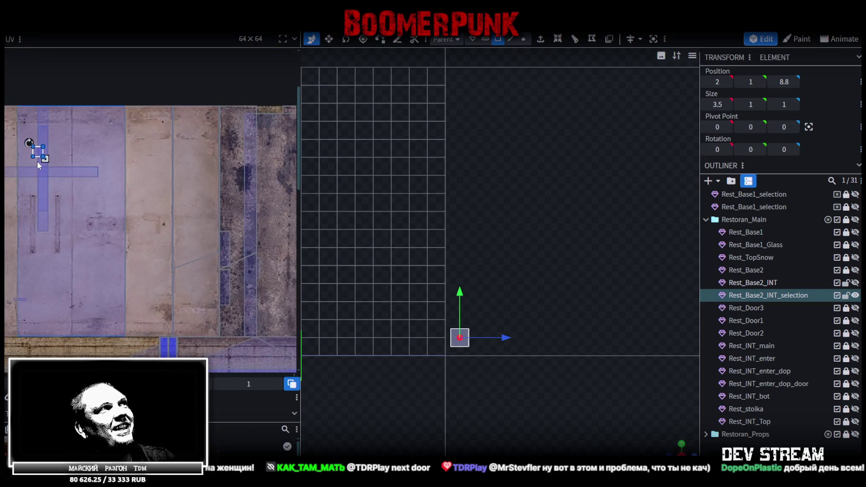
pyautogui.moveTo(39, 155); pyautogui.dragTo(229, 243)
pyautogui.scroll(4, 231, 247)
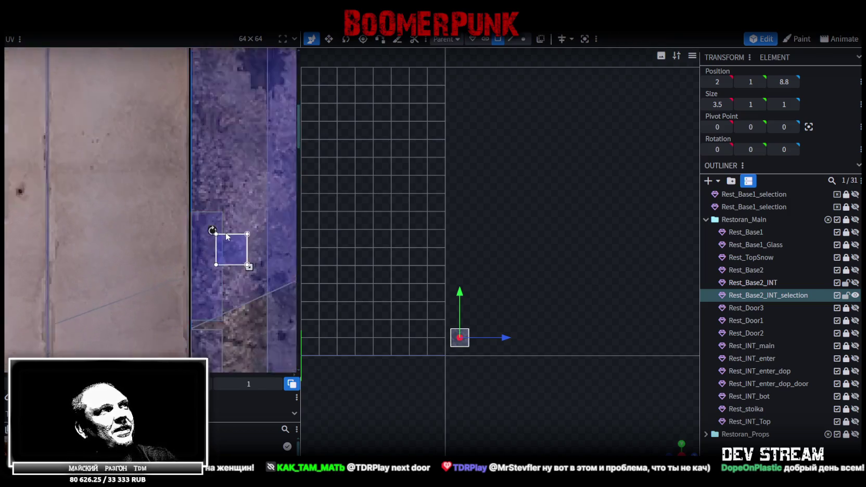
pyautogui.rightClick(232, 254)
pyautogui.click(262, 375)
pyautogui.moveTo(230, 248); pyautogui.dragTo(204, 165)
pyautogui.scroll(3, 201, 169)
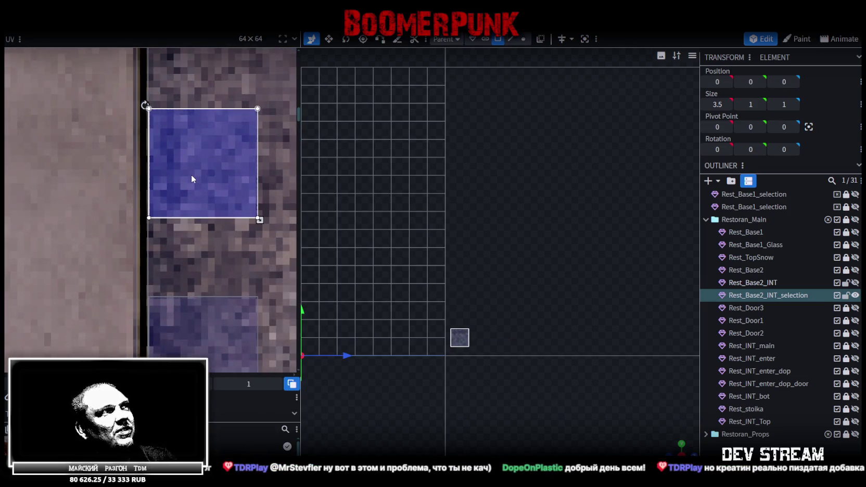
# Place the remaining face's UV at the top of the strip and deselect the block
pyautogui.moveTo(670, 446)
pyautogui.mouseDown()
pyautogui.moveTo(470, 397)
pyautogui.moveTo(465, 312)
pyautogui.mouseUp()
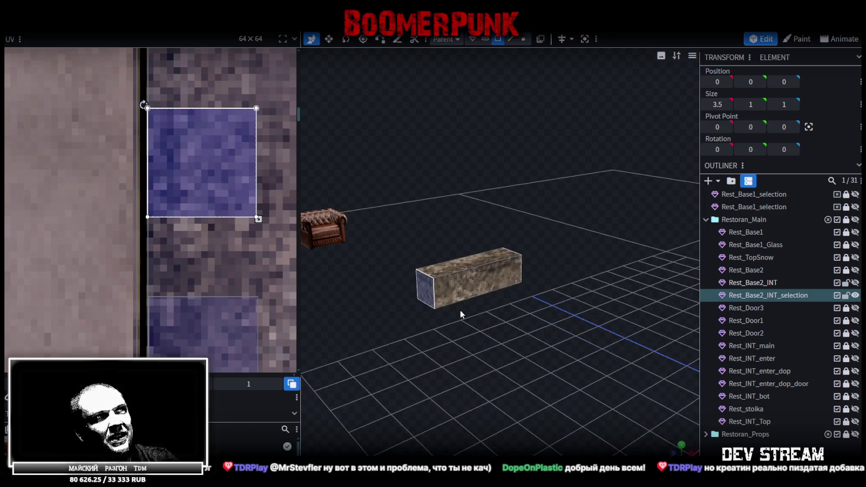
pyautogui.click(465, 311)
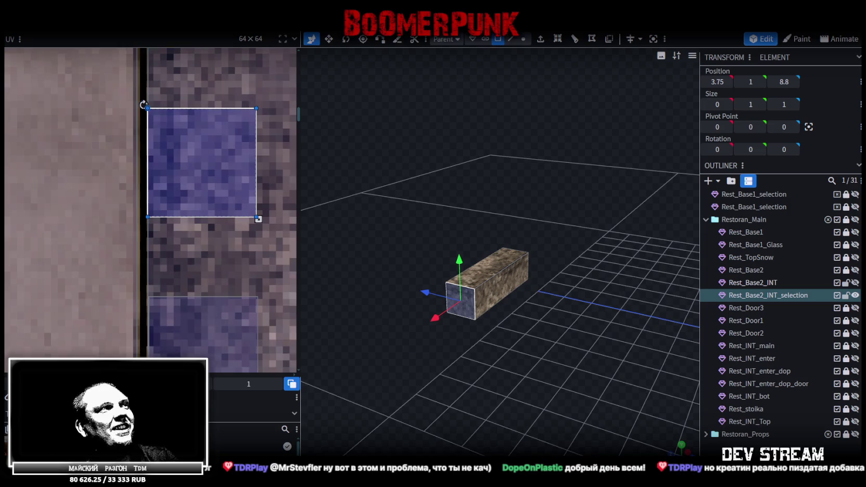
pyautogui.click(466, 291)
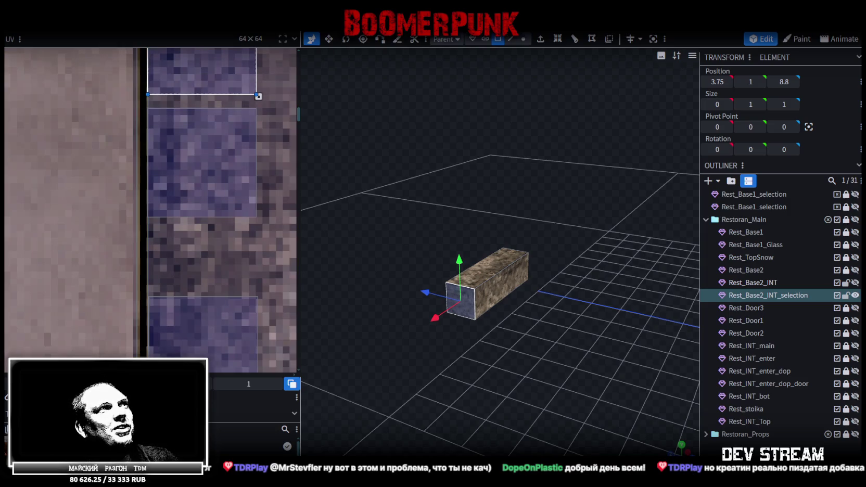
pyautogui.click(579, 379)
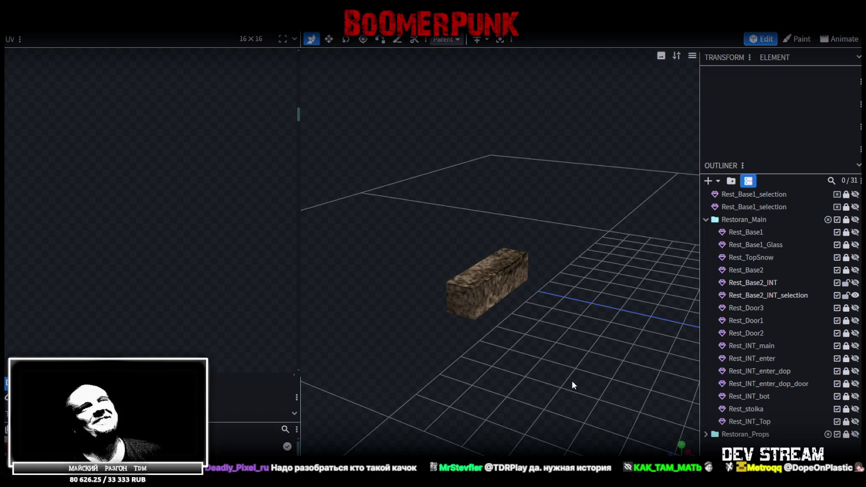
# Save the model as Build10.bbmodel
pyautogui.scroll(2, 549, 326)
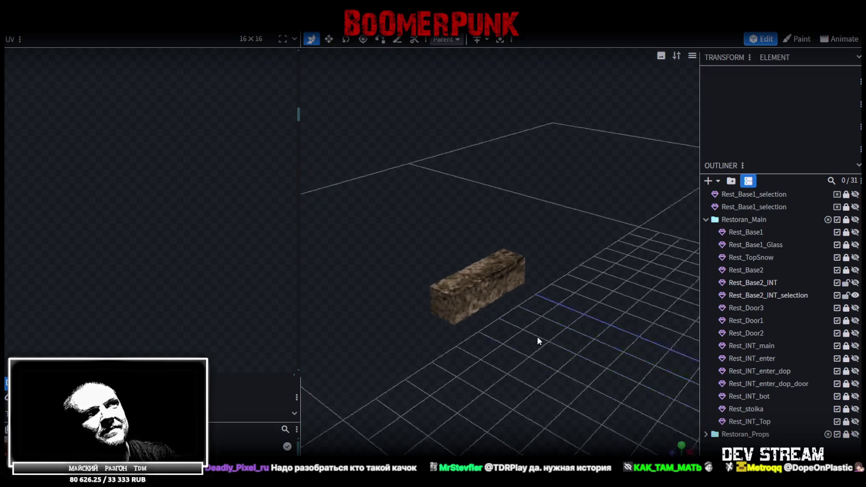
pyautogui.hotkey('ctrl', 's')
pyautogui.moveTo(575, 298); pyautogui.dragTo(582, 311)
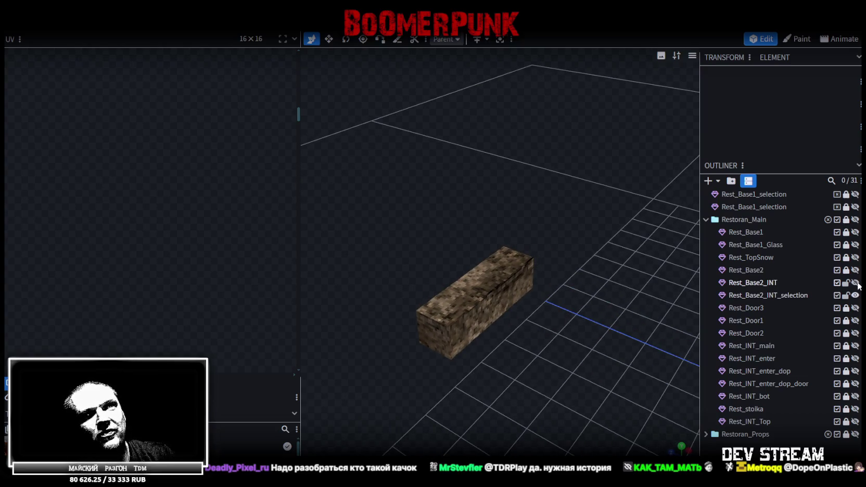
# Unhide Rest_Base2_INT and merge the step block mesh into it
pyautogui.click(855, 283)
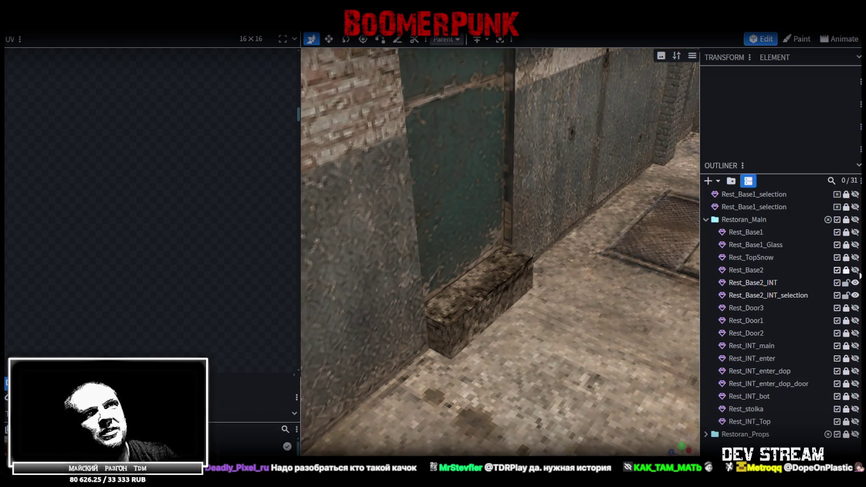
pyautogui.click(756, 282)
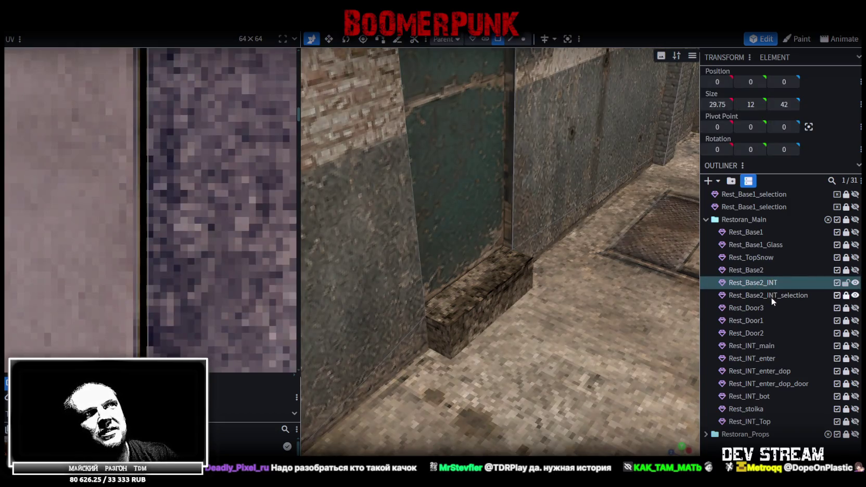
pyautogui.keyDown('ctrl'); pyautogui.click(795, 296); pyautogui.keyUp('ctrl')
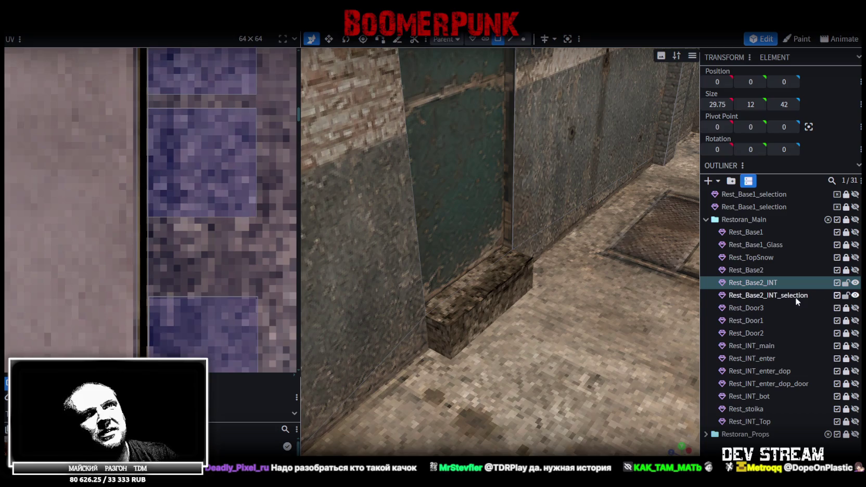
pyautogui.rightClick(764, 296)
pyautogui.click(692, 115)
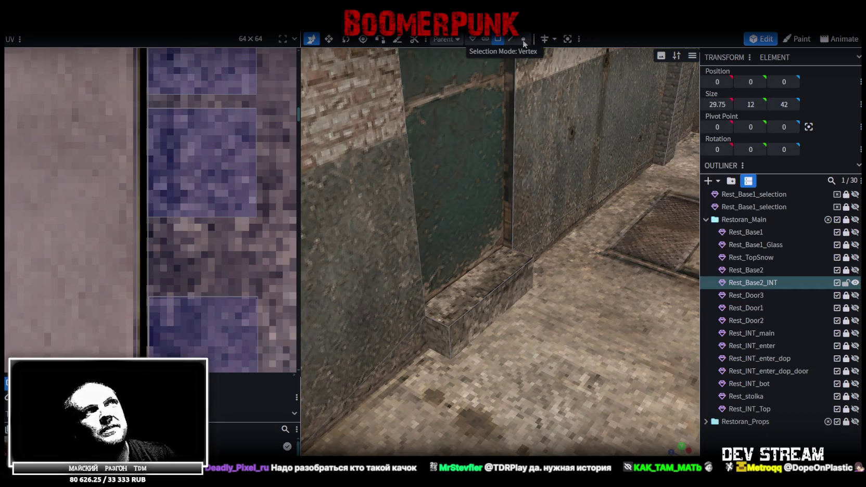
# Move the step's loose vertices vertically onto the floor and weld the overlapping pair
pyautogui.click(523, 40)
pyautogui.scroll(-5, 536, 284)
pyautogui.moveTo(602, 221); pyautogui.dragTo(563, 200)
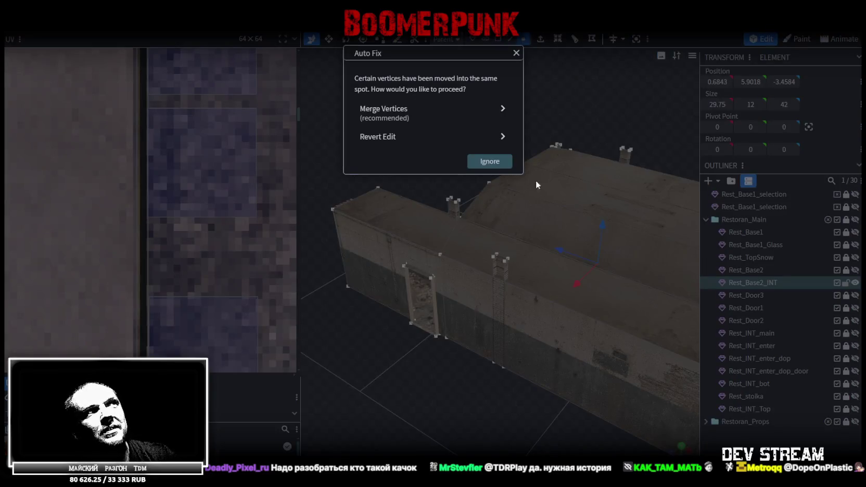
pyautogui.click(384, 112)
pyautogui.scroll(5, 413, 261)
pyautogui.moveTo(390, 264)
pyautogui.mouseDown()
pyautogui.moveTo(332, 275)
pyautogui.moveTo(335, 291)
pyautogui.moveTo(318, 296)
pyautogui.moveTo(446, 273)
pyautogui.moveTo(382, 274)
pyautogui.moveTo(394, 248)
pyautogui.moveTo(512, 300)
pyautogui.moveTo(617, 291)
pyautogui.moveTo(529, 345)
pyautogui.moveTo(534, 291)
pyautogui.moveTo(538, 306)
pyautogui.mouseUp()
pyautogui.scroll(-10, 475, 260)
pyautogui.scroll(3, 571, 291)
pyautogui.scroll(3, 528, 341)
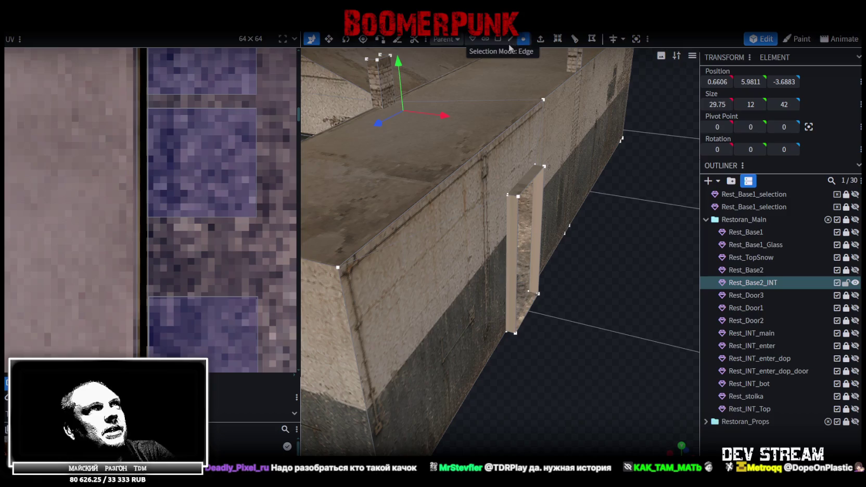
# Stretch the door frame's front face UV into a bar on the blue wall strip
pyautogui.click(498, 39)
pyautogui.click(538, 203)
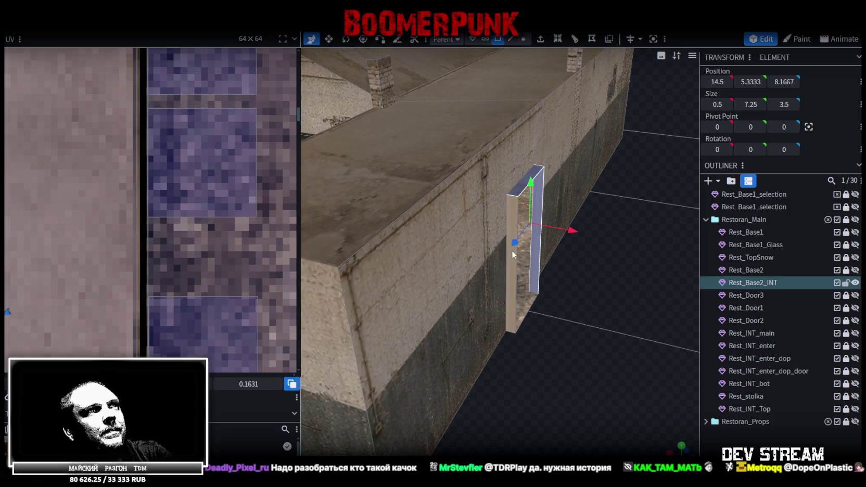
pyautogui.click(509, 267)
pyautogui.scroll(-2, 175, 209)
pyautogui.scroll(-3, 173, 198)
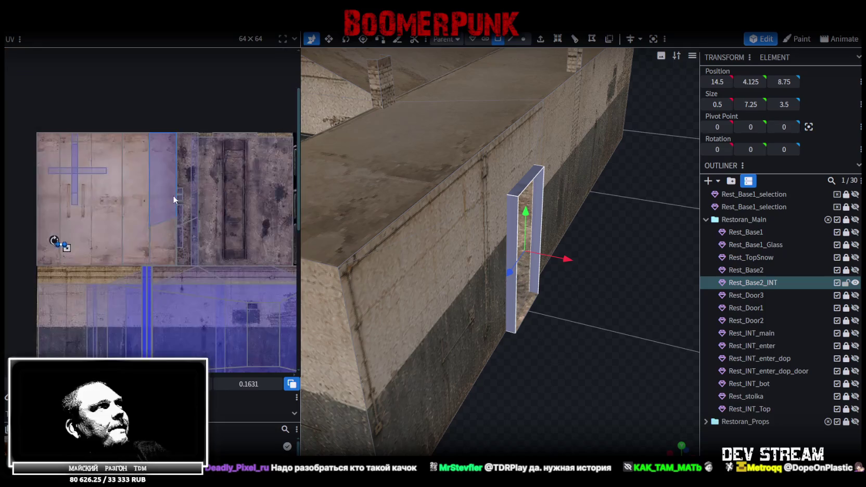
pyautogui.moveTo(67, 248); pyautogui.dragTo(105, 252)
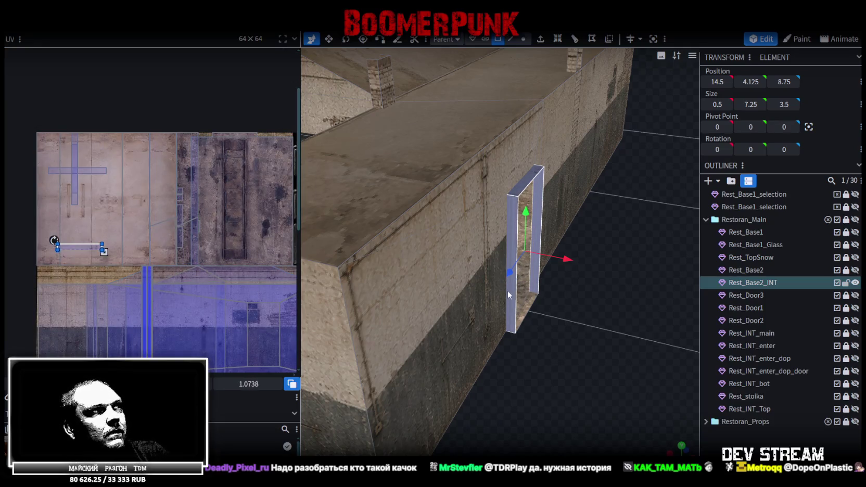
pyautogui.scroll(-3, 106, 214)
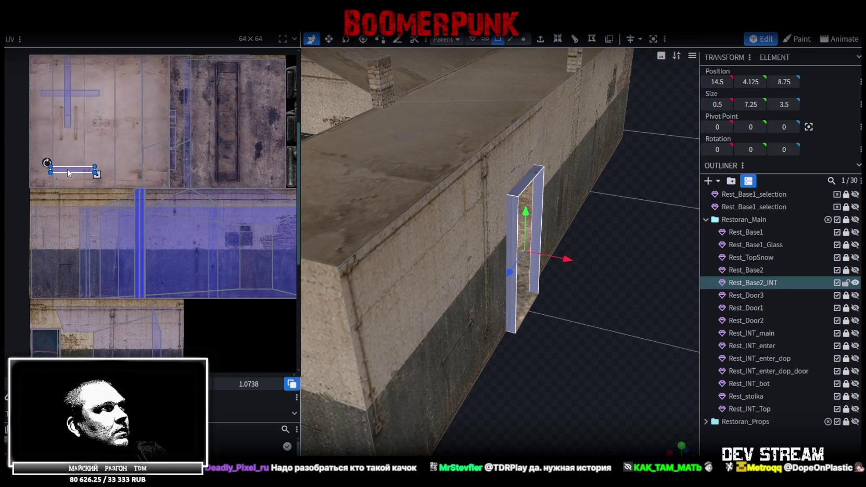
pyautogui.moveTo(68, 169); pyautogui.dragTo(160, 236)
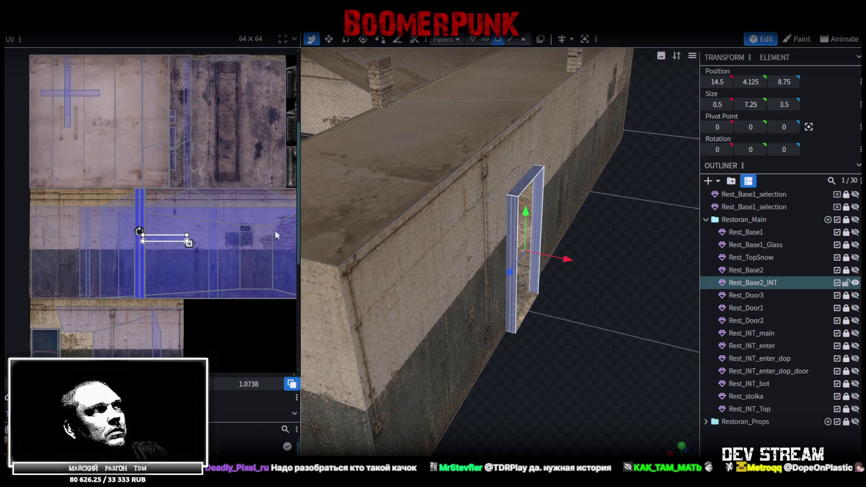
pyautogui.moveTo(180, 228); pyautogui.dragTo(238, 340)
# In front view, map the doorway's tall narrow side face onto the wall strip, stretched full height
pyautogui.click(512, 264)
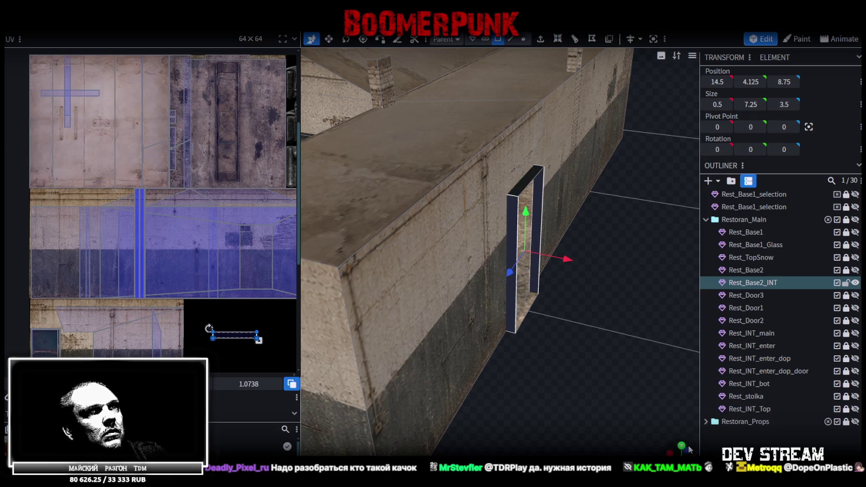
pyautogui.press('KP_1')
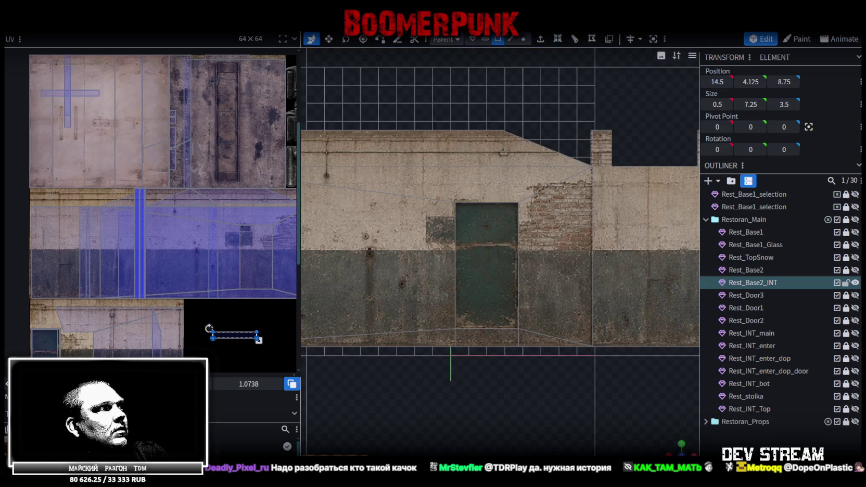
pyautogui.click(357, 320)
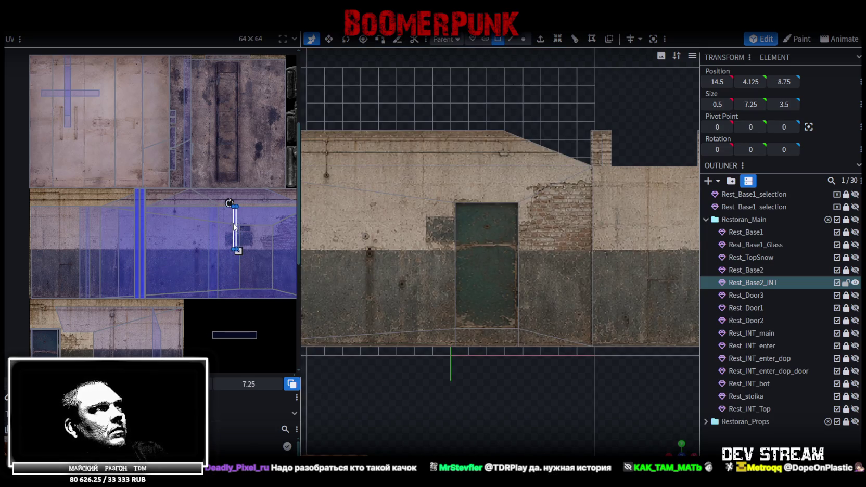
pyautogui.scroll(3, 172, 218)
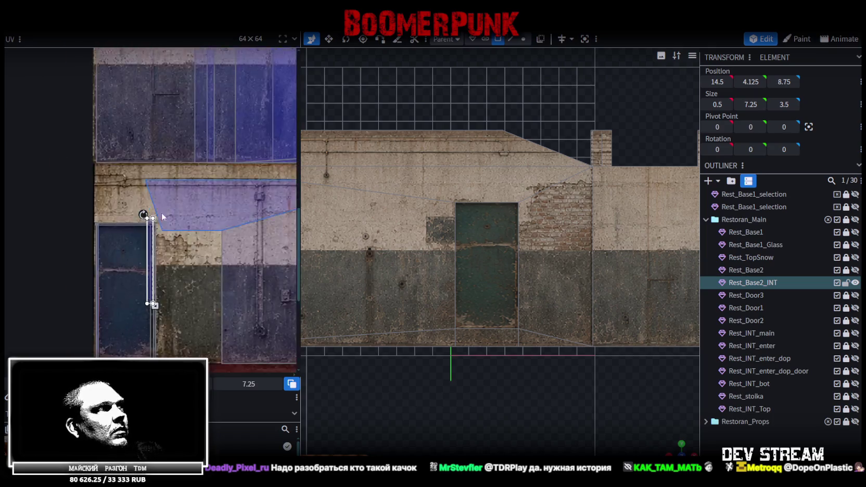
pyautogui.scroll(4, 154, 221)
pyautogui.moveTo(185, 235); pyautogui.dragTo(195, 257)
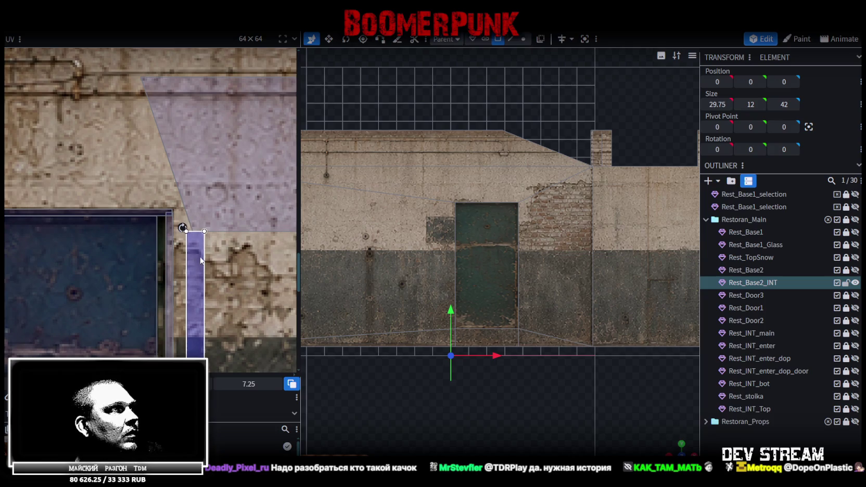
pyautogui.scroll(-5, 200, 259)
pyautogui.moveTo(196, 202)
pyautogui.mouseDown()
pyautogui.moveTo(203, 304)
pyautogui.moveTo(218, 331)
pyautogui.mouseUp()
pyautogui.scroll(2, 202, 304)
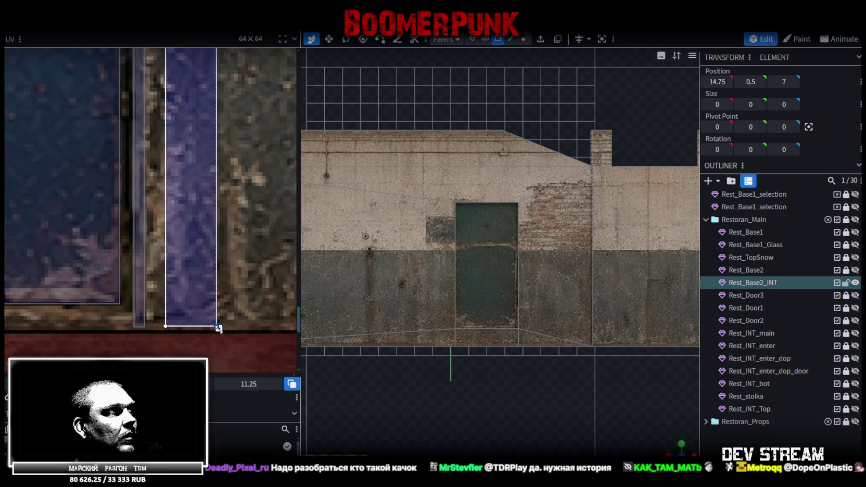
pyautogui.hotkey('ctrl', 'z')
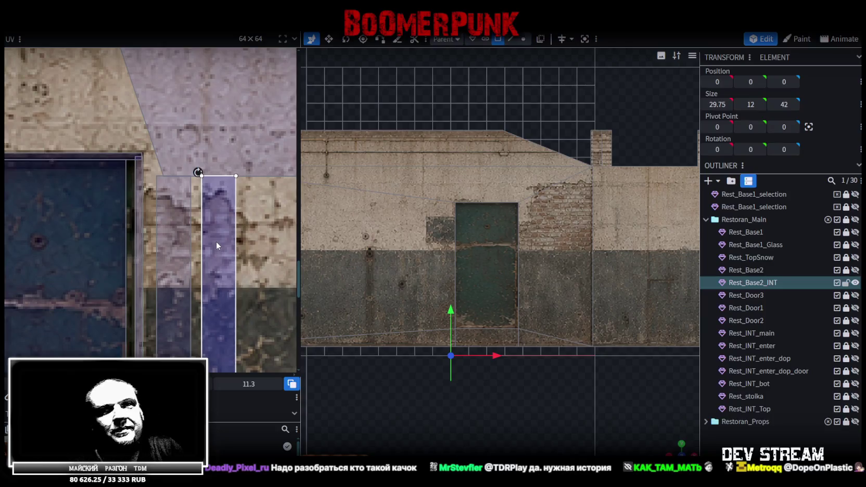
pyautogui.scroll(-3, 410, 258)
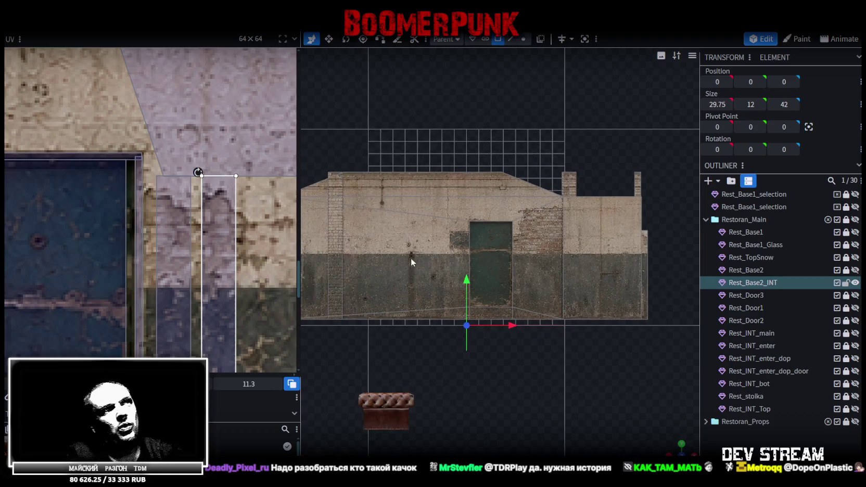
# Select the doorway's top face and place its UV box on the plain wall texture
pyautogui.scroll(5, 644, 429)
pyautogui.moveTo(500, 395); pyautogui.dragTo(524, 381)
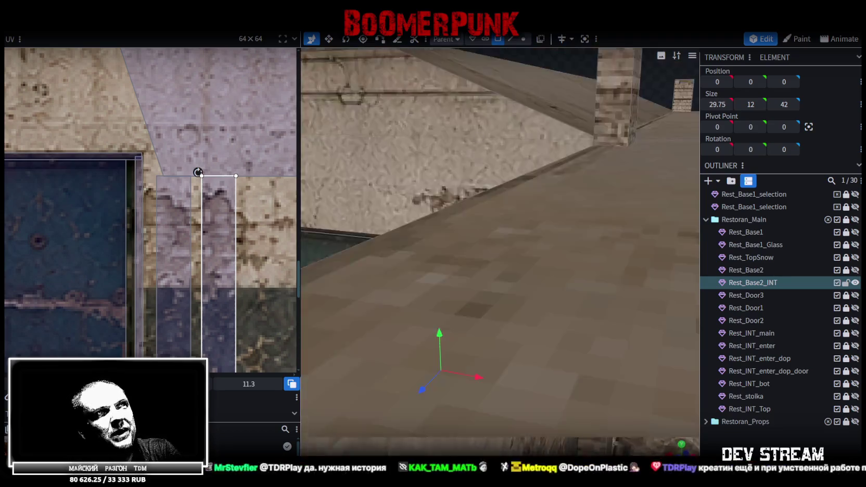
pyautogui.scroll(-5, 554, 360)
pyautogui.scroll(2, 546, 353)
pyautogui.scroll(4, 562, 358)
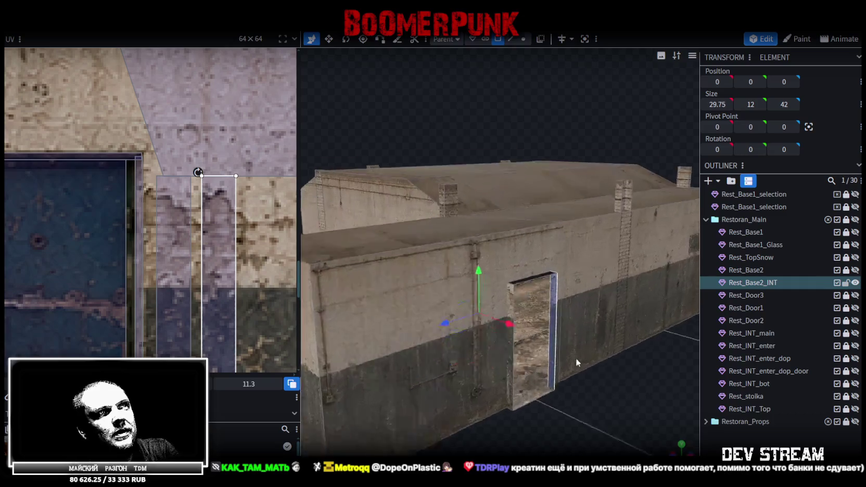
pyautogui.scroll(3, 559, 341)
pyautogui.click(543, 326)
pyautogui.scroll(-3, 177, 192)
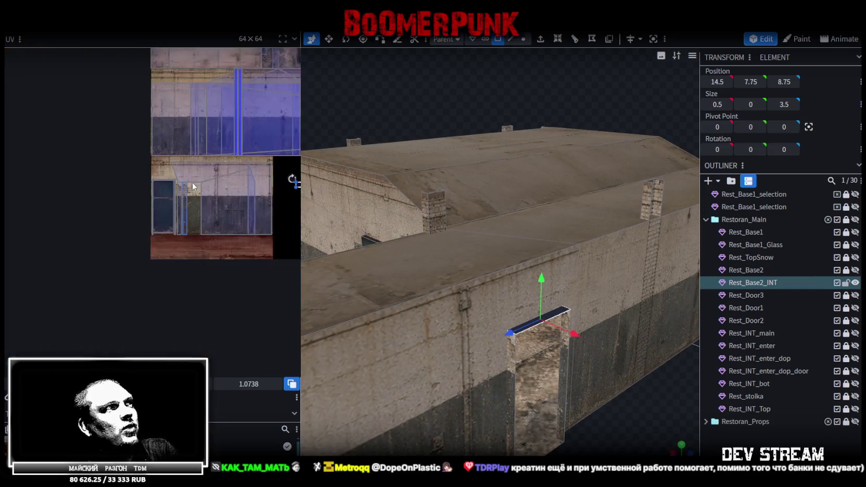
pyautogui.scroll(-2, 252, 181)
pyautogui.moveTo(275, 183); pyautogui.dragTo(151, 182)
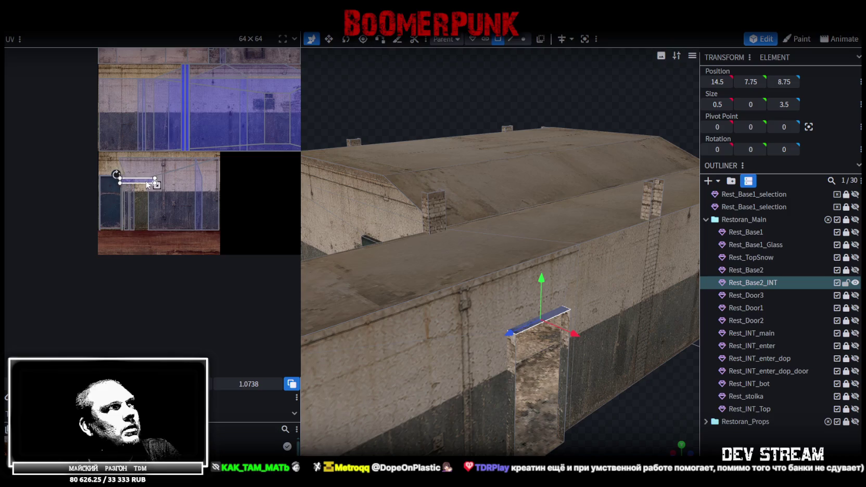
pyautogui.scroll(3, 176, 180)
pyautogui.scroll(2, 154, 212)
pyautogui.moveTo(154, 215); pyautogui.dragTo(128, 149)
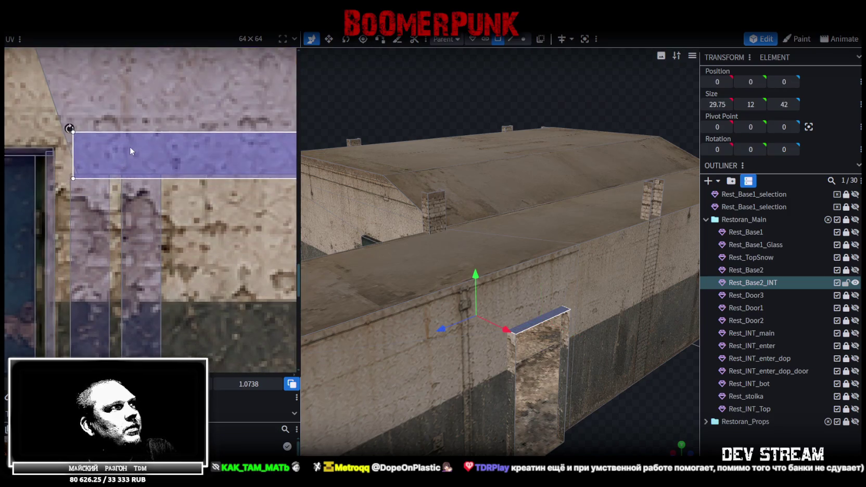
# Refine the top face UV's bottom edge and position over the wall texture above the door
pyautogui.scroll(1, 189, 163)
pyautogui.scroll(-2, 189, 164)
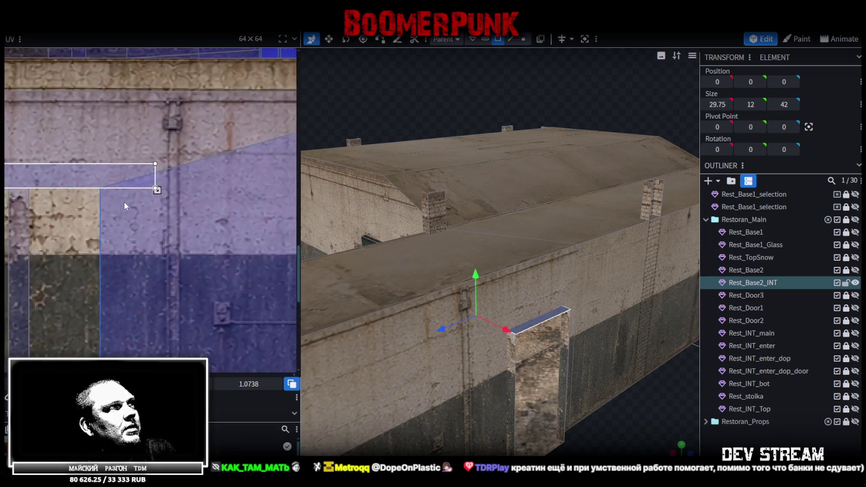
pyautogui.moveTo(125, 194); pyautogui.dragTo(102, 196)
pyautogui.scroll(2, 115, 190)
pyautogui.scroll(2, 84, 171)
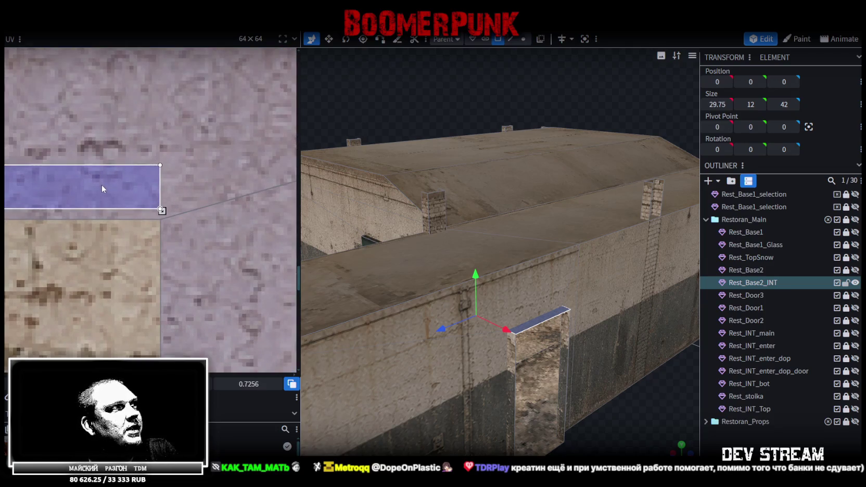
pyautogui.scroll(-1, 103, 193)
pyautogui.scroll(-2, 105, 190)
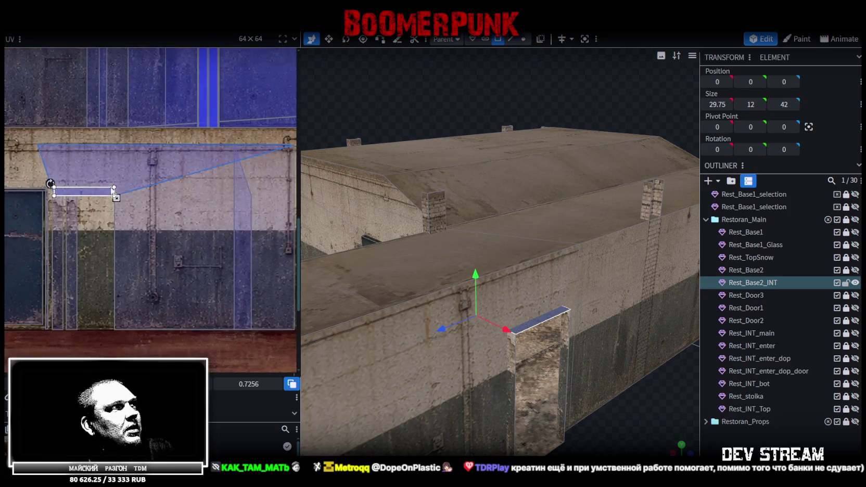
pyautogui.click(489, 330)
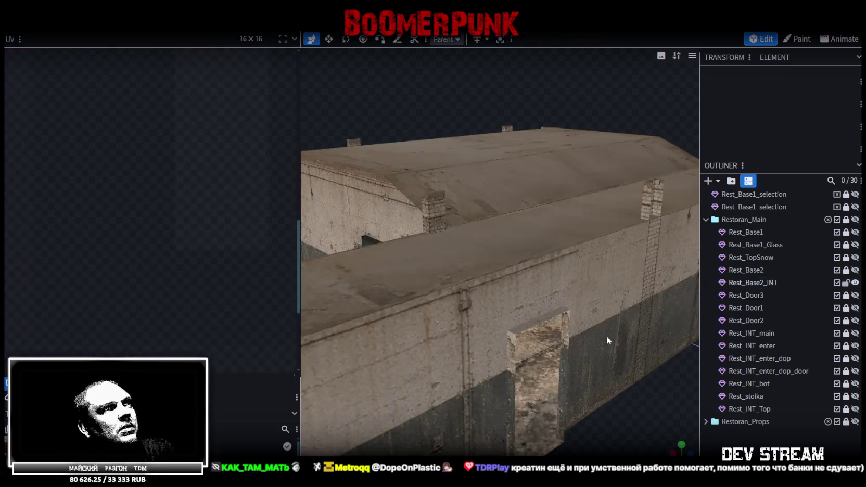
pyautogui.click(544, 318)
pyautogui.scroll(1, 181, 274)
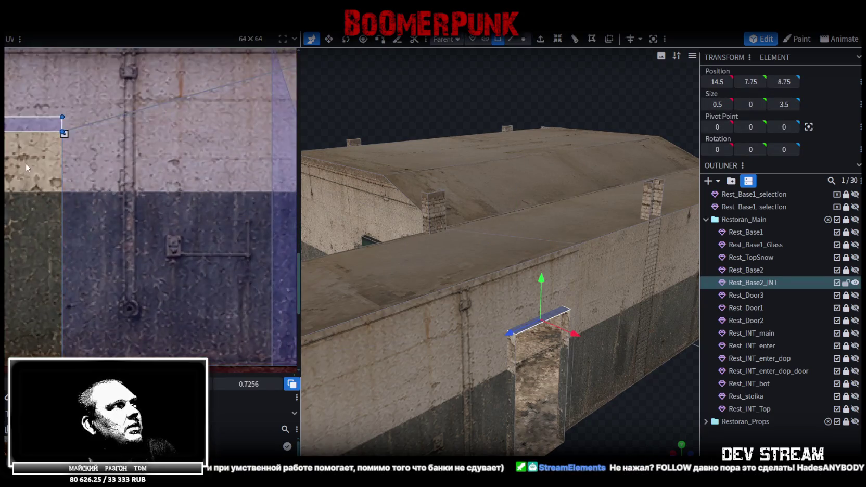
pyautogui.moveTo(26, 167); pyautogui.dragTo(174, 237, button='middle')
pyautogui.moveTo(145, 190); pyautogui.dragTo(145, 203)
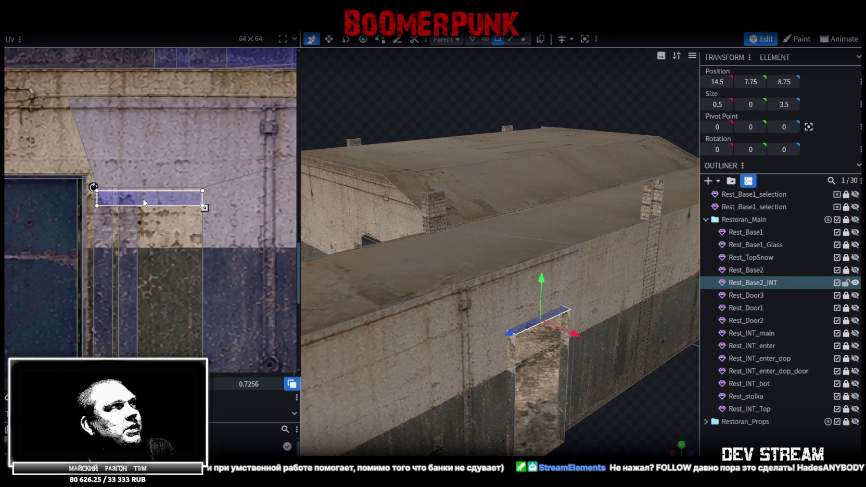
pyautogui.click(663, 420)
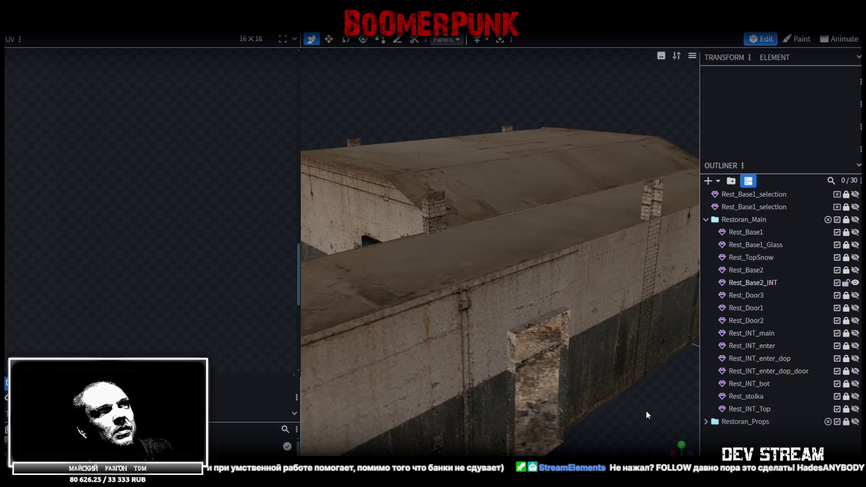
# Shift the doorway's right side face UV slightly left
pyautogui.moveTo(631, 433); pyautogui.dragTo(567, 369)
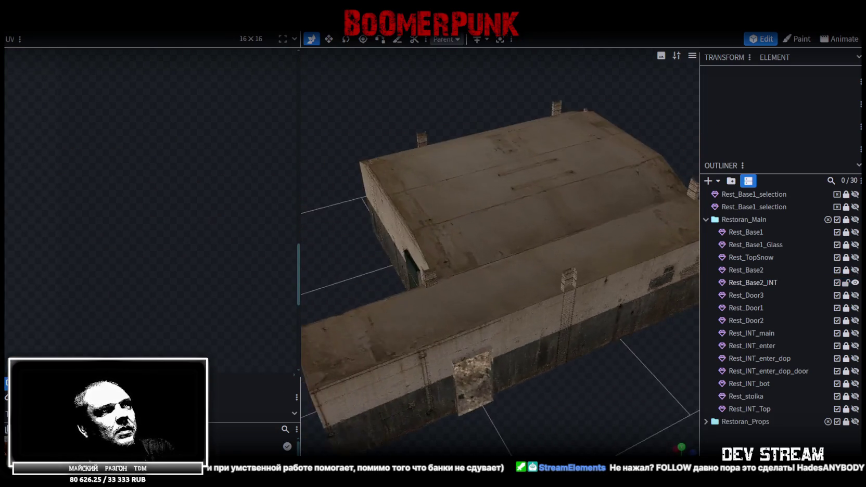
pyautogui.scroll(6, 580, 368)
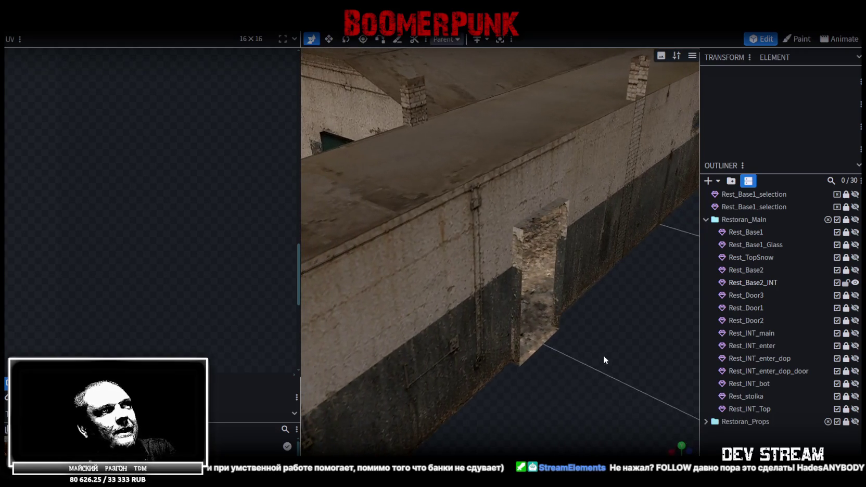
pyautogui.click(520, 240)
pyautogui.click(520, 241)
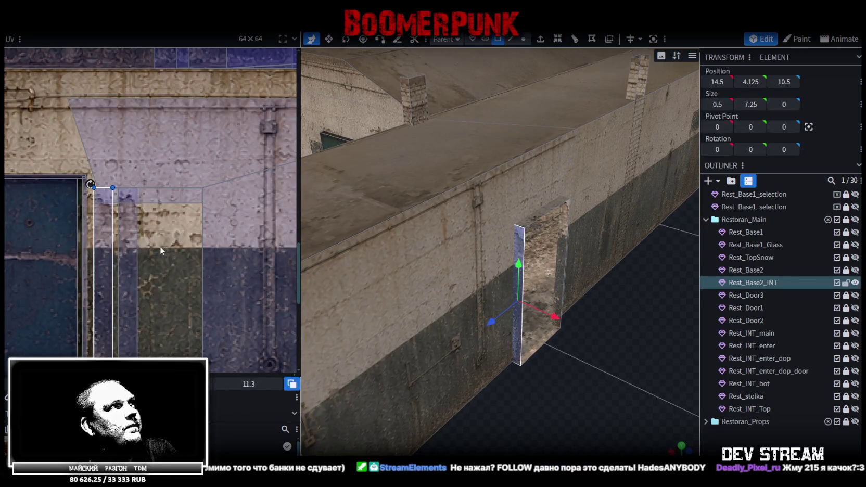
pyautogui.click(129, 249)
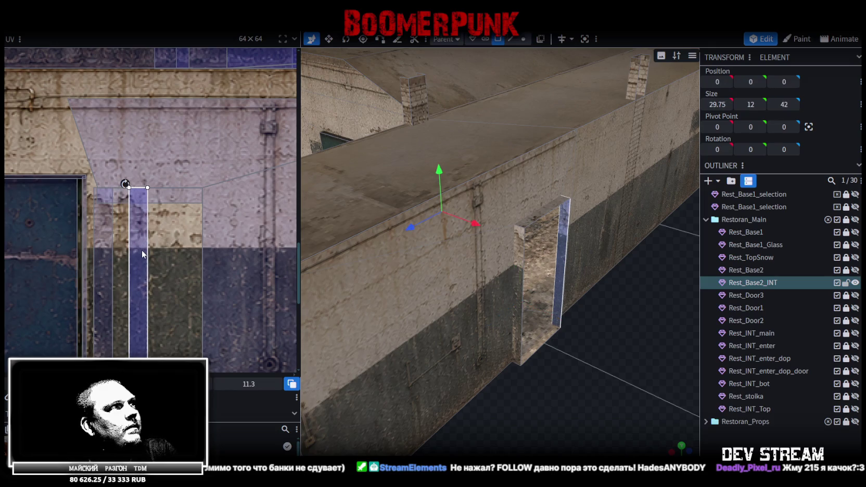
pyautogui.moveTo(101, 248); pyautogui.dragTo(90, 256)
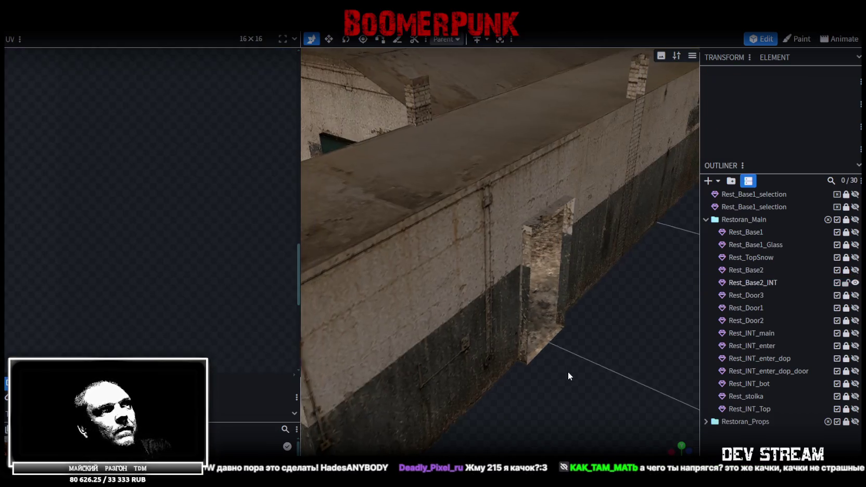
# Check the doorway's left side face from another angle
pyautogui.moveTo(566, 371); pyautogui.dragTo(532, 250)
pyautogui.click(532, 252)
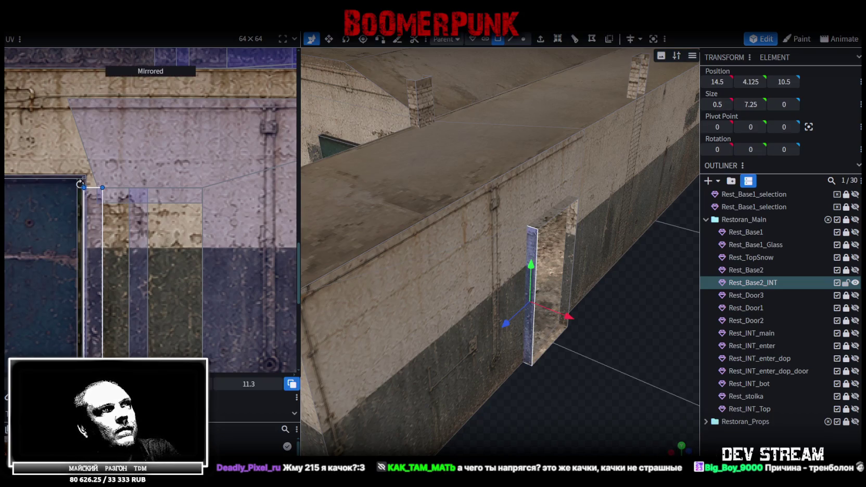
pyautogui.click(580, 382)
pyautogui.moveTo(580, 382); pyautogui.dragTo(581, 377)
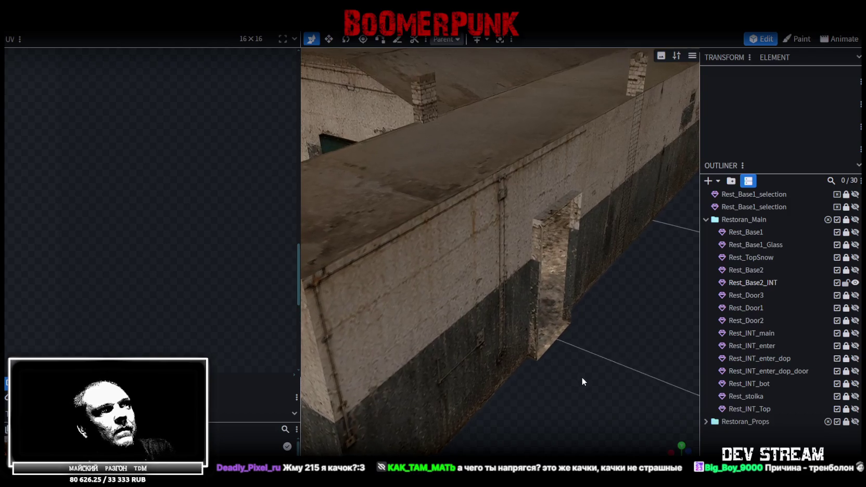
pyautogui.scroll(2, 580, 383)
pyautogui.scroll(2, 579, 389)
# Nudge the doorway top face's UV up slightly, then deselect
pyautogui.moveTo(577, 390); pyautogui.dragTo(552, 279)
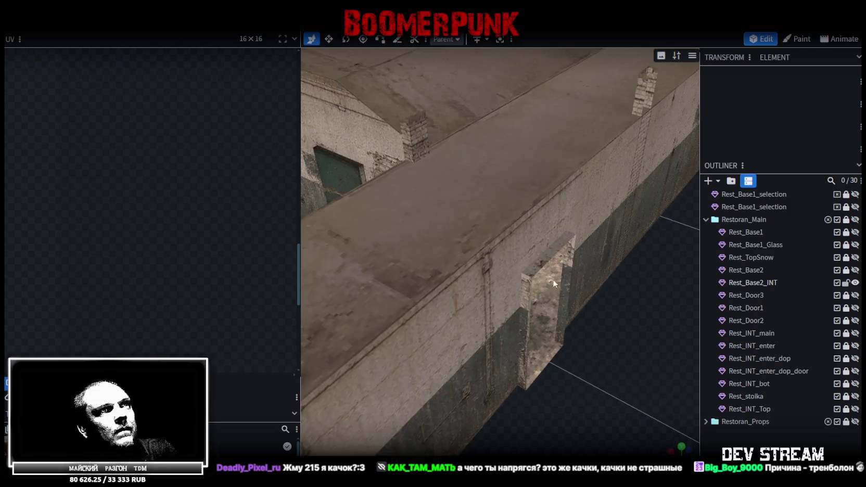
pyautogui.click(538, 264)
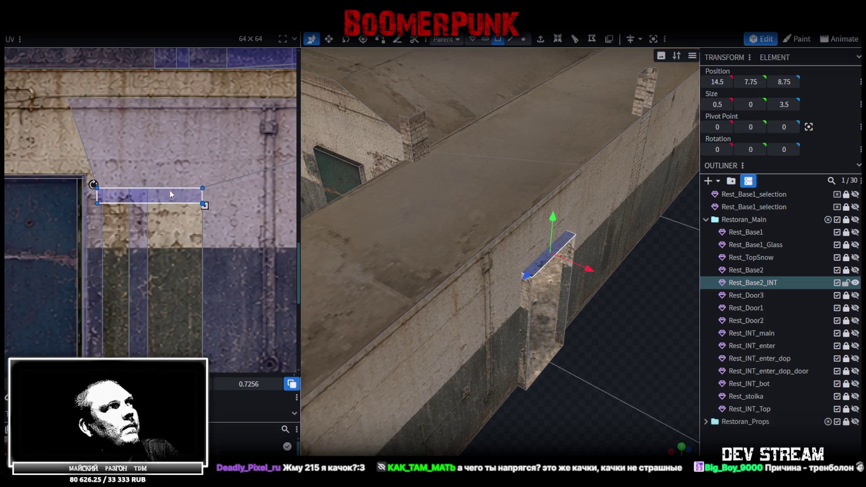
pyautogui.moveTo(93, 184); pyautogui.dragTo(94, 174)
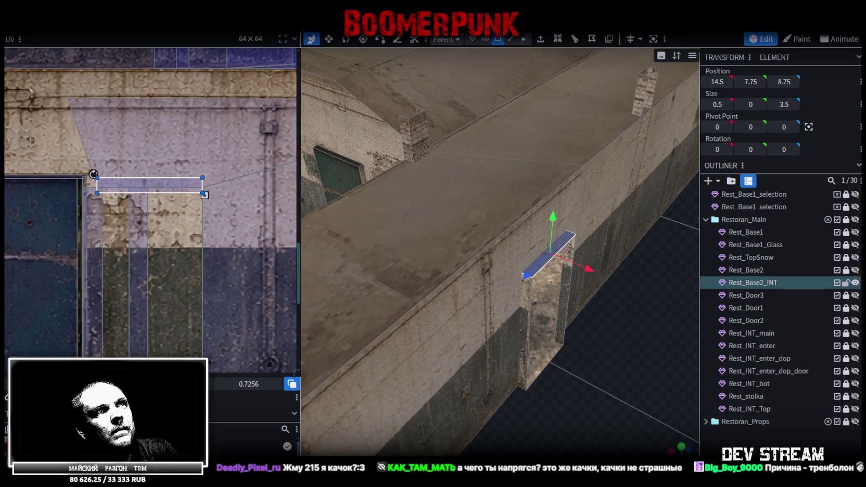
pyautogui.click(639, 393)
pyautogui.moveTo(638, 394); pyautogui.dragTo(626, 396)
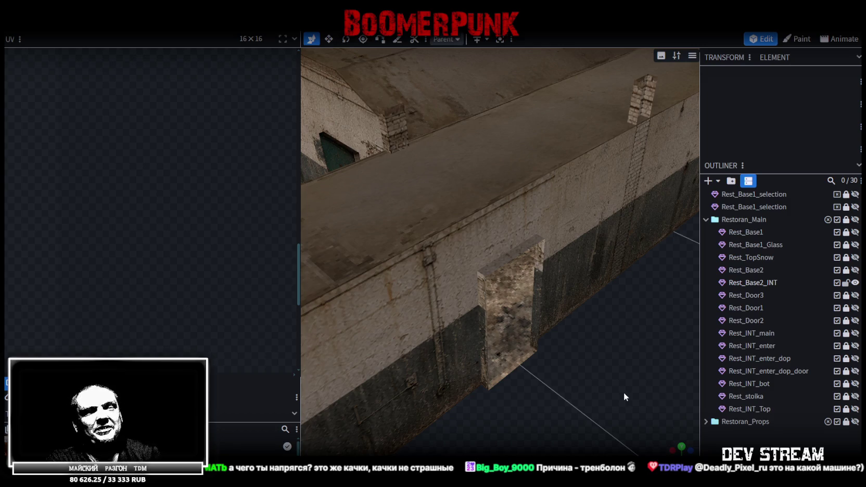
# Orbit the building, selecting Rest_Base2_INT and a thin wall plane to inspect them
pyautogui.scroll(-3, 623, 392)
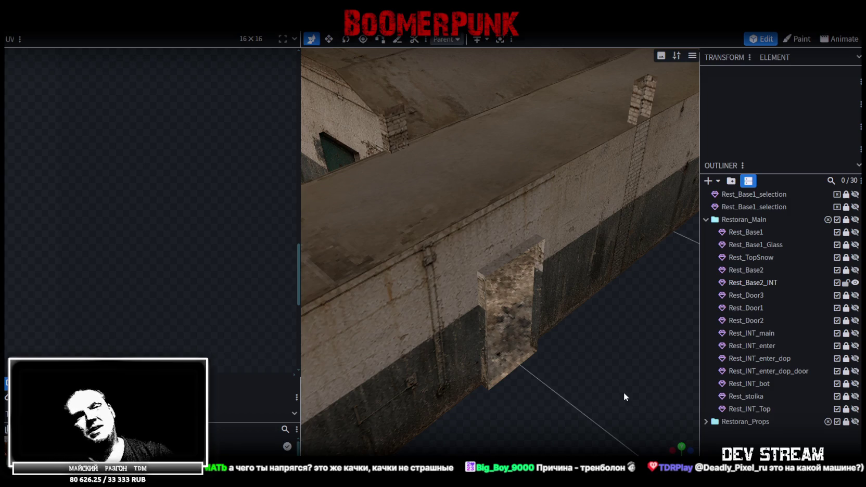
pyautogui.moveTo(645, 383)
pyautogui.mouseDown()
pyautogui.moveTo(538, 389)
pyautogui.moveTo(559, 381)
pyautogui.moveTo(517, 213)
pyautogui.moveTo(539, 286)
pyautogui.moveTo(508, 302)
pyautogui.mouseUp()
pyautogui.click(516, 214)
pyautogui.scroll(3, 542, 287)
pyautogui.click(508, 303)
pyautogui.scroll(-5, 487, 351)
pyautogui.moveTo(486, 350)
pyautogui.mouseDown()
pyautogui.moveTo(550, 323)
pyautogui.moveTo(573, 294)
pyautogui.mouseUp()
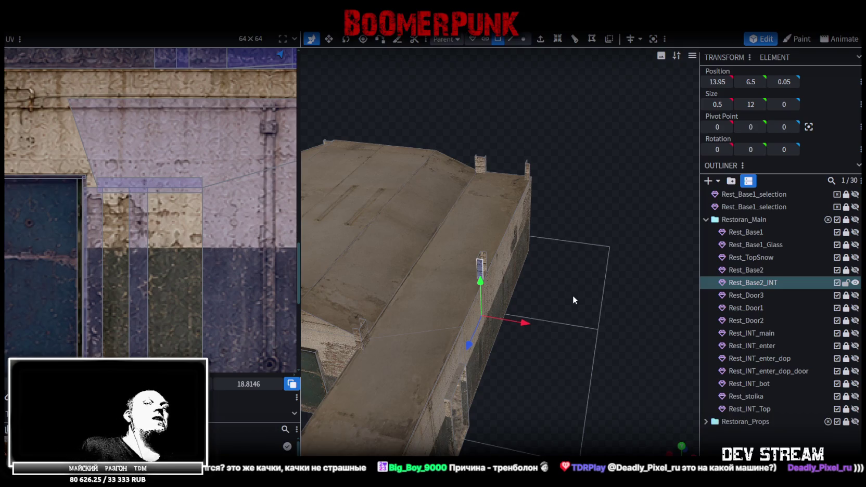
pyautogui.moveTo(572, 295)
pyautogui.mouseDown()
pyautogui.moveTo(551, 364)
pyautogui.moveTo(621, 384)
pyautogui.moveTo(461, 379)
pyautogui.moveTo(520, 341)
pyautogui.moveTo(524, 350)
pyautogui.moveTo(548, 341)
pyautogui.moveTo(585, 395)
pyautogui.moveTo(496, 331)
pyautogui.moveTo(630, 343)
pyautogui.moveTo(454, 354)
pyautogui.moveTo(478, 355)
pyautogui.mouseUp()
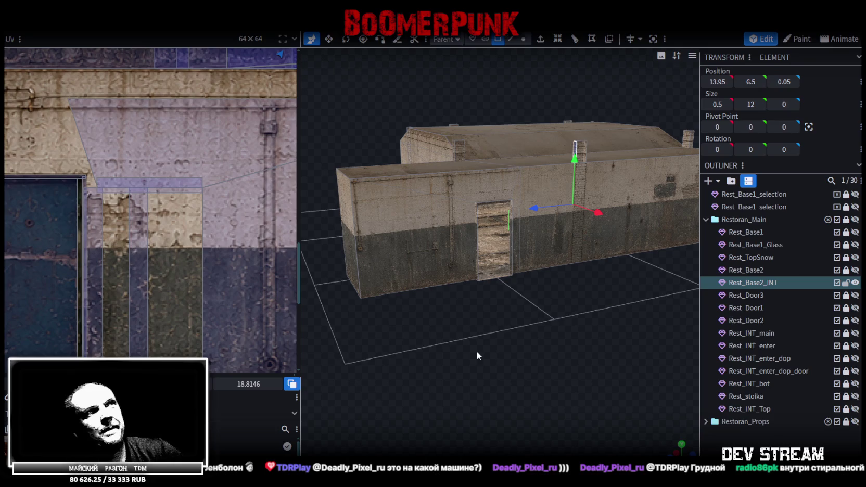
# Inspect the annex roof, long top face and side faces, then collapse Restoran_Main
pyautogui.moveTo(477, 343)
pyautogui.mouseDown()
pyautogui.moveTo(527, 359)
pyautogui.moveTo(560, 350)
pyautogui.moveTo(533, 363)
pyautogui.moveTo(611, 282)
pyautogui.mouseUp()
pyautogui.click(611, 283)
pyautogui.moveTo(654, 389); pyautogui.dragTo(551, 415)
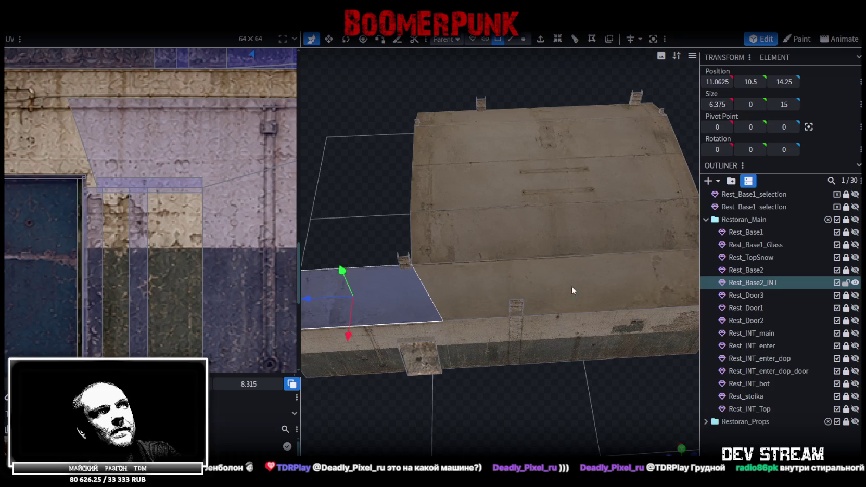
pyautogui.click(571, 286)
pyautogui.moveTo(571, 286)
pyautogui.mouseDown()
pyautogui.moveTo(516, 336)
pyautogui.moveTo(450, 348)
pyautogui.moveTo(478, 361)
pyautogui.mouseUp()
pyautogui.click(457, 227)
pyautogui.moveTo(458, 227)
pyautogui.mouseDown()
pyautogui.moveTo(519, 313)
pyautogui.moveTo(566, 310)
pyautogui.moveTo(534, 308)
pyautogui.moveTo(507, 272)
pyautogui.moveTo(588, 364)
pyautogui.moveTo(530, 438)
pyautogui.moveTo(493, 355)
pyautogui.moveTo(511, 357)
pyautogui.moveTo(517, 335)
pyautogui.moveTo(490, 337)
pyautogui.moveTo(469, 358)
pyautogui.moveTo(499, 343)
pyautogui.mouseUp()
pyautogui.click(588, 364)
pyautogui.scroll(5, 515, 373)
pyautogui.scroll(-5, 514, 368)
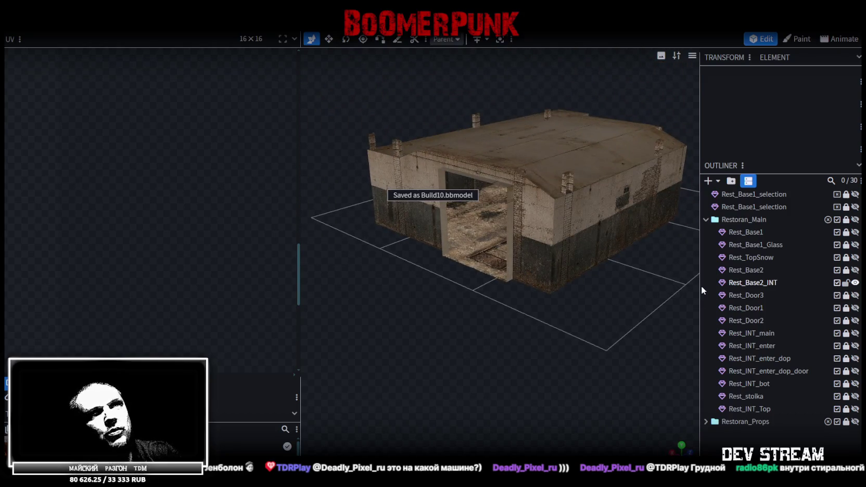
pyautogui.click(706, 219)
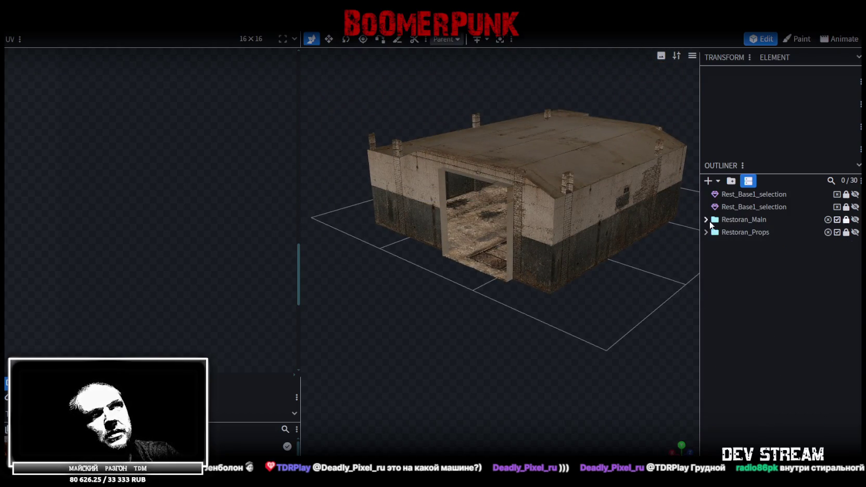
# Select Rest_Base2_INT in the outliner and save the model as Build10.bbmodel
pyautogui.click(707, 232)
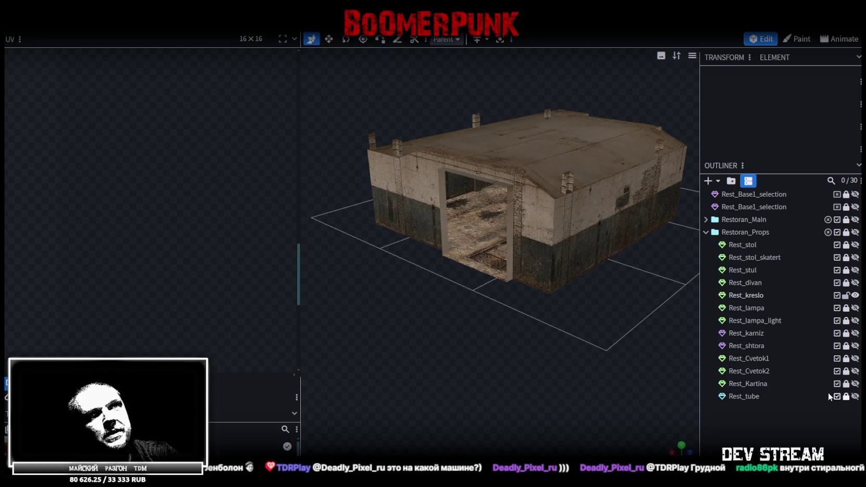
pyautogui.click(706, 219)
pyautogui.click(855, 282)
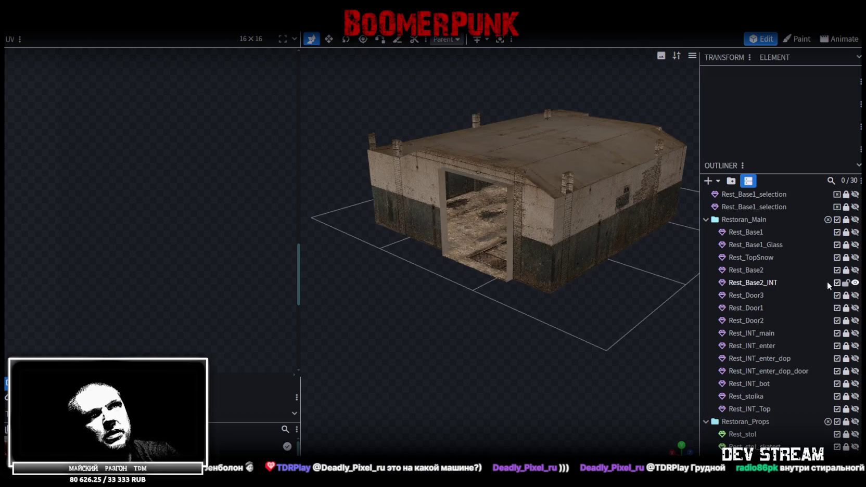
pyautogui.click(744, 283)
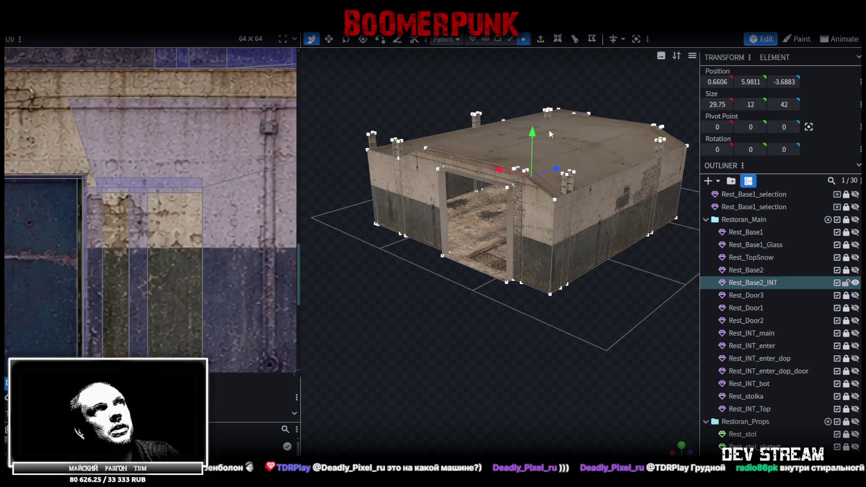
pyautogui.moveTo(536, 137); pyautogui.dragTo(530, 130)
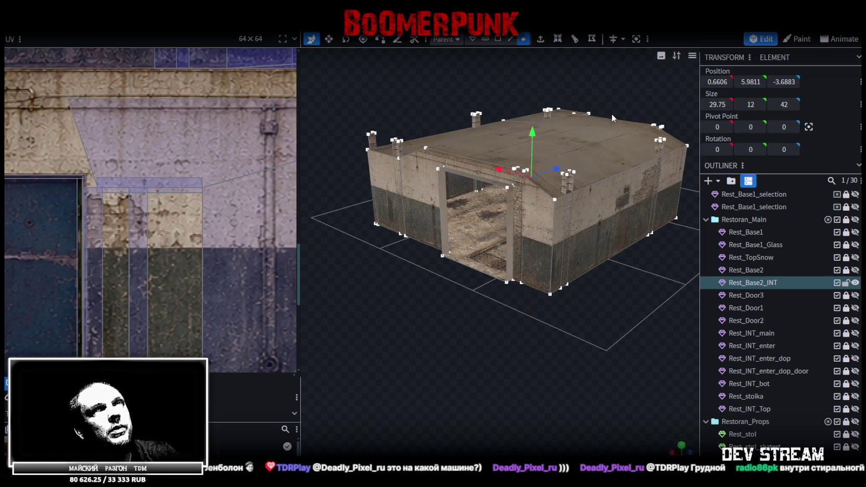
pyautogui.hotkey('ctrl', 's')
# Unhide the green exterior Rest_Base2 and view the building around it
pyautogui.click(706, 219)
pyautogui.scroll(2, 523, 328)
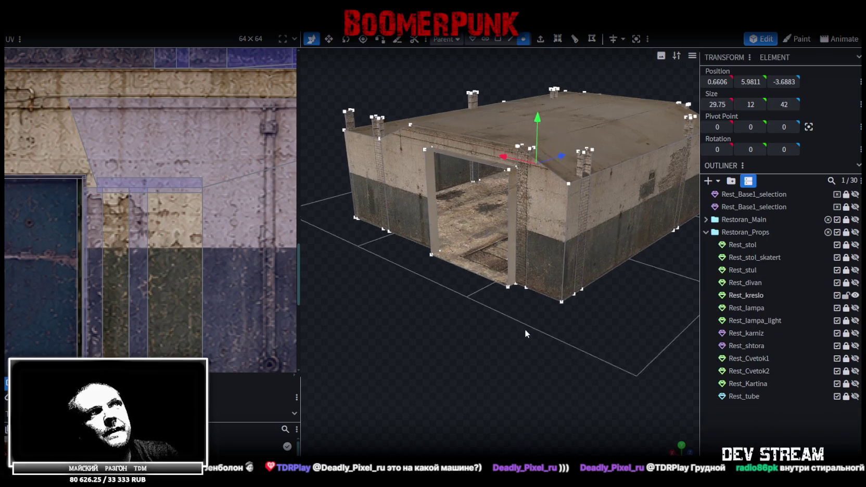
pyautogui.moveTo(524, 328); pyautogui.dragTo(694, 289)
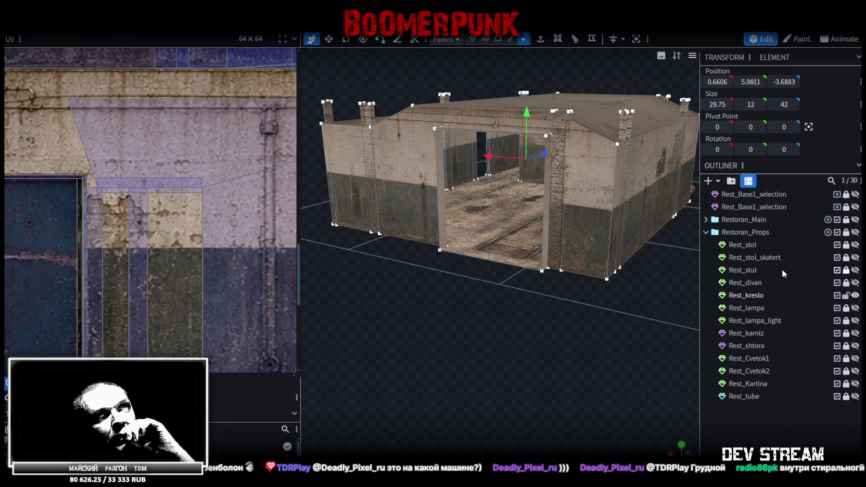
pyautogui.click(706, 219)
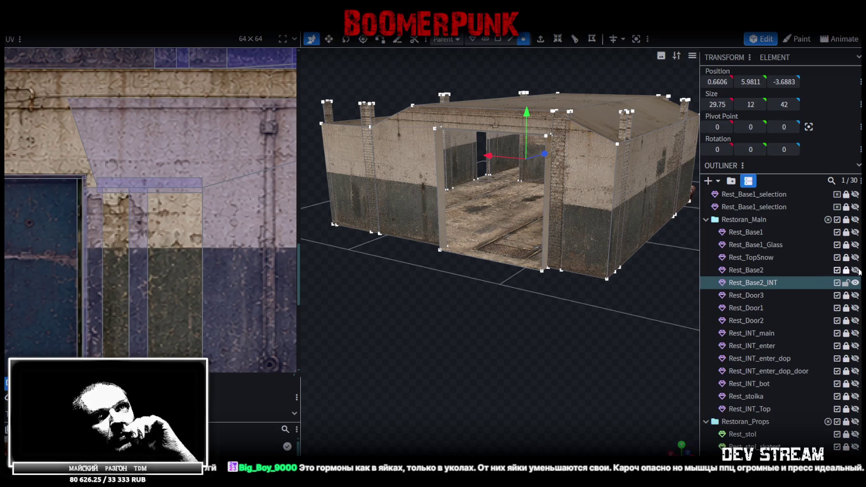
pyautogui.click(855, 269)
pyautogui.scroll(-2, 465, 325)
pyautogui.moveTo(465, 322)
pyautogui.mouseDown()
pyautogui.moveTo(449, 363)
pyautogui.moveTo(640, 315)
pyautogui.mouseUp()
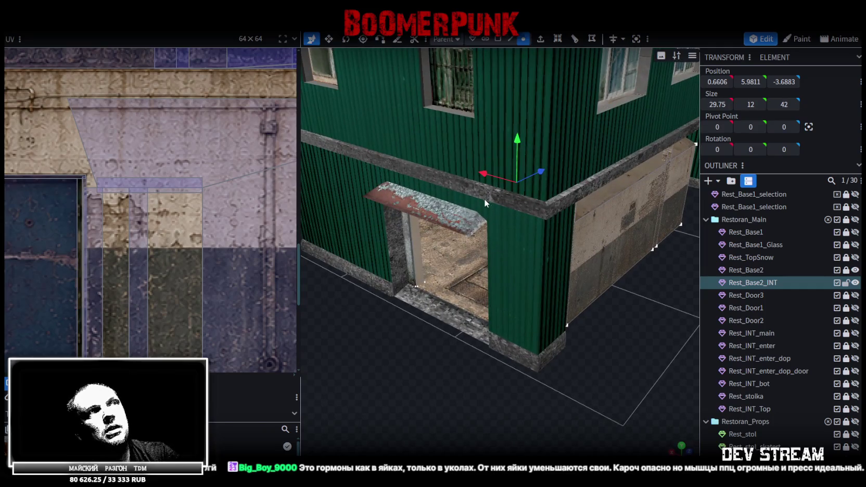
pyautogui.scroll(-5, 548, 212)
pyautogui.scroll(-4, 757, 365)
pyautogui.click(758, 416)
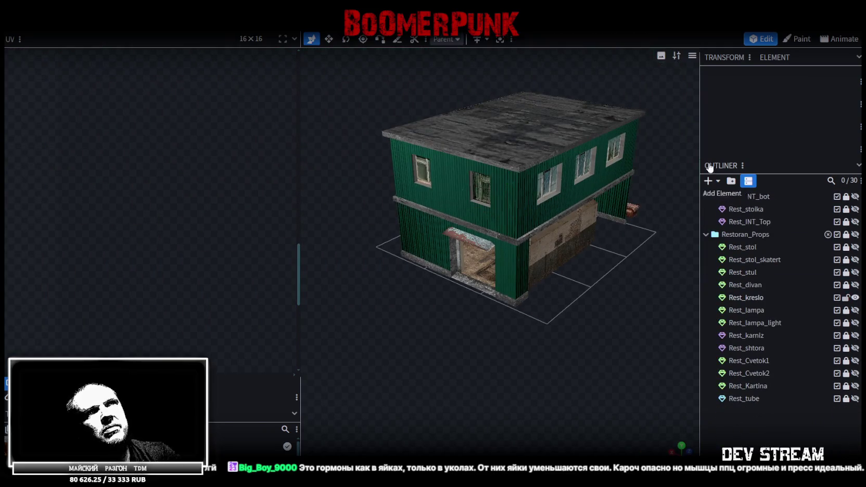
# Add a new cube mesh, extrude its front face along Z, and texture it with Build10_2
pyautogui.click(708, 181)
pyautogui.click(472, 131)
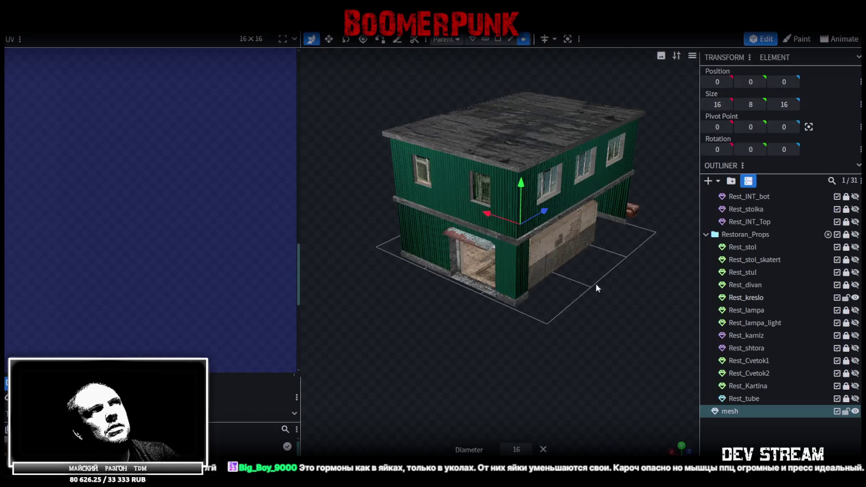
pyautogui.scroll(-2, 583, 269)
pyautogui.click(498, 39)
pyautogui.click(483, 260)
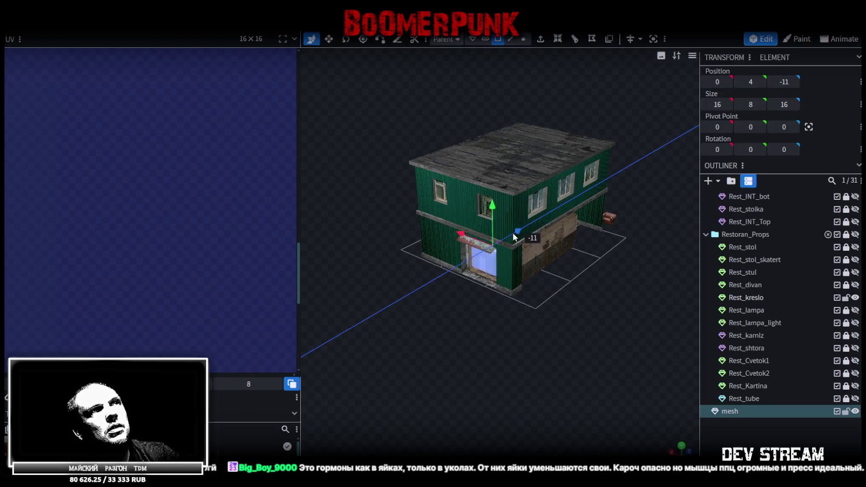
pyautogui.moveTo(516, 235); pyautogui.dragTo(446, 262)
pyautogui.rightClick(420, 263)
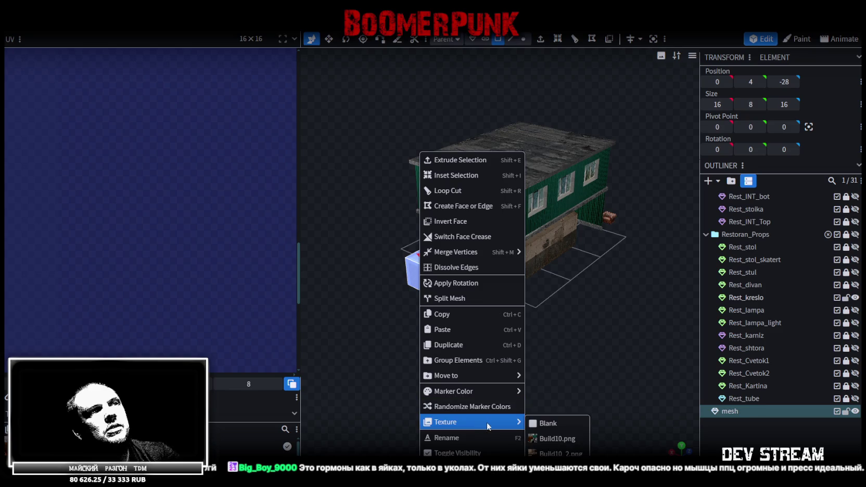
pyautogui.click(555, 451)
# Flatten the mesh into a slab 0.4 thick
pyautogui.moveTo(503, 348); pyautogui.dragTo(494, 360)
pyautogui.scroll(2, 494, 360)
pyautogui.press('v')
pyautogui.moveTo(495, 276); pyautogui.dragTo(457, 291)
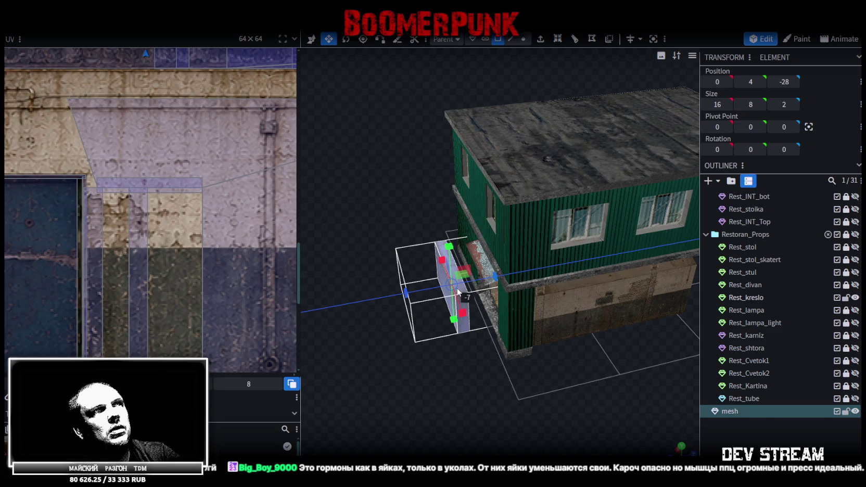
pyautogui.scroll(3, 457, 291)
pyautogui.scroll(2, 486, 341)
pyautogui.moveTo(494, 264); pyautogui.dragTo(481, 265)
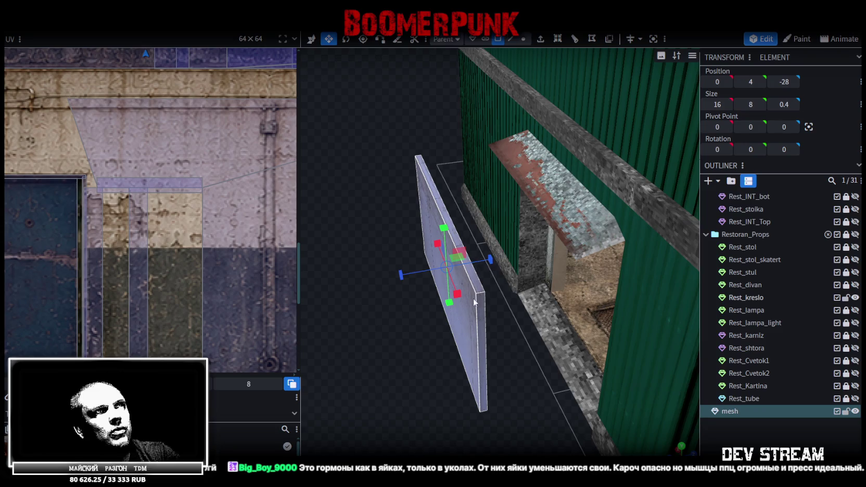
pyautogui.moveTo(432, 396)
pyautogui.mouseDown()
pyautogui.moveTo(417, 385)
pyautogui.moveTo(423, 302)
pyautogui.mouseUp()
pyautogui.hotkey('ctrl', 'z')
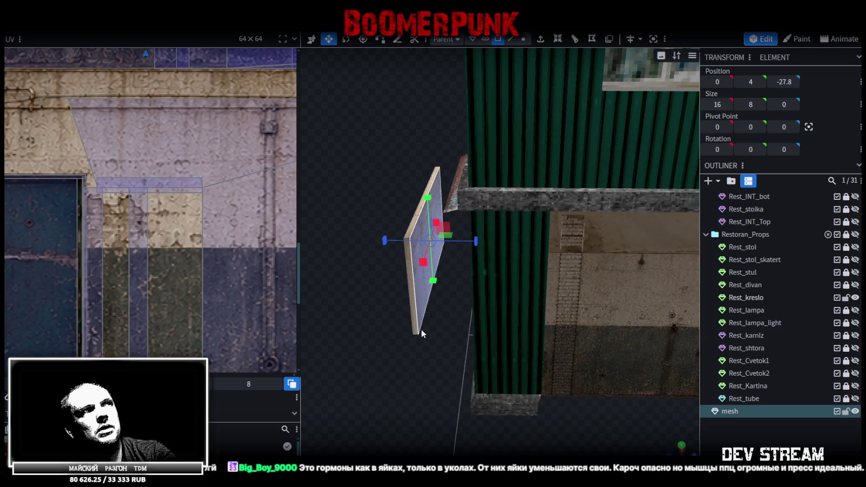
pyautogui.hotkey('ctrl', 'y')
pyautogui.moveTo(417, 352); pyautogui.dragTo(427, 212)
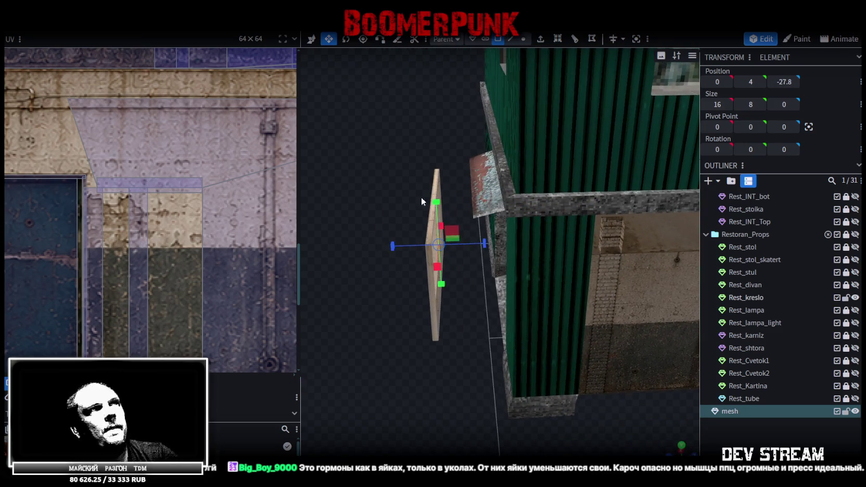
pyautogui.hotkey('ctrl', 'z')
# Raise the slab above the doorway to Y 15 and resize its height to 4
pyautogui.moveTo(455, 353); pyautogui.dragTo(517, 257)
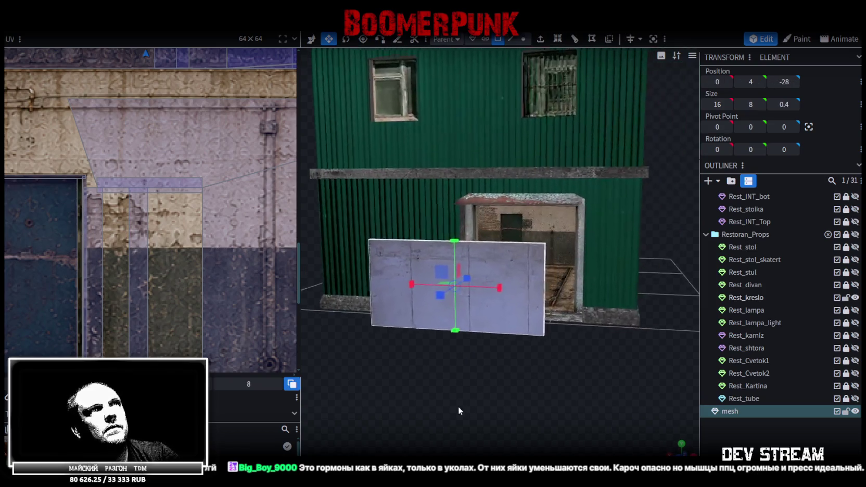
pyautogui.moveTo(437, 257)
pyautogui.mouseDown()
pyautogui.moveTo(434, 132)
pyautogui.moveTo(429, 154)
pyautogui.mouseUp()
pyautogui.press('s')
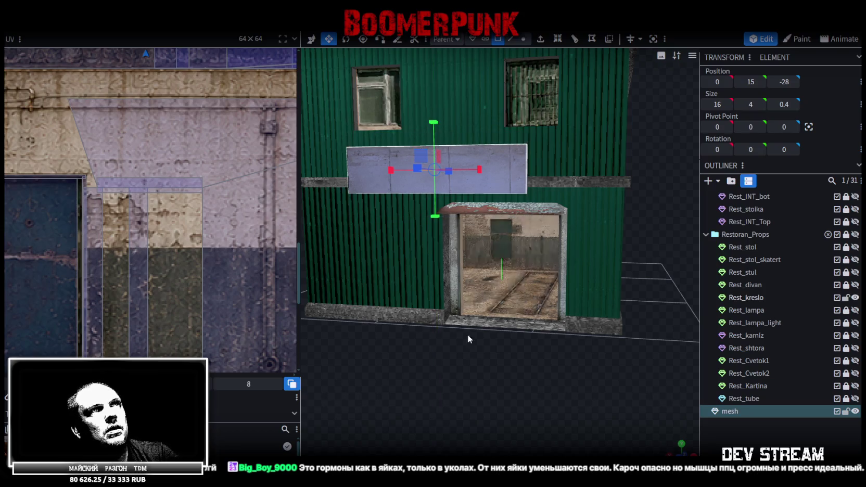
pyautogui.moveTo(468, 338); pyautogui.dragTo(325, 267)
pyautogui.scroll(-3, 203, 202)
pyautogui.scroll(-2, 117, 262)
pyautogui.scroll(-2, 109, 290)
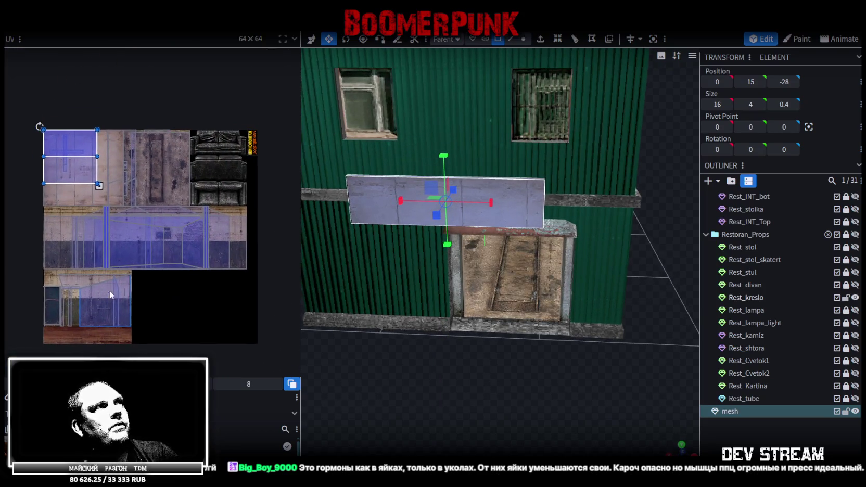
# Narrow the sign to 10 wide and slide it toward the side wall
pyautogui.moveTo(489, 202)
pyautogui.mouseDown()
pyautogui.moveTo(446, 199)
pyautogui.moveTo(457, 211)
pyautogui.moveTo(427, 371)
pyautogui.moveTo(424, 208)
pyautogui.mouseUp()
pyautogui.press('v')
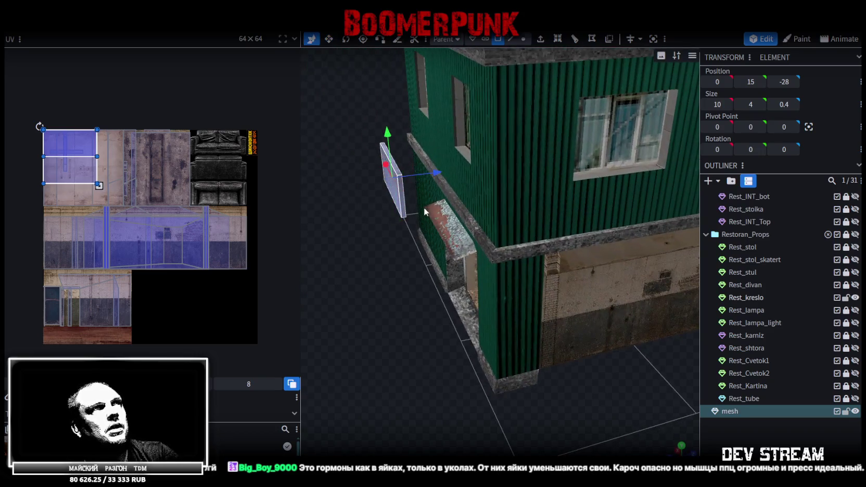
pyautogui.moveTo(396, 240); pyautogui.dragTo(386, 318)
pyautogui.moveTo(429, 185); pyautogui.dragTo(473, 174)
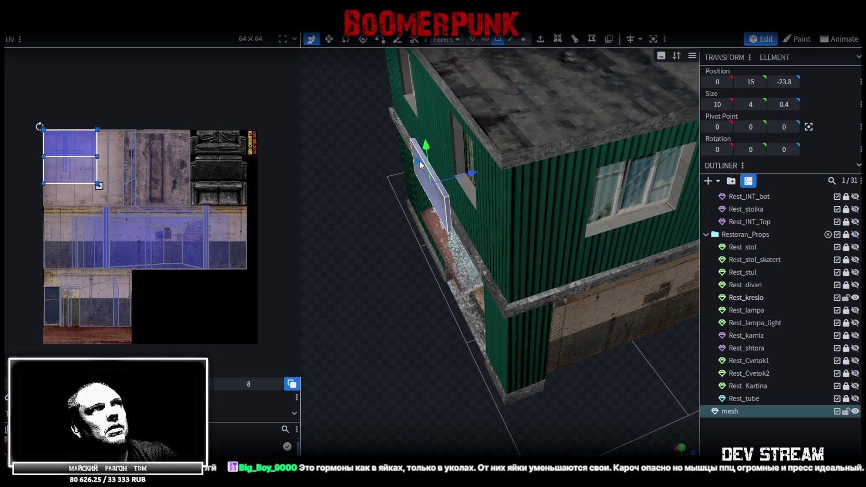
pyautogui.moveTo(418, 162); pyautogui.dragTo(453, 229)
# Position the sign snugly against the green wall, fine-tuning its height and X offset
pyautogui.moveTo(332, 357)
pyautogui.mouseDown()
pyautogui.moveTo(454, 333)
pyautogui.moveTo(503, 385)
pyautogui.moveTo(484, 349)
pyautogui.moveTo(461, 333)
pyautogui.mouseUp()
pyautogui.moveTo(445, 145); pyautogui.dragTo(446, 113)
pyautogui.moveTo(614, 313)
pyautogui.mouseDown()
pyautogui.moveTo(639, 335)
pyautogui.moveTo(475, 371)
pyautogui.moveTo(442, 361)
pyautogui.mouseUp()
pyautogui.moveTo(568, 170)
pyautogui.mouseDown()
pyautogui.moveTo(584, 167)
pyautogui.moveTo(492, 220)
pyautogui.moveTo(546, 165)
pyautogui.mouseUp()
pyautogui.moveTo(544, 118); pyautogui.dragTo(545, 114)
pyautogui.moveTo(501, 156)
pyautogui.mouseDown()
pyautogui.moveTo(479, 160)
pyautogui.moveTo(529, 138)
pyautogui.moveTo(530, 116)
pyautogui.mouseUp()
pyautogui.moveTo(550, 252)
pyautogui.mouseDown()
pyautogui.moveTo(628, 271)
pyautogui.moveTo(526, 271)
pyautogui.moveTo(566, 288)
pyautogui.mouseUp()
pyautogui.scroll(3, 567, 287)
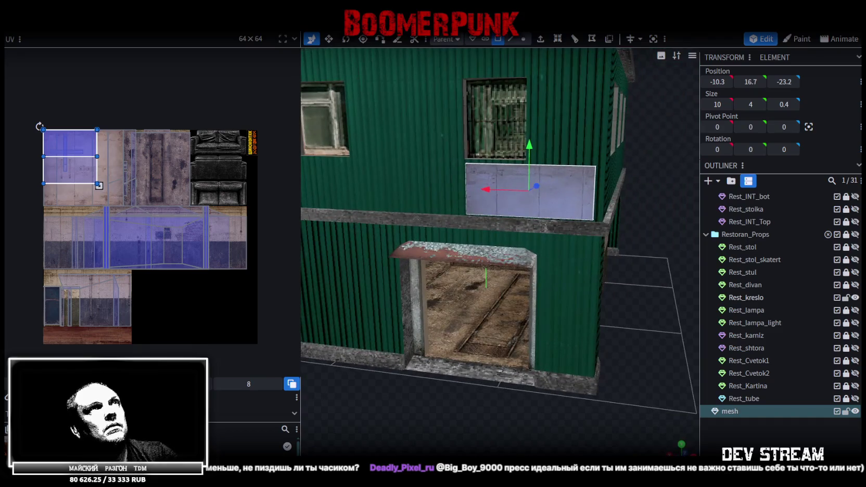
pyautogui.moveTo(459, 404)
pyautogui.mouseDown()
pyautogui.moveTo(337, 411)
pyautogui.moveTo(568, 191)
pyautogui.mouseUp()
pyautogui.moveTo(578, 162)
pyautogui.mouseDown()
pyautogui.moveTo(395, 169)
pyautogui.moveTo(496, 158)
pyautogui.moveTo(502, 167)
pyautogui.moveTo(489, 172)
pyautogui.mouseUp()
# In front view, move the panel's UV onto the sofa cushion area of the texture
pyautogui.press('KP_1')
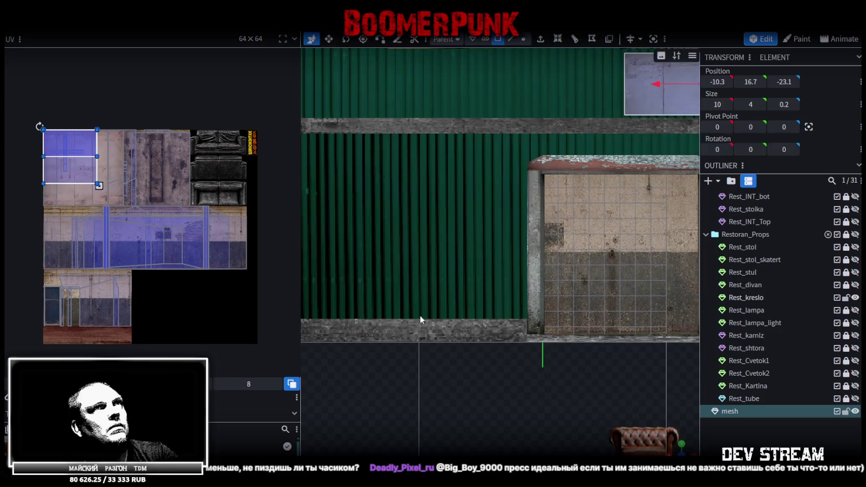
pyautogui.scroll(-2, 419, 314)
pyautogui.moveTo(97, 184)
pyautogui.mouseDown()
pyautogui.moveTo(77, 144)
pyautogui.moveTo(268, 143)
pyautogui.mouseUp()
pyautogui.scroll(3, 250, 144)
pyautogui.scroll(2, 240, 144)
pyautogui.scroll(2, 176, 139)
pyautogui.moveTo(176, 139); pyautogui.dragTo(110, 207)
pyautogui.rightClick(110, 208)
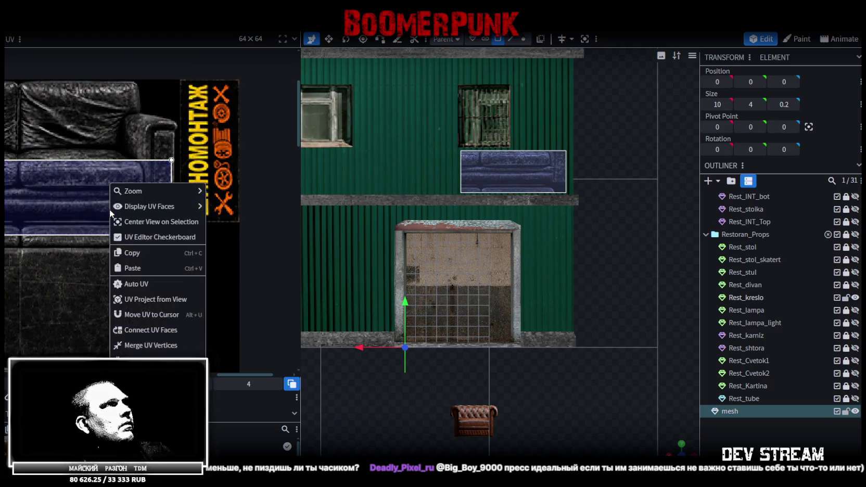
# Rotate the sign face's UV 90° and fit it over the ШИНОМОНТАЖ artwork, showing the full icon row
pyautogui.click(145, 356)
pyautogui.moveTo(152, 152); pyautogui.dragTo(247, 125)
pyautogui.moveTo(242, 267); pyautogui.dragTo(225, 251)
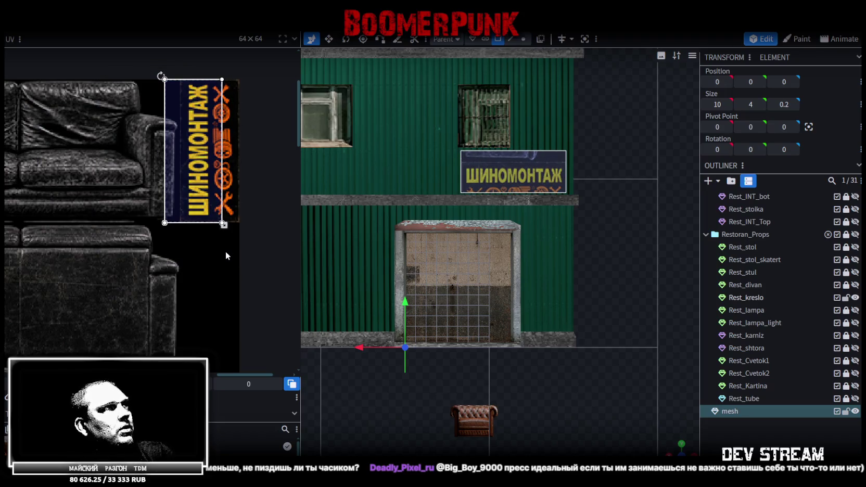
pyautogui.scroll(2, 188, 130)
pyautogui.moveTo(165, 110); pyautogui.dragTo(186, 110)
pyautogui.scroll(5, 162, 117)
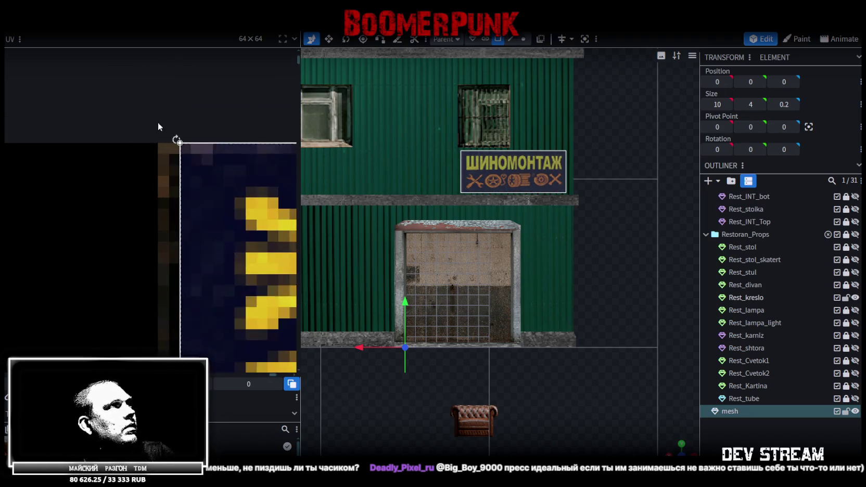
pyautogui.moveTo(220, 181); pyautogui.dragTo(213, 179)
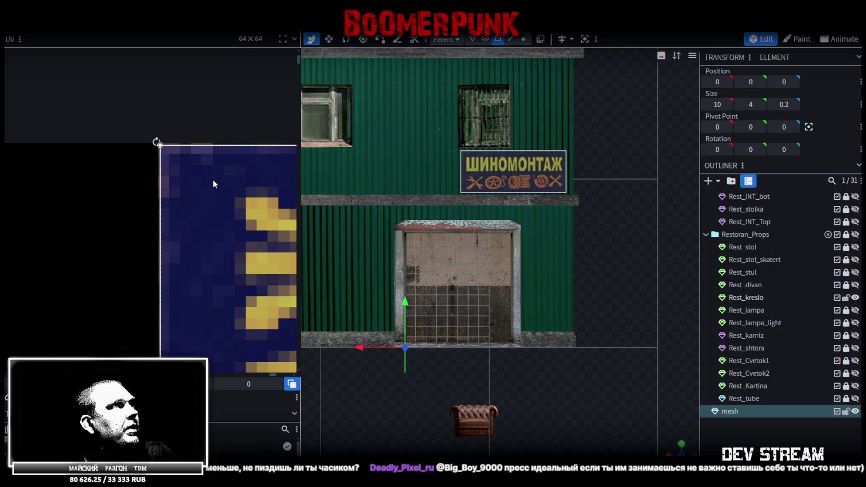
# Trim the UV corner to the sign's edge and save the model as Build10.bbmodel
pyautogui.scroll(-4, 213, 182)
pyautogui.scroll(2, 224, 208)
pyautogui.scroll(2, 211, 234)
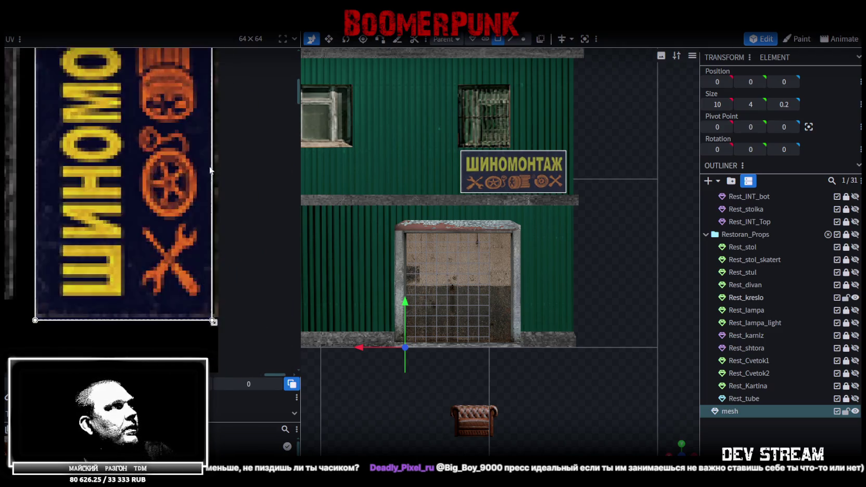
pyautogui.scroll(2, 207, 257)
pyautogui.scroll(2, 206, 156)
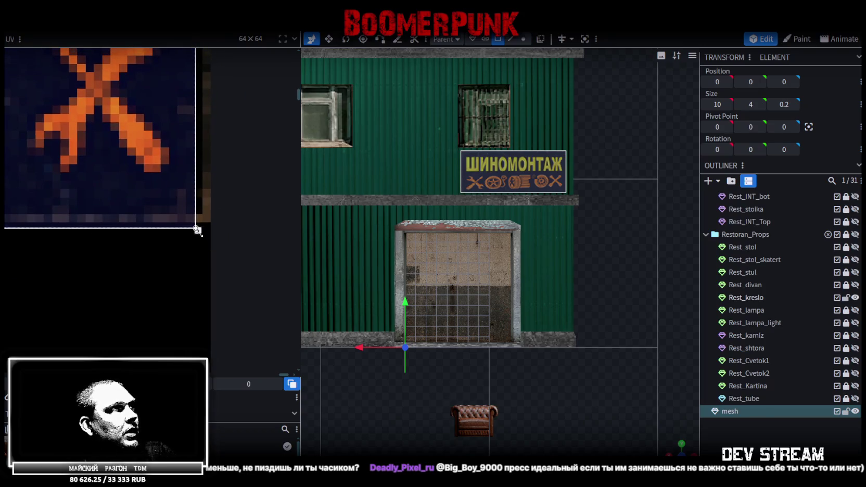
pyautogui.moveTo(197, 230); pyautogui.dragTo(207, 220)
pyautogui.scroll(2, 528, 257)
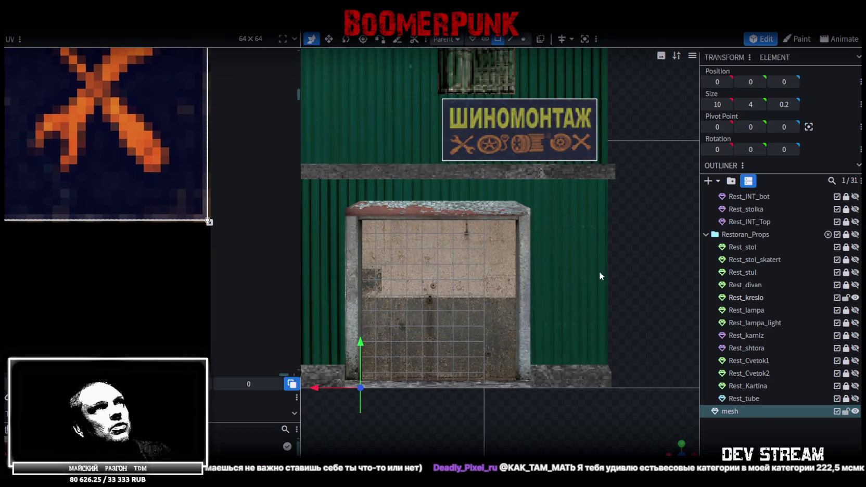
pyautogui.moveTo(584, 269); pyautogui.dragTo(641, 321)
pyautogui.hotkey('ctrl', 's')
# Open the Слой 4 sign smart object and add a Hue/Saturation adjustment lowering its saturation
pyautogui.hotkey('alt', 'Tab')
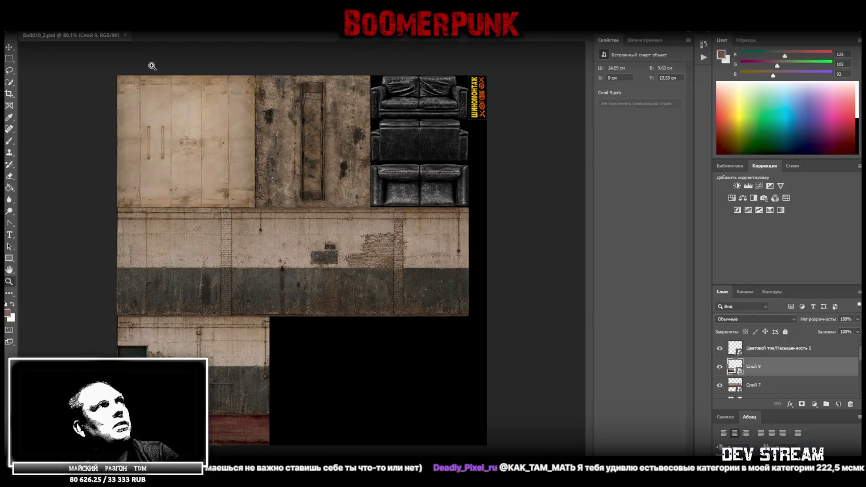
pyautogui.rightClick(476, 94)
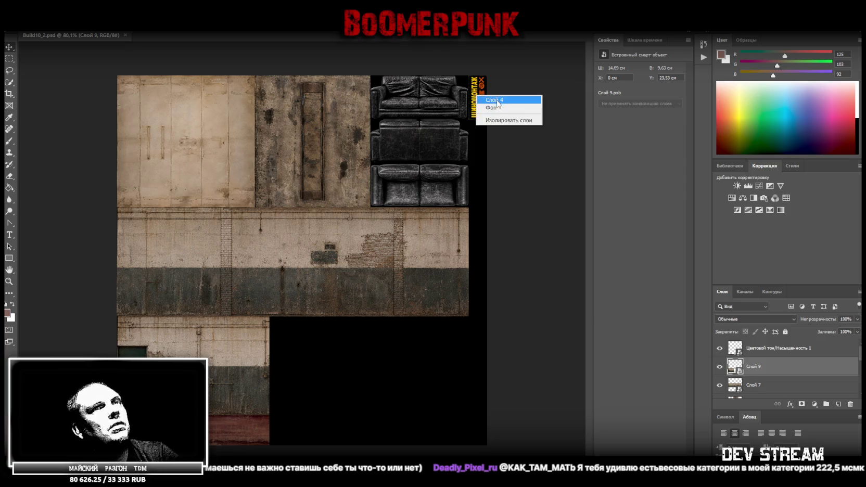
pyautogui.click(495, 99)
pyautogui.press('i')
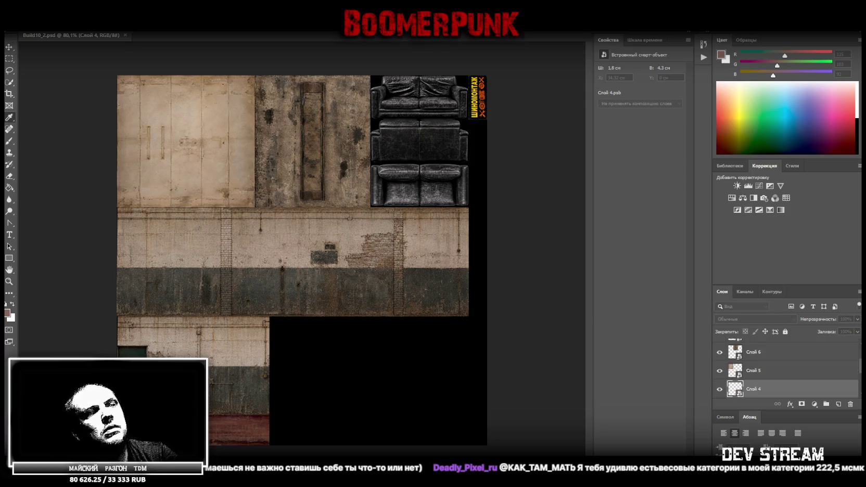
pyautogui.doubleClick(735, 388)
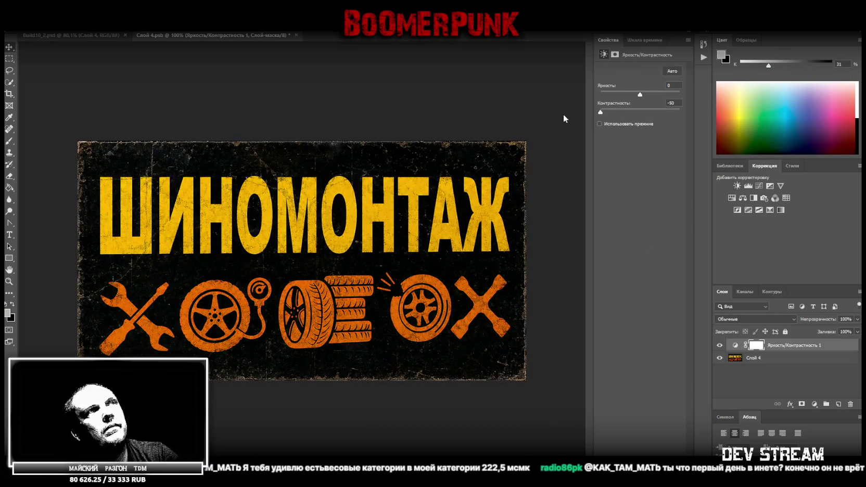
pyautogui.click(732, 198)
pyautogui.moveTo(640, 119); pyautogui.dragTo(621, 121)
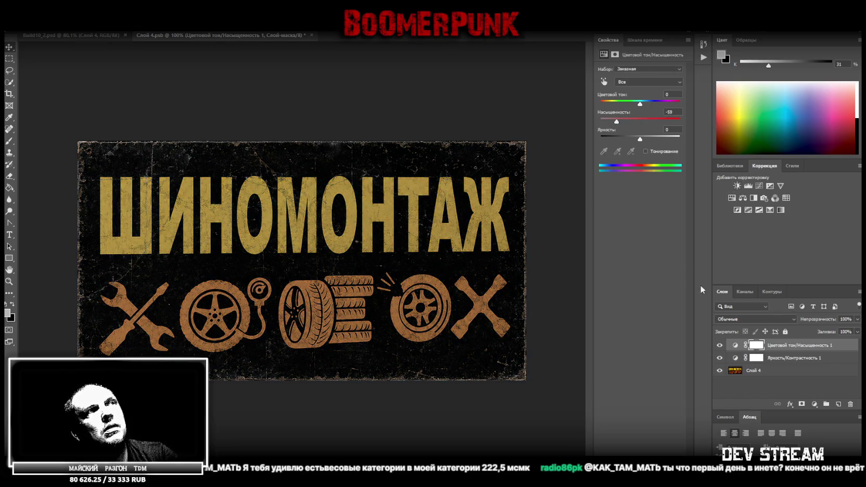
pyautogui.click(770, 371)
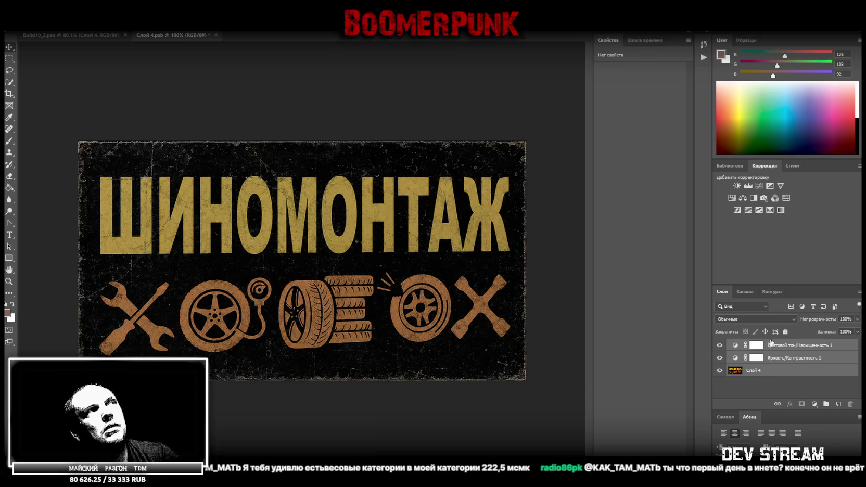
# Save and close the sign smart object, then save the texture atlas as a PNG
pyautogui.hotkey('ctrl', 's')
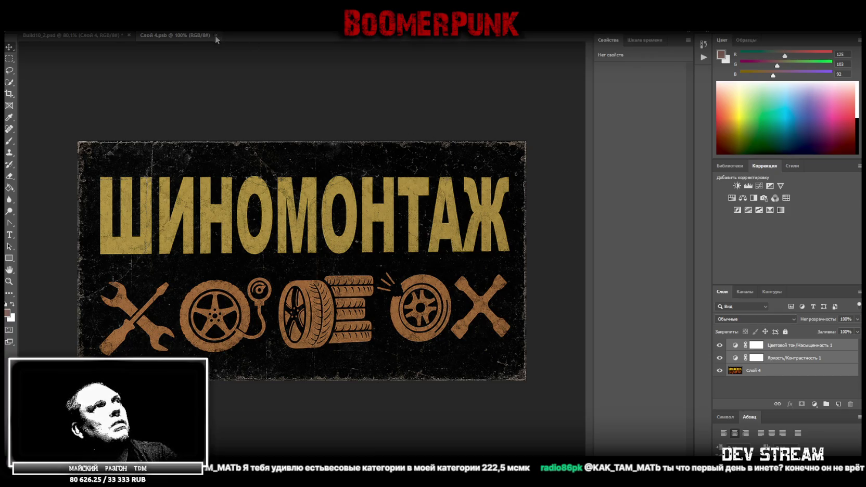
pyautogui.click(216, 35)
pyautogui.click(25, 26)
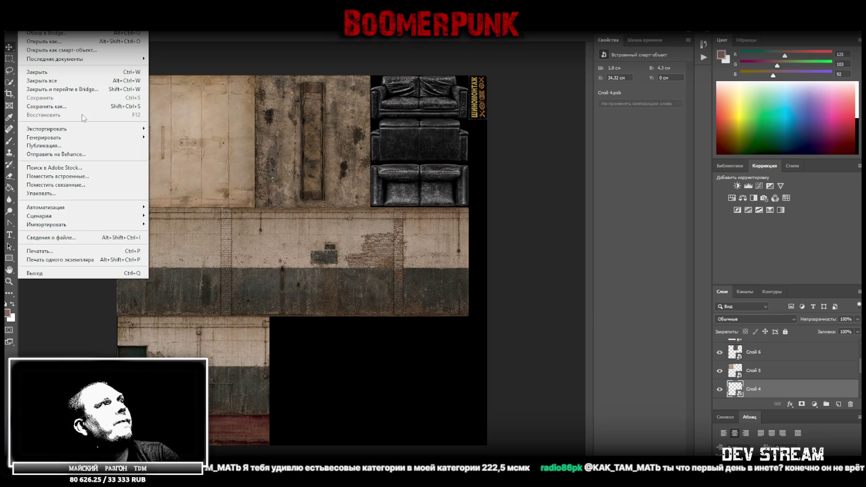
pyautogui.click(52, 106)
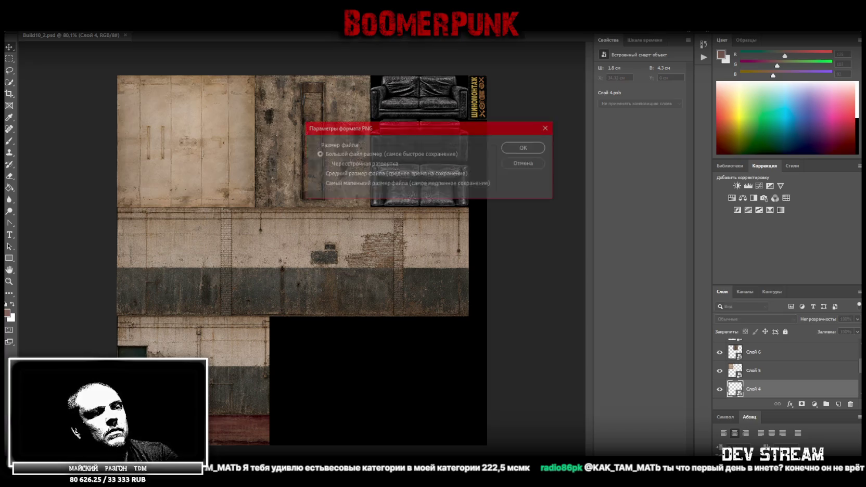
pyautogui.click(525, 148)
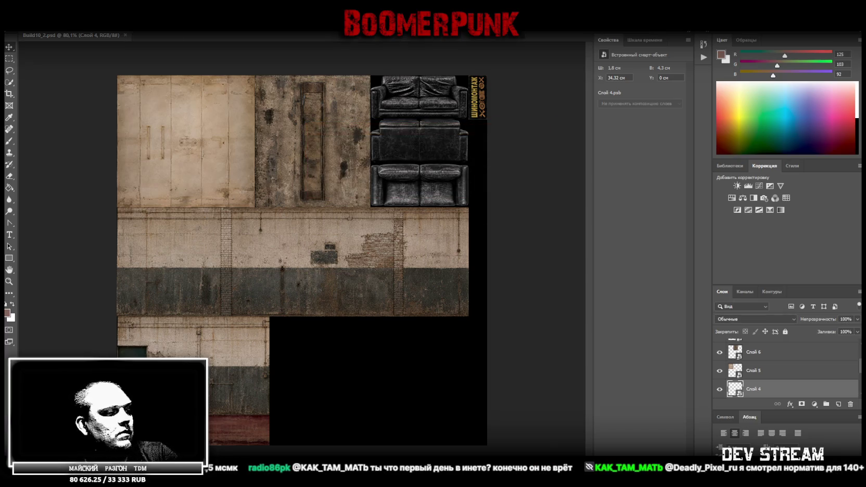
pyautogui.hotkey('alt', 'Tab')
pyautogui.rightClick(71, 153)
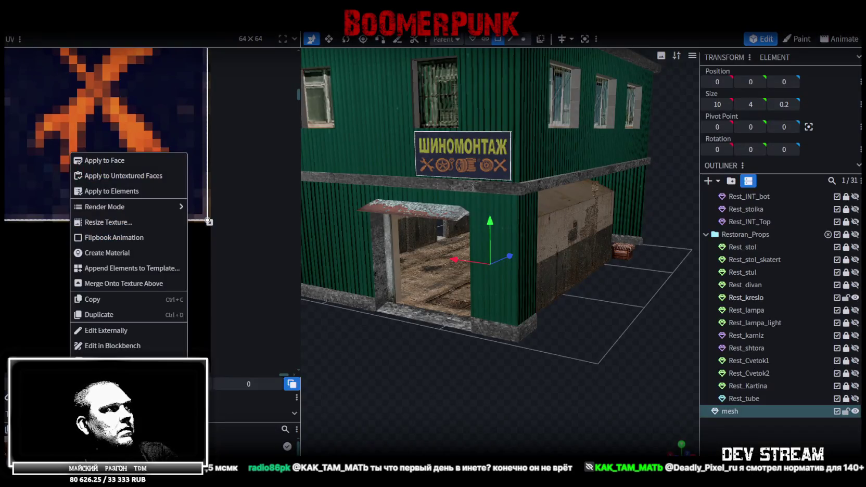
# Reload the updated sign texture so the muted ШИНОМОНТАЖ sign appears on the model
pyautogui.click(104, 377)
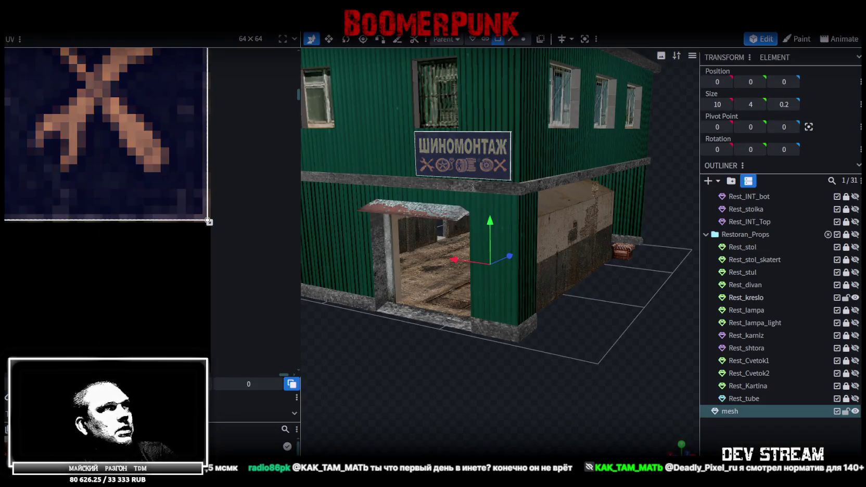
pyautogui.click(534, 396)
pyautogui.moveTo(534, 396)
pyautogui.mouseDown()
pyautogui.moveTo(449, 415)
pyautogui.moveTo(535, 419)
pyautogui.mouseUp()
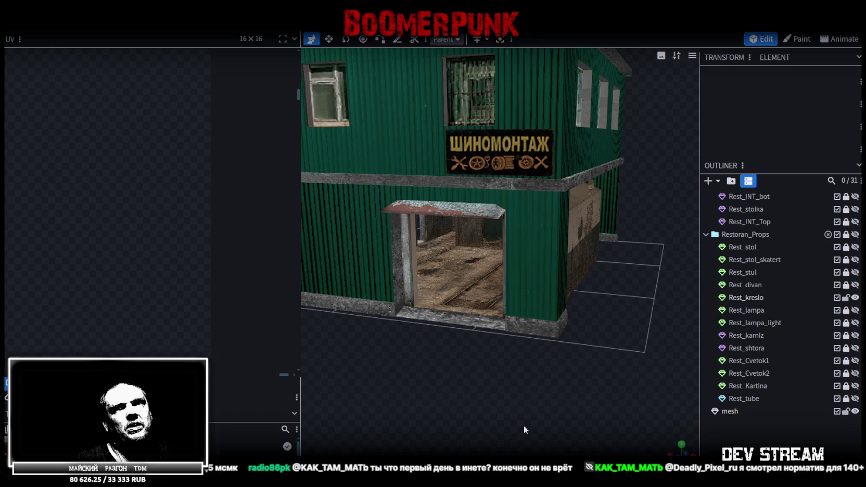
pyautogui.moveTo(560, 400)
pyautogui.mouseDown()
pyautogui.moveTo(511, 372)
pyautogui.moveTo(504, 387)
pyautogui.moveTo(543, 248)
pyautogui.mouseUp()
pyautogui.click(526, 206)
pyautogui.moveTo(526, 206)
pyautogui.mouseDown()
pyautogui.moveTo(425, 375)
pyautogui.moveTo(430, 381)
pyautogui.moveTo(508, 263)
pyautogui.mouseUp()
# Select the sign's face, inspect the building from several sides, and save the model
pyautogui.click(508, 264)
pyautogui.scroll(-5, 463, 317)
pyautogui.moveTo(463, 316); pyautogui.dragTo(395, 348)
pyautogui.scroll(5, 403, 350)
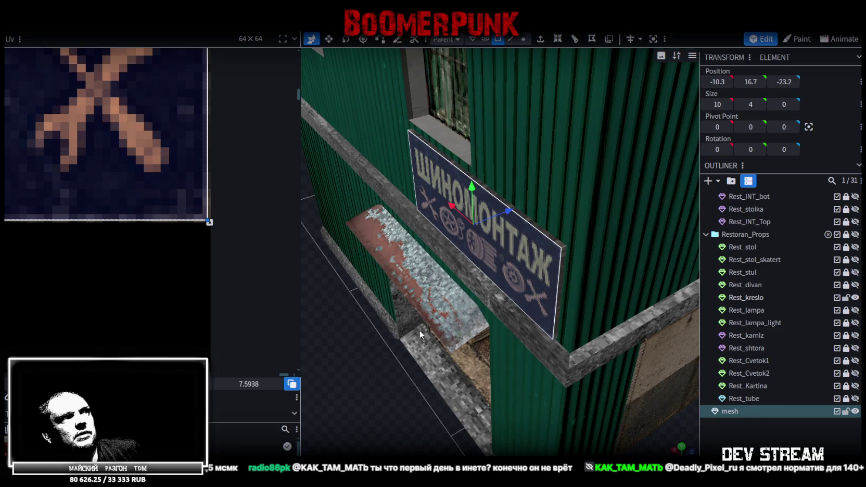
pyautogui.scroll(-3, 419, 330)
pyautogui.moveTo(417, 333)
pyautogui.mouseDown()
pyautogui.moveTo(422, 355)
pyautogui.moveTo(605, 335)
pyautogui.mouseUp()
pyautogui.scroll(3, 556, 311)
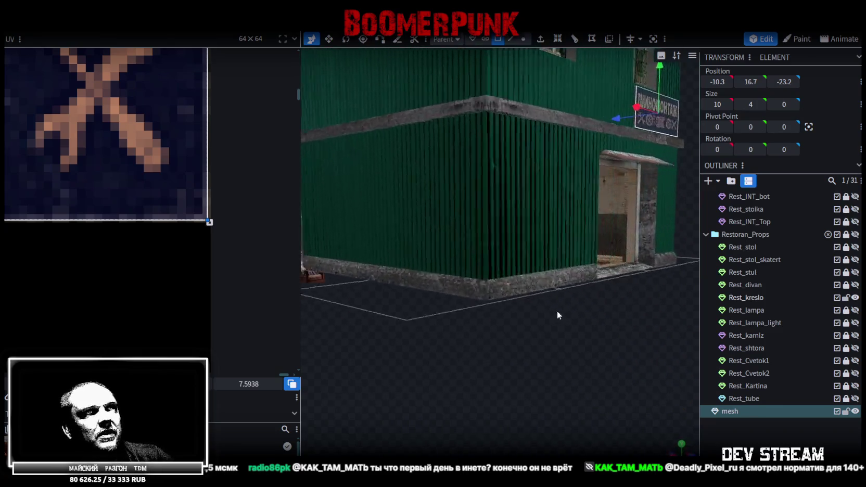
pyautogui.scroll(-3, 557, 314)
pyautogui.moveTo(557, 315); pyautogui.dragTo(394, 318)
pyautogui.scroll(3, 322, 323)
pyautogui.scroll(-3, 322, 324)
pyautogui.moveTo(321, 324); pyautogui.dragTo(490, 328)
pyautogui.hotkey('ctrl', 's')
# Centre the sign mesh's pivot on the sign face, placing it at -10.3, 16.7, -23
pyautogui.scroll(3, 492, 346)
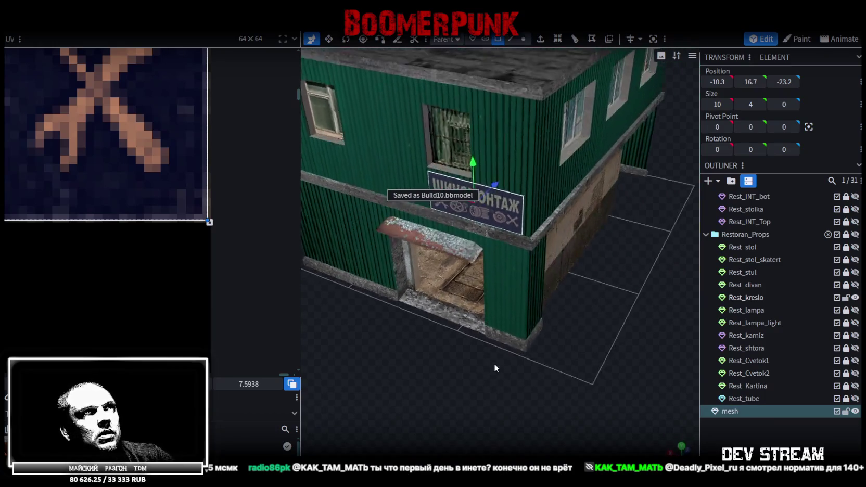
pyautogui.scroll(3, 493, 363)
pyautogui.moveTo(492, 379); pyautogui.dragTo(584, 363)
pyautogui.scroll(-3, 491, 355)
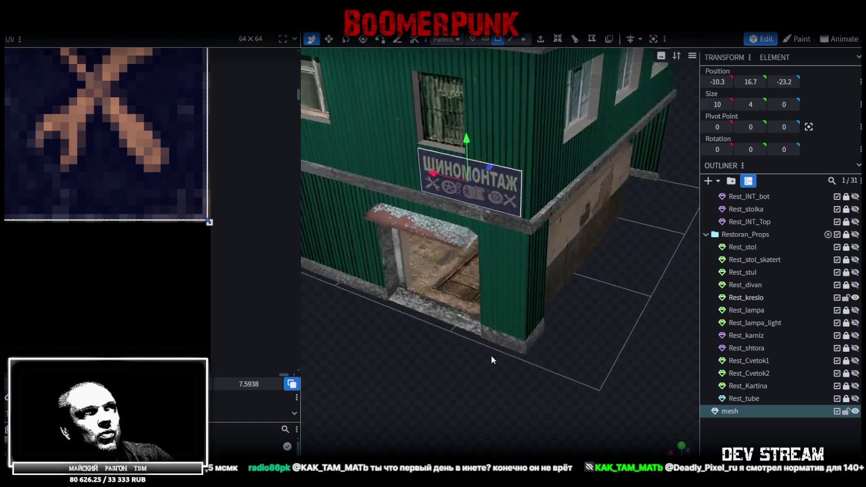
pyautogui.moveTo(491, 359)
pyautogui.mouseDown()
pyautogui.moveTo(504, 388)
pyautogui.moveTo(474, 349)
pyautogui.moveTo(539, 342)
pyautogui.moveTo(468, 391)
pyautogui.moveTo(506, 376)
pyautogui.mouseUp()
pyautogui.scroll(2, 549, 365)
pyautogui.click(525, 40)
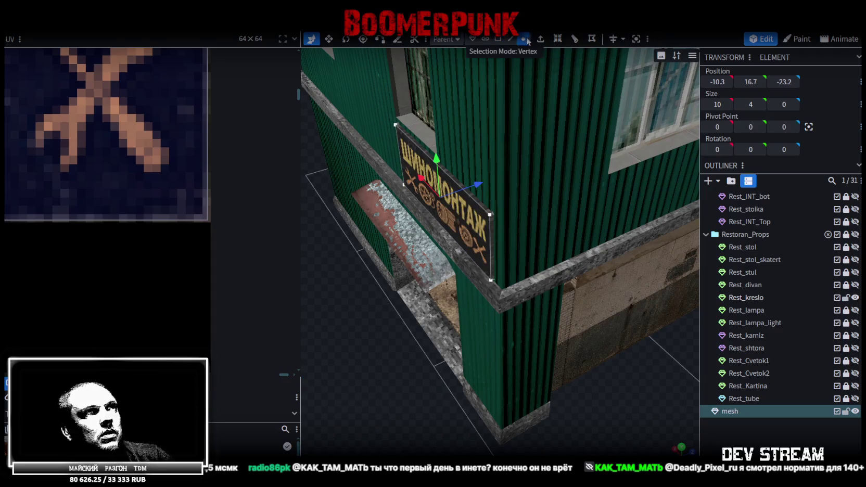
pyautogui.click(494, 214)
pyautogui.moveTo(345, 410)
pyautogui.mouseDown()
pyautogui.moveTo(598, 373)
pyautogui.moveTo(484, 372)
pyautogui.moveTo(522, 394)
pyautogui.mouseUp()
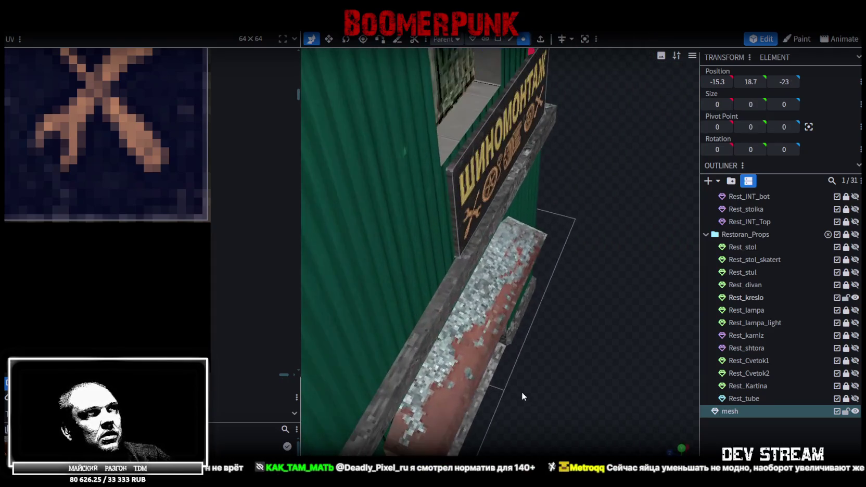
pyautogui.click(450, 255)
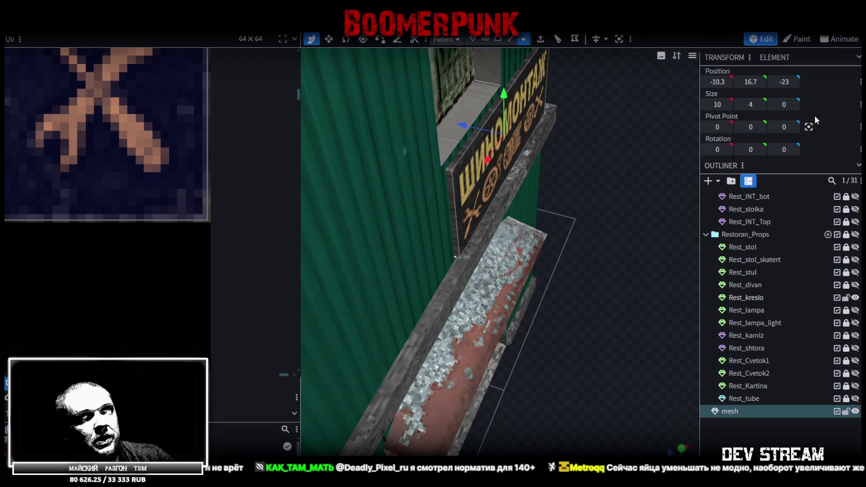
pyautogui.click(810, 128)
# Save Build10.bbmodel with the sign's centred pivot
pyautogui.moveTo(652, 206)
pyautogui.mouseDown()
pyautogui.moveTo(463, 171)
pyautogui.moveTo(530, 241)
pyautogui.mouseUp()
pyautogui.hotkey('ctrl', 's')
pyautogui.moveTo(348, 311)
pyautogui.mouseDown()
pyautogui.moveTo(418, 345)
pyautogui.moveTo(452, 308)
pyautogui.mouseUp()
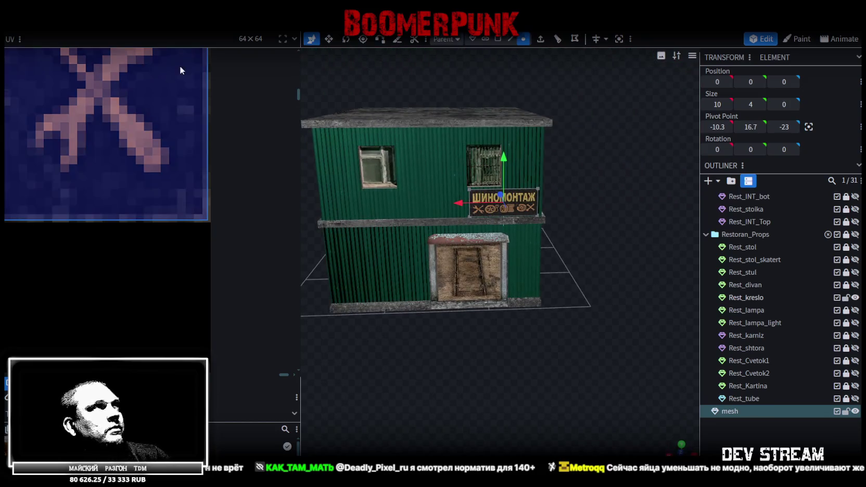
pyautogui.click(77, 26)
pyautogui.moveTo(135, 206)
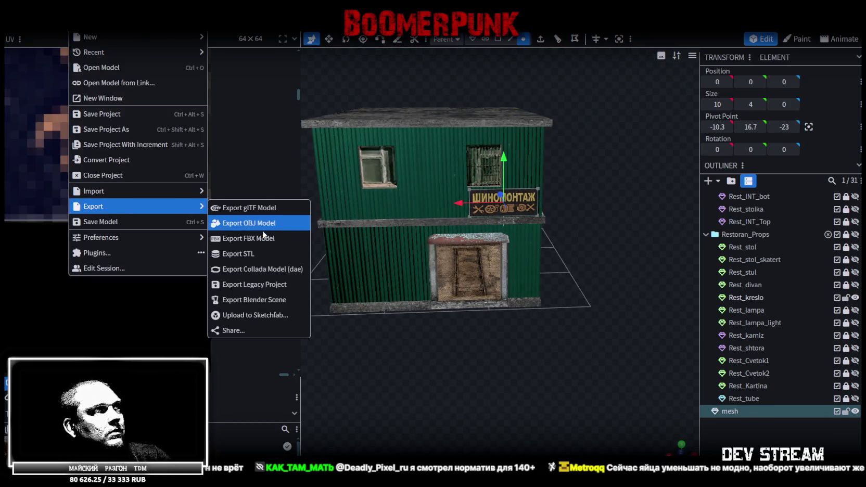
# Export Build10.fbx with ASCII encoding, export scale 16 and no embedded textures
pyautogui.click(293, 239)
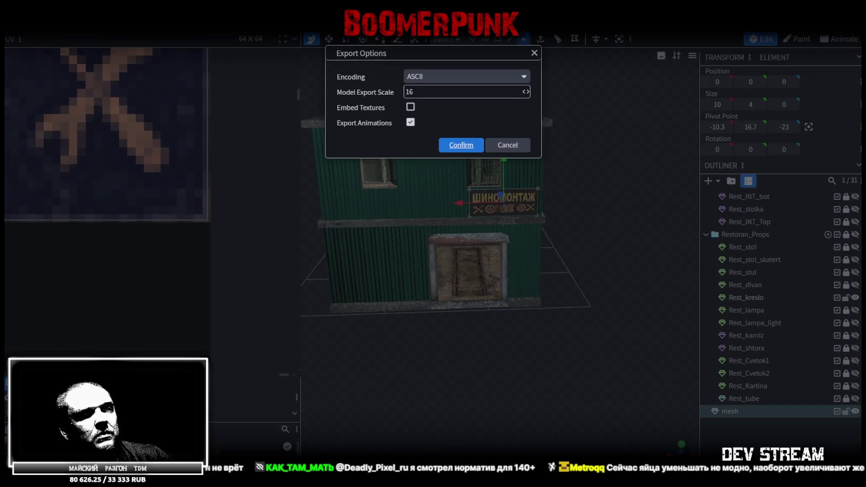
pyautogui.click(461, 145)
pyautogui.scroll(3, 493, 402)
pyautogui.moveTo(535, 401)
pyautogui.mouseDown()
pyautogui.moveTo(493, 403)
pyautogui.moveTo(499, 399)
pyautogui.mouseUp()
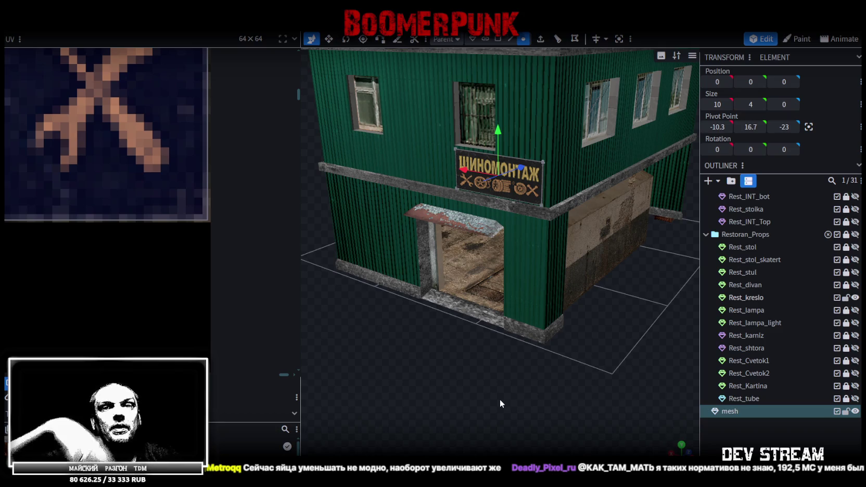
# Zoom onto the doorway, switch to Face selection, and unlock Rest_Base2 in the Restoran_Main group
pyautogui.moveTo(480, 375); pyautogui.dragTo(454, 379)
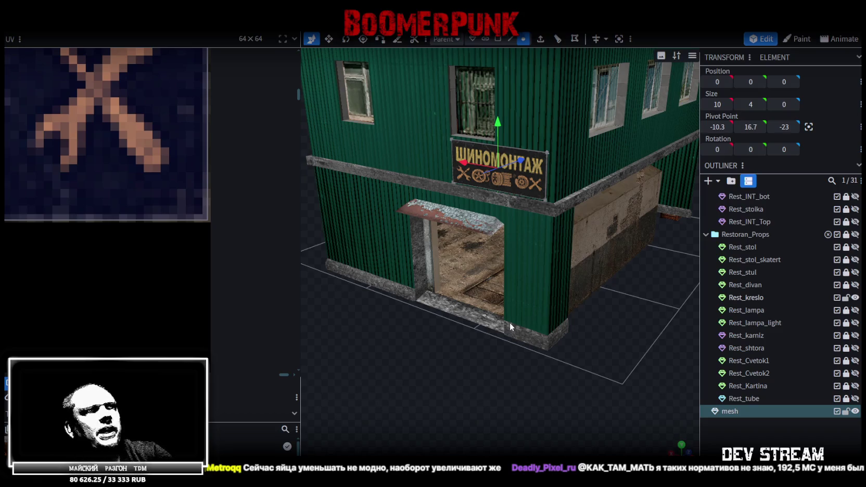
pyautogui.scroll(3, 552, 382)
pyautogui.moveTo(459, 381)
pyautogui.mouseDown()
pyautogui.moveTo(551, 382)
pyautogui.moveTo(538, 361)
pyautogui.mouseUp()
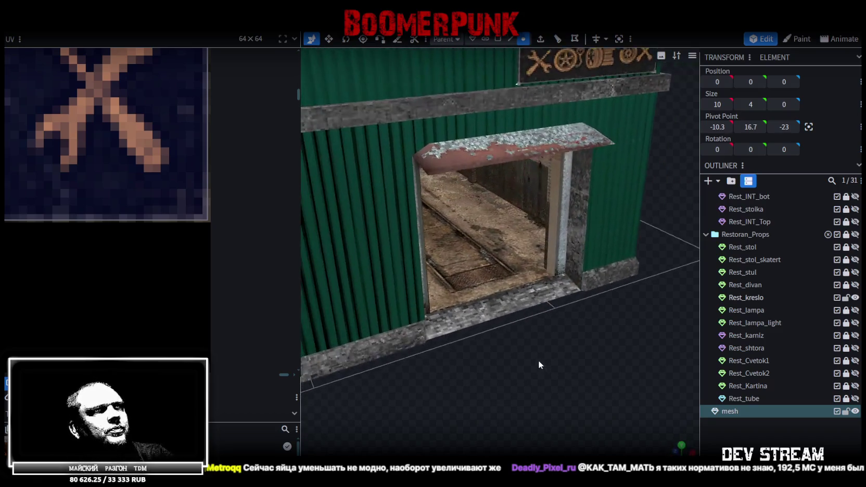
pyautogui.click(498, 38)
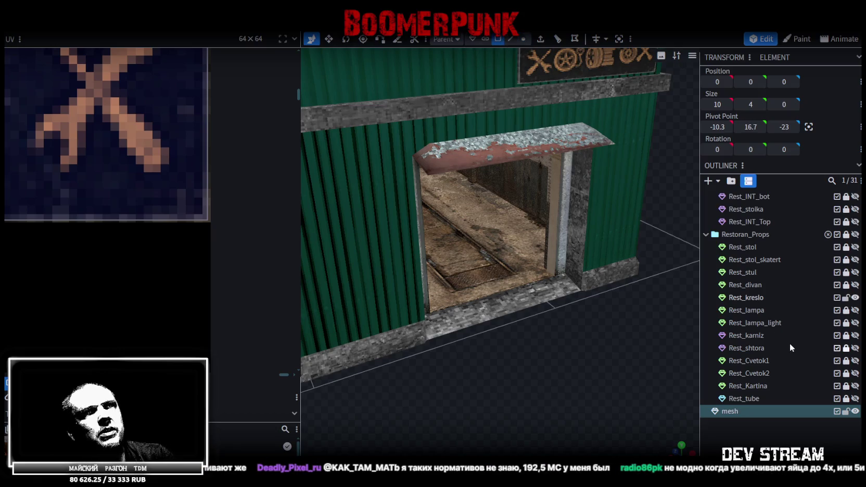
pyautogui.scroll(5, 817, 291)
pyautogui.scroll(1, 826, 289)
pyautogui.scroll(-5, 820, 278)
pyautogui.scroll(5, 808, 277)
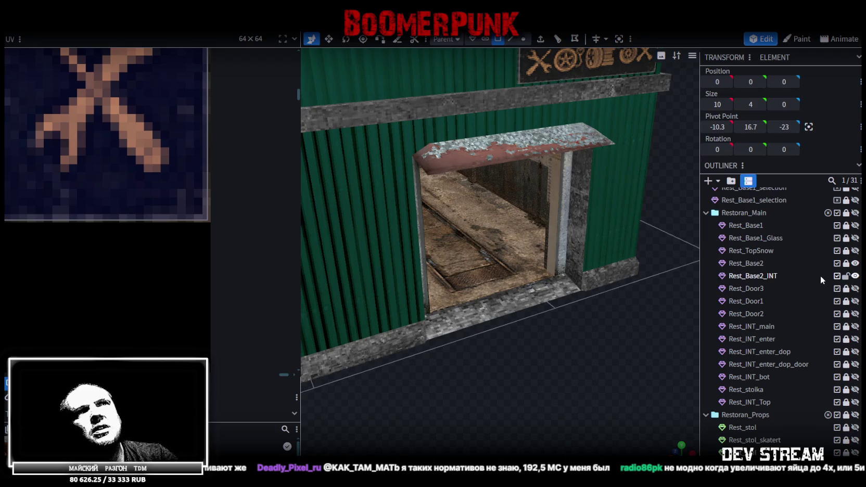
pyautogui.click(847, 264)
# Extrude the outer edge of Rest_Base2's doorway sill straight down in Y- to form a step
pyautogui.doubleClick(744, 262)
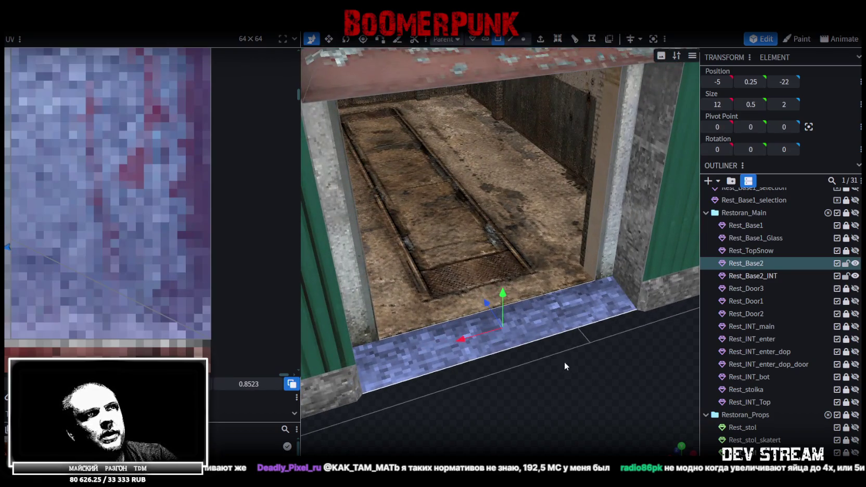
pyautogui.moveTo(562, 350); pyautogui.dragTo(595, 321)
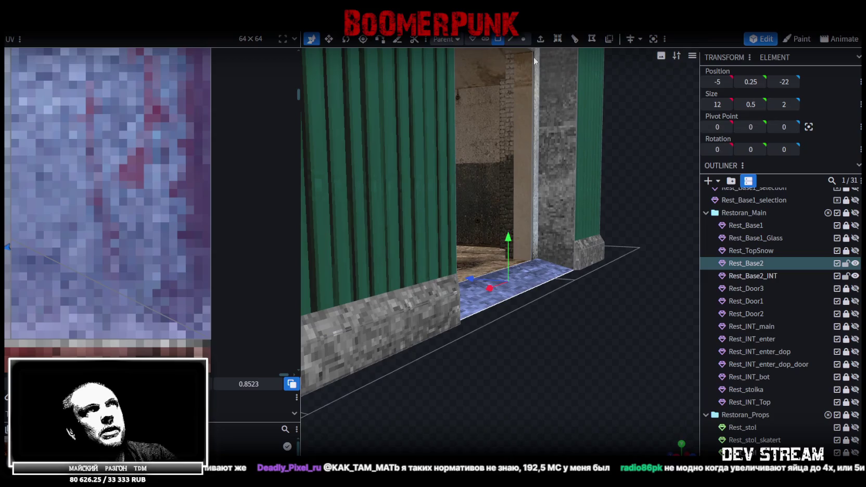
pyautogui.click(510, 38)
pyautogui.click(543, 282)
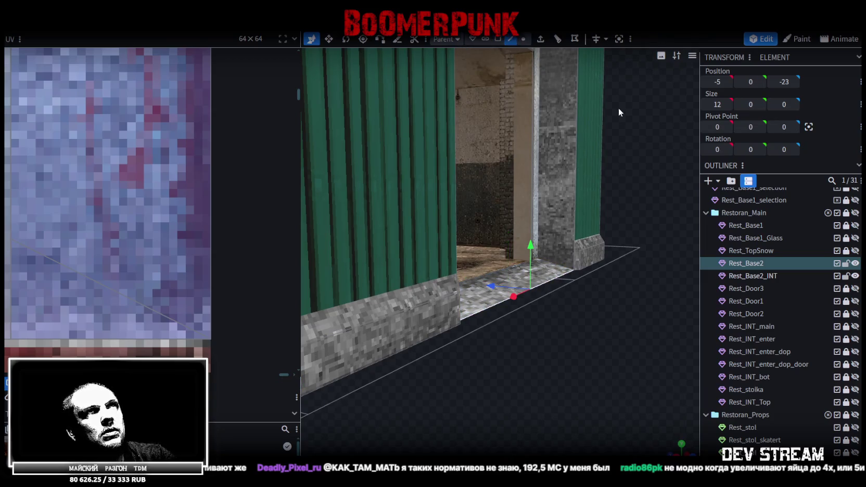
pyautogui.click(540, 39)
pyautogui.click(516, 450)
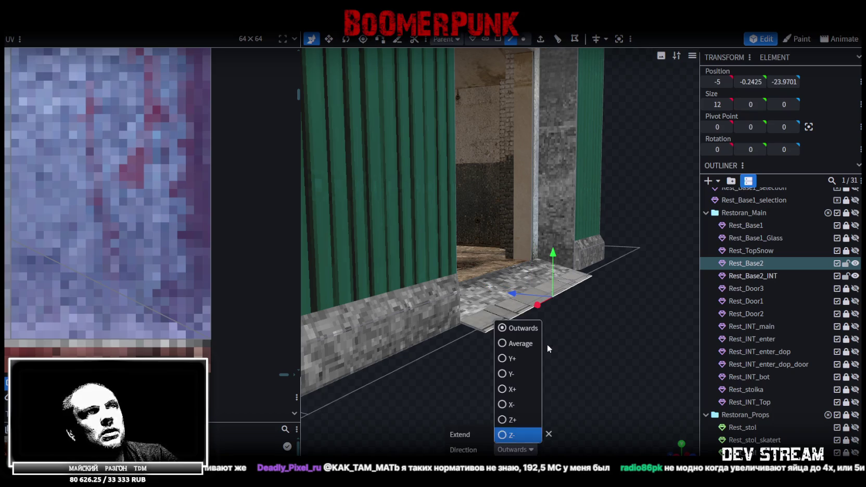
pyautogui.click(512, 374)
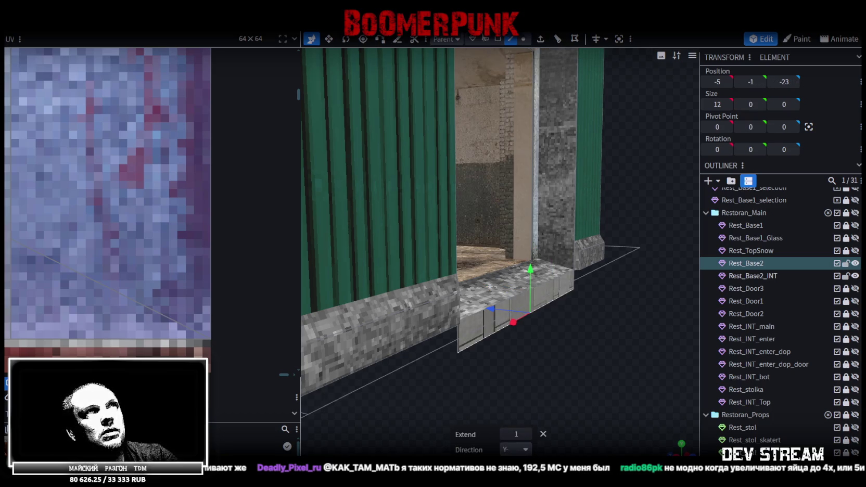
# Split the step's top and front faces into a separate mesh, Rest_Base2_selection
pyautogui.click(498, 38)
pyautogui.click(551, 274)
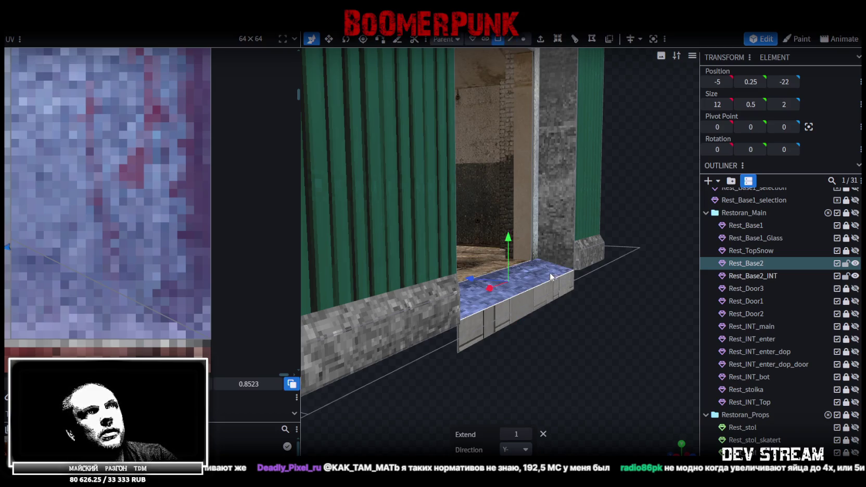
pyautogui.keyDown('shift'); pyautogui.click(553, 298); pyautogui.keyUp('shift')
pyautogui.rightClick(553, 297)
pyautogui.click(590, 302)
pyautogui.moveTo(591, 302); pyautogui.dragTo(555, 345)
pyautogui.scroll(2, 555, 345)
pyautogui.scroll(-3, 46, 185)
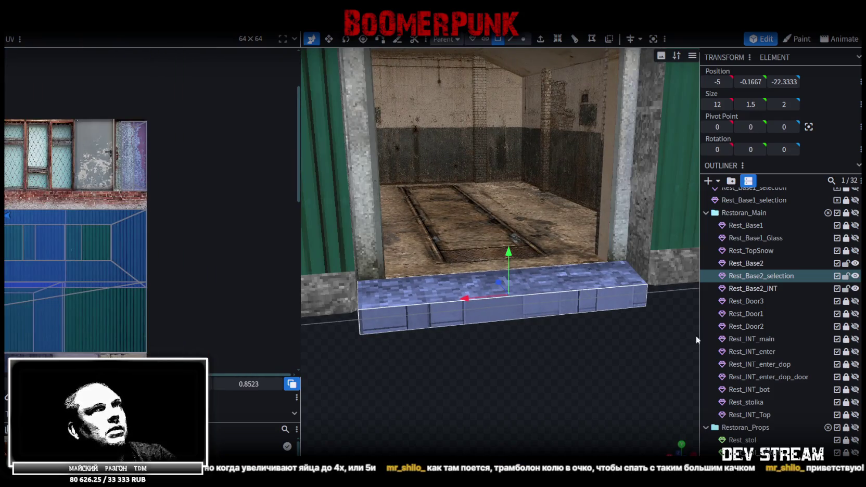
pyautogui.scroll(-2, 192, 219)
pyautogui.scroll(-2, 254, 230)
# Assign the floor texture to the Rest_Base2_selection step mesh
pyautogui.rightClick(562, 303)
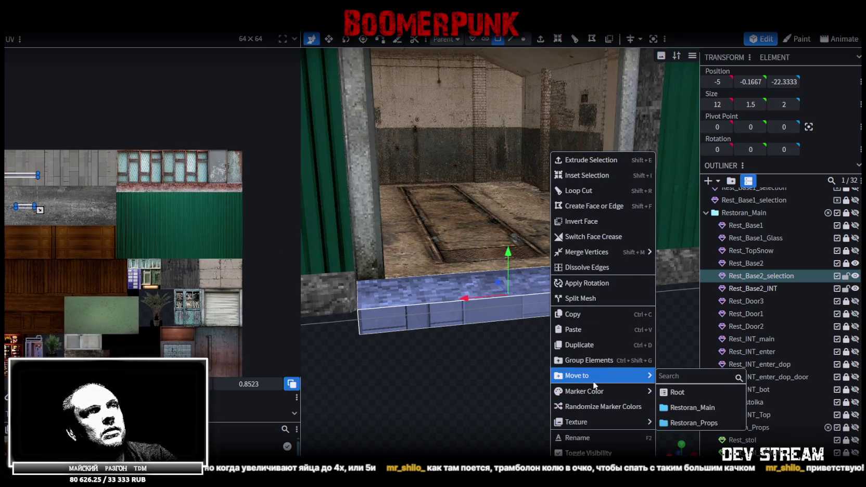
pyautogui.moveTo(579, 422)
pyautogui.click(687, 452)
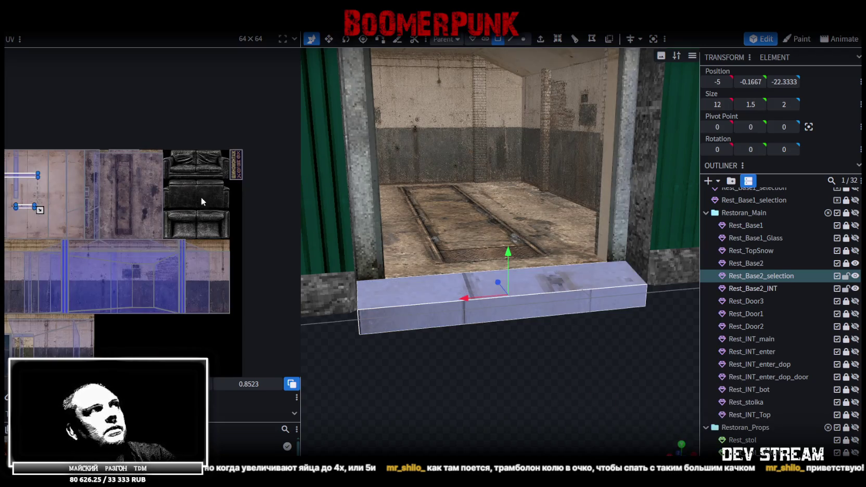
pyautogui.scroll(-2, 170, 191)
pyautogui.moveTo(178, 191); pyautogui.dragTo(216, 172, button='middle')
pyautogui.scroll(2, 216, 172)
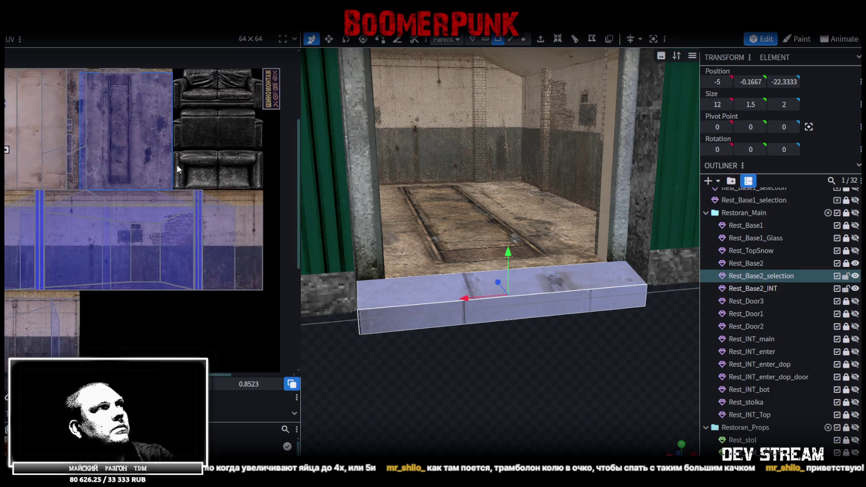
pyautogui.moveTo(584, 357); pyautogui.dragTo(552, 259)
pyautogui.click(550, 251)
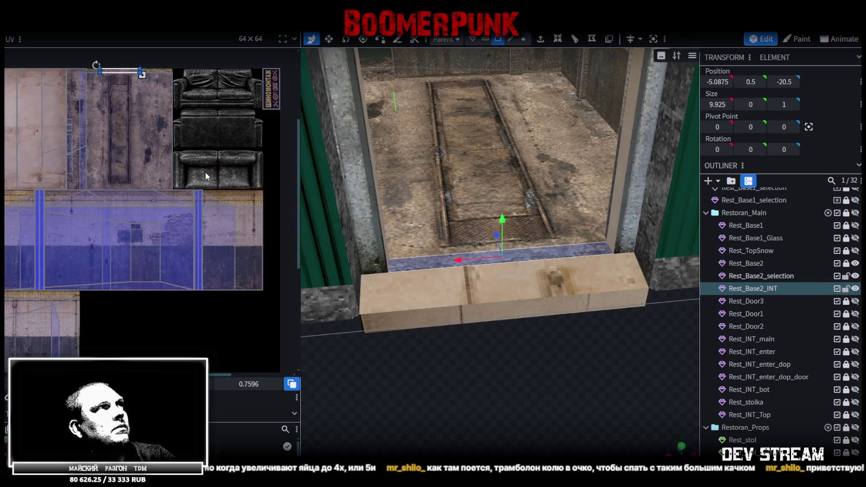
pyautogui.click(442, 294)
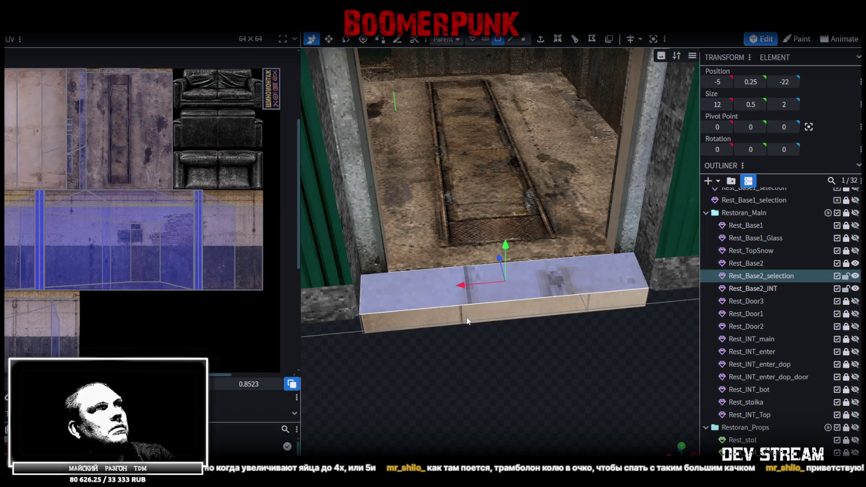
pyautogui.click(680, 446)
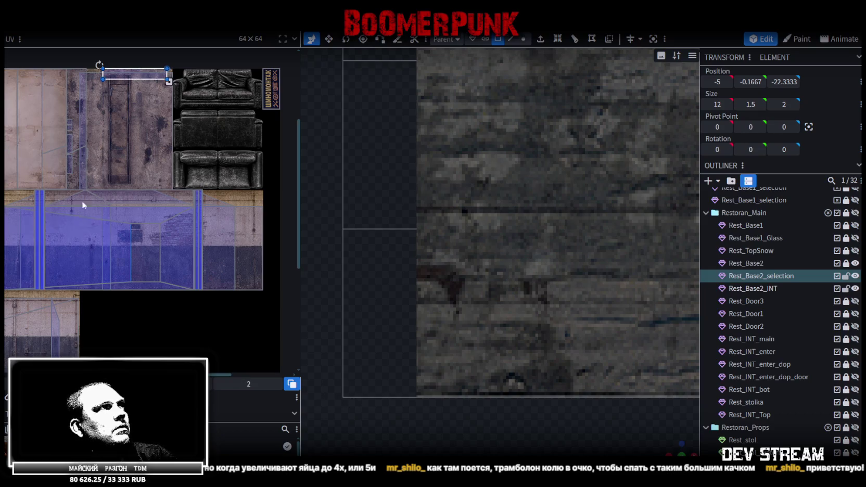
# Shrink the step's UV area on the floor texture and nudge the top face's mapping
pyautogui.scroll(3, 113, 150)
pyautogui.scroll(3, 119, 149)
pyautogui.scroll(3, 118, 150)
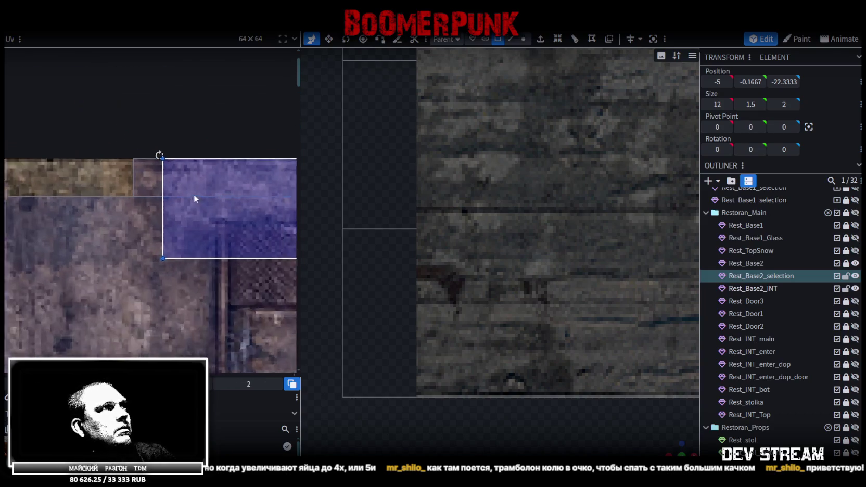
pyautogui.scroll(-2, 156, 198)
pyautogui.moveTo(241, 236); pyautogui.dragTo(128, 186, button='middle')
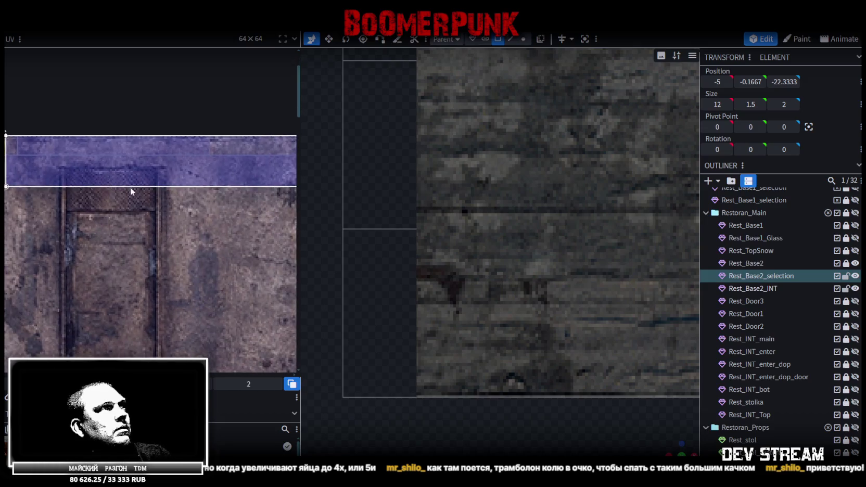
pyautogui.scroll(-2, 237, 192)
pyautogui.moveTo(237, 193); pyautogui.dragTo(172, 180)
pyautogui.scroll(2, 140, 165)
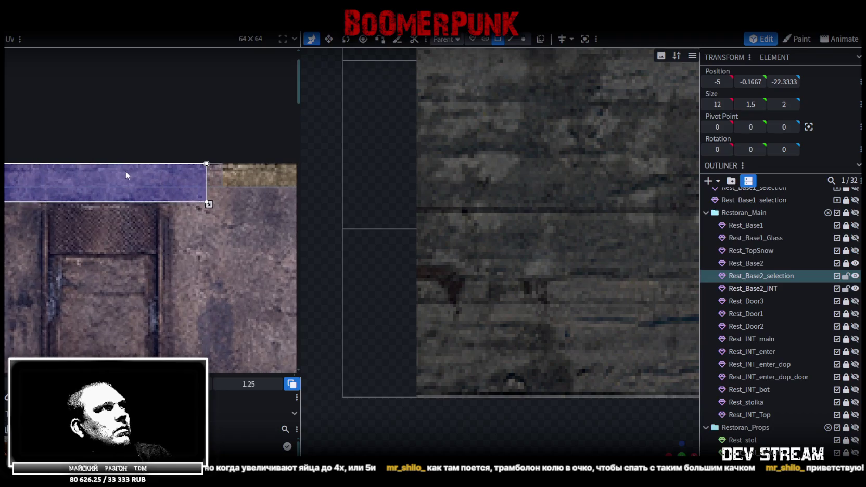
pyautogui.scroll(-1, 125, 171)
pyautogui.click(125, 169)
pyautogui.moveTo(125, 170); pyautogui.dragTo(127, 167)
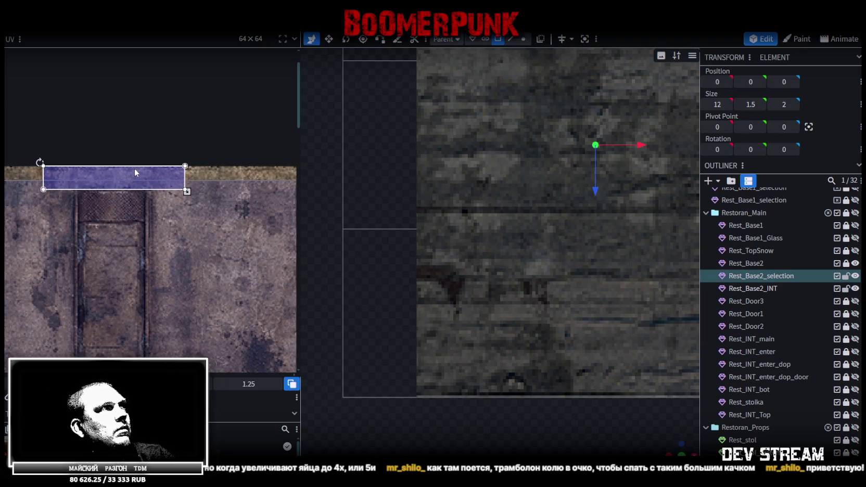
# Slide the step top's mapping onto a strip of the worn concrete floor texture
pyautogui.scroll(-2, 652, 444)
pyautogui.moveTo(652, 444)
pyautogui.mouseDown()
pyautogui.moveTo(582, 364)
pyautogui.moveTo(582, 382)
pyautogui.mouseUp()
pyautogui.scroll(-4, 568, 354)
pyautogui.scroll(2, 556, 371)
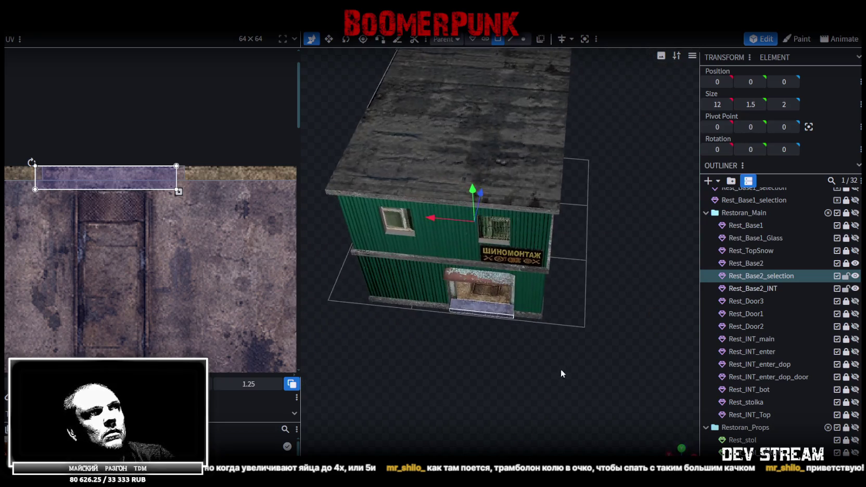
pyautogui.scroll(2, 577, 349)
pyautogui.scroll(2, 571, 352)
pyautogui.click(571, 352)
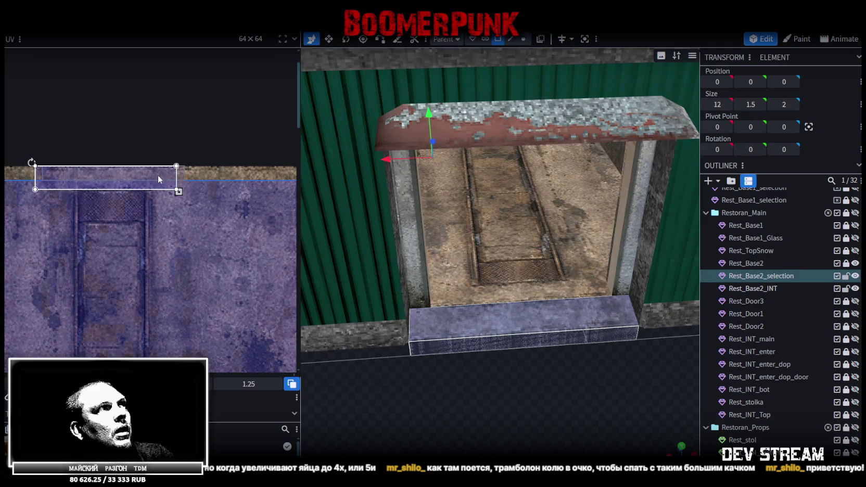
pyautogui.scroll(-2, 165, 227)
pyautogui.moveTo(74, 197); pyautogui.dragTo(145, 186)
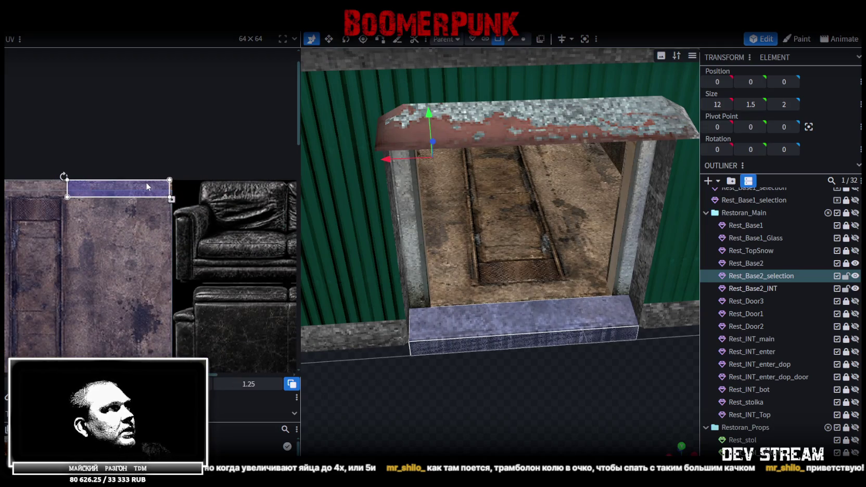
pyautogui.click(550, 342)
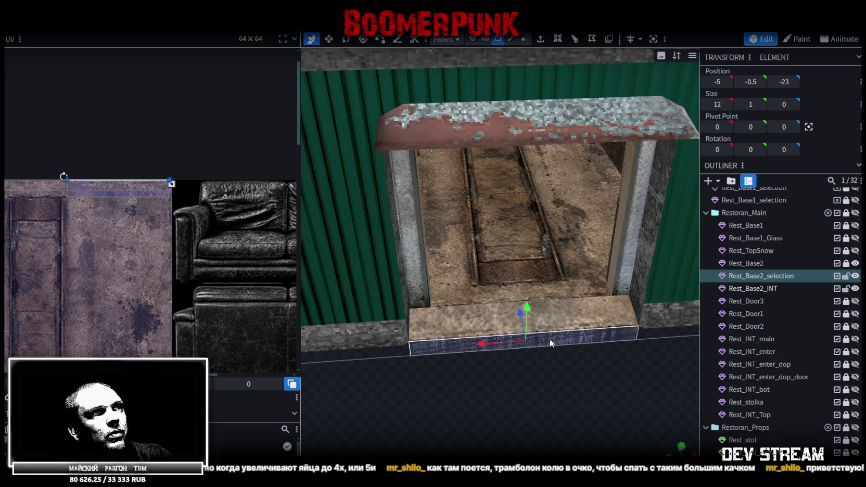
# View the step's front face head-on and move its UV mapping onto the weathered concrete area
pyautogui.press('KP_1')
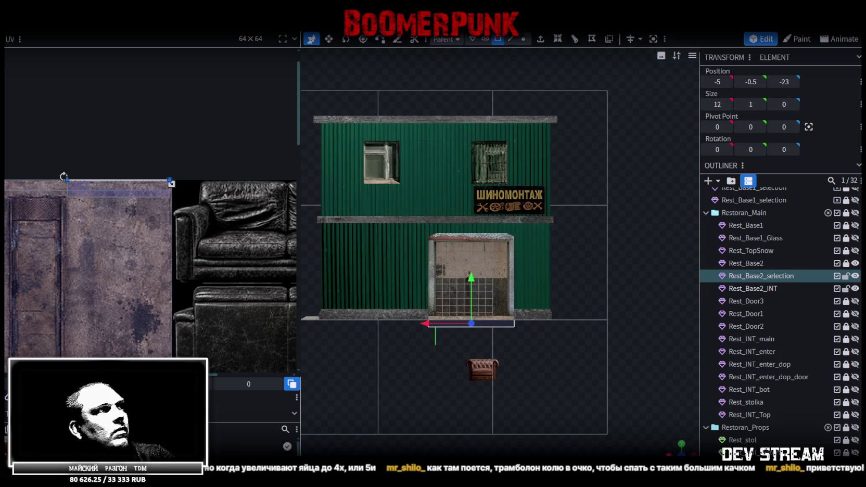
pyautogui.moveTo(80, 187); pyautogui.dragTo(110, 208)
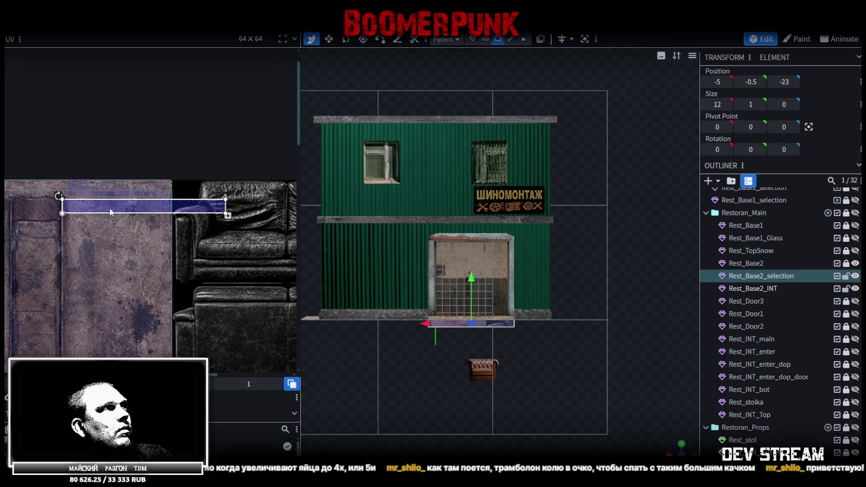
pyautogui.scroll(3, 58, 193)
pyautogui.scroll(5, 58, 193)
pyautogui.moveTo(177, 257); pyautogui.dragTo(208, 228)
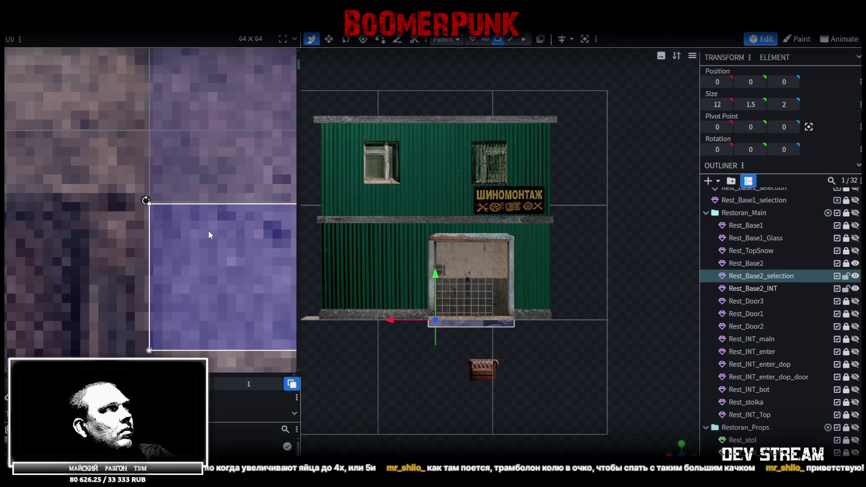
pyautogui.scroll(-2, 194, 250)
pyautogui.scroll(-2, 224, 262)
pyautogui.scroll(-2, 208, 240)
# Shrink the step's UV rectangle to a width of 0.625, then deselect and orbit toward the doorway
pyautogui.moveTo(272, 230); pyautogui.dragTo(184, 229)
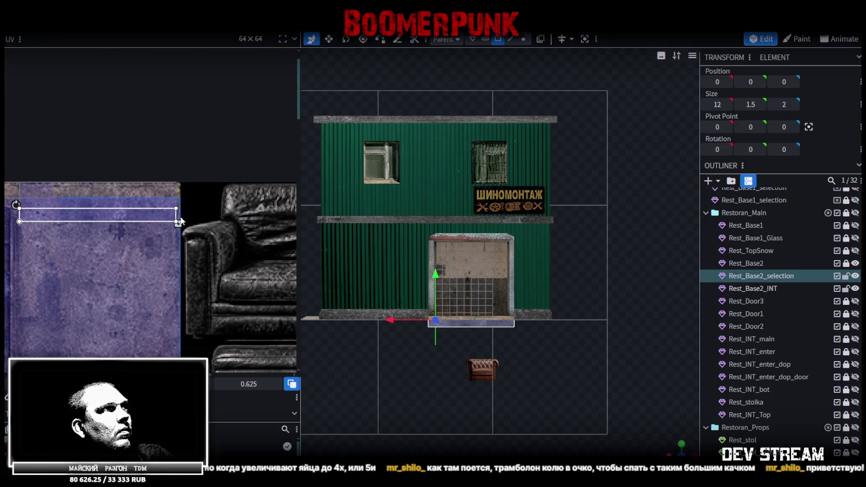
pyautogui.scroll(3, 174, 222)
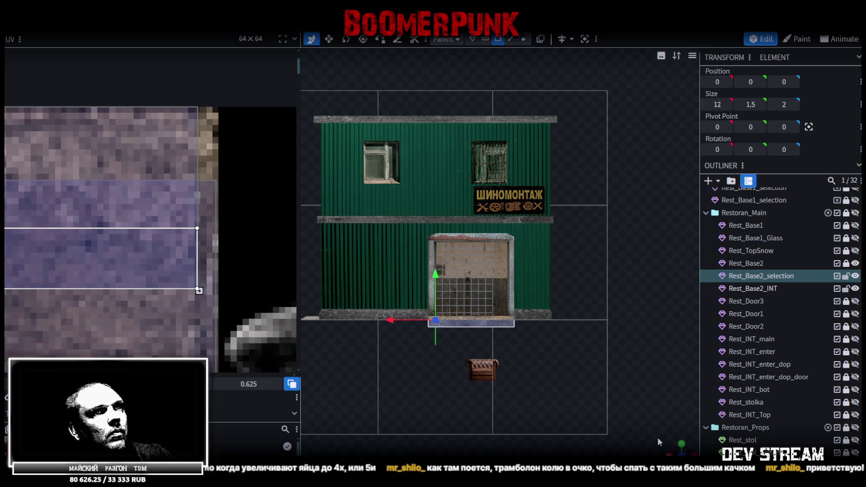
pyautogui.scroll(3, 468, 260)
pyautogui.moveTo(468, 208); pyautogui.dragTo(500, 291)
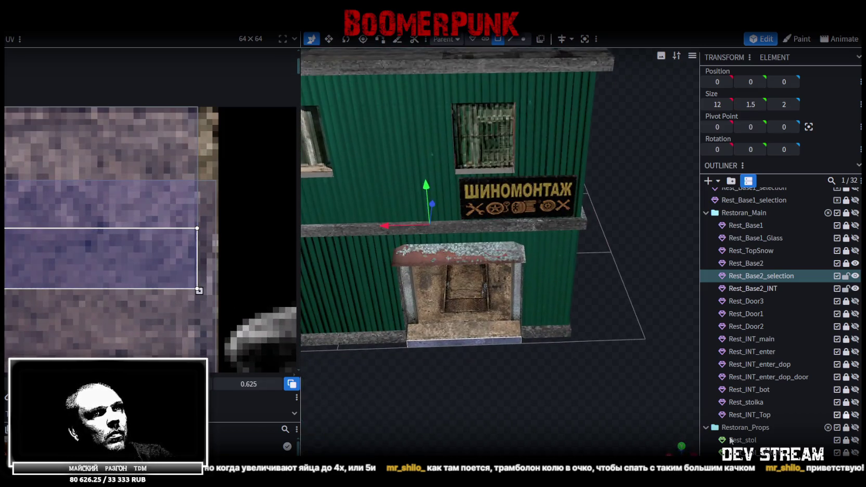
pyautogui.scroll(-3, 780, 313)
pyautogui.click(560, 412)
pyautogui.moveTo(560, 412); pyautogui.dragTo(538, 349)
pyautogui.scroll(5, 547, 348)
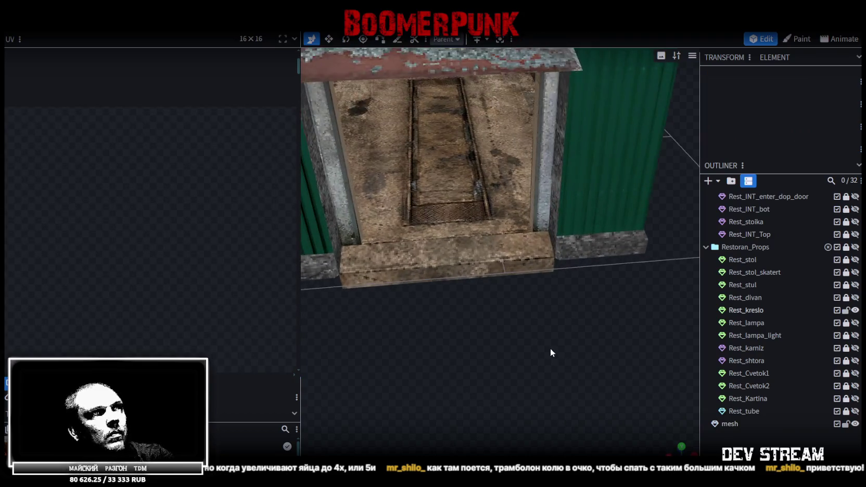
pyautogui.click(490, 262)
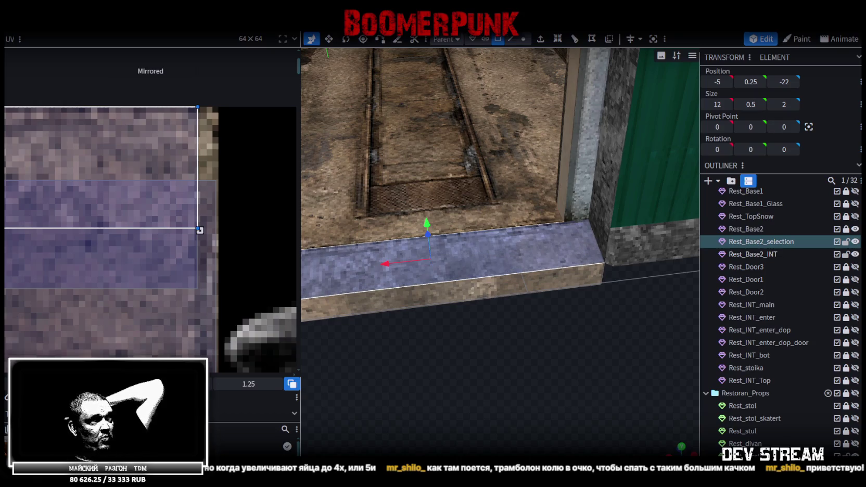
pyautogui.scroll(-3, 785, 432)
pyautogui.scroll(-3, 783, 428)
pyautogui.click(514, 372)
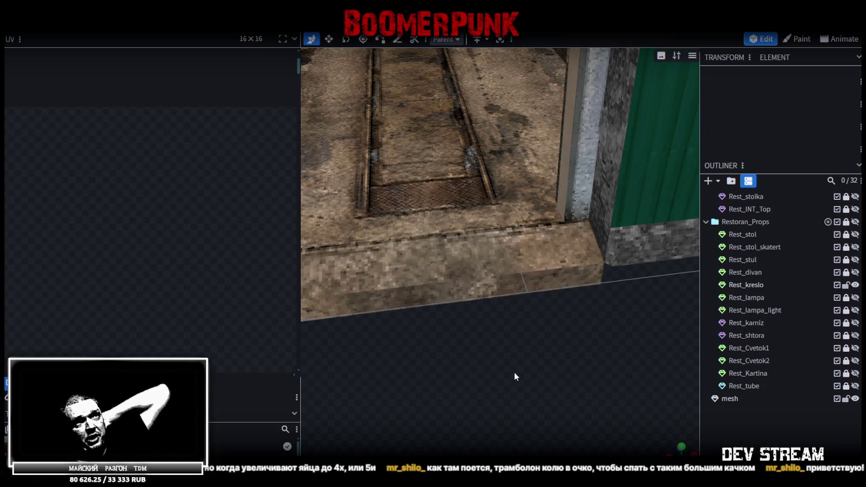
pyautogui.moveTo(524, 311); pyautogui.dragTo(584, 320)
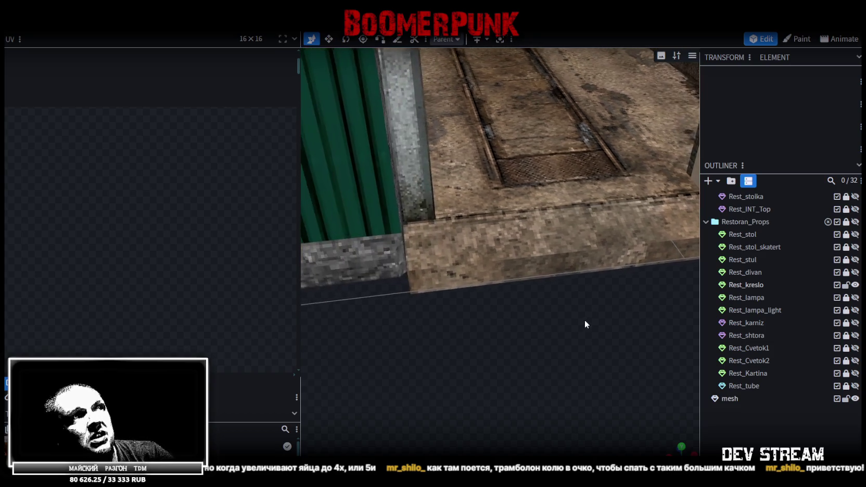
pyautogui.click(529, 248)
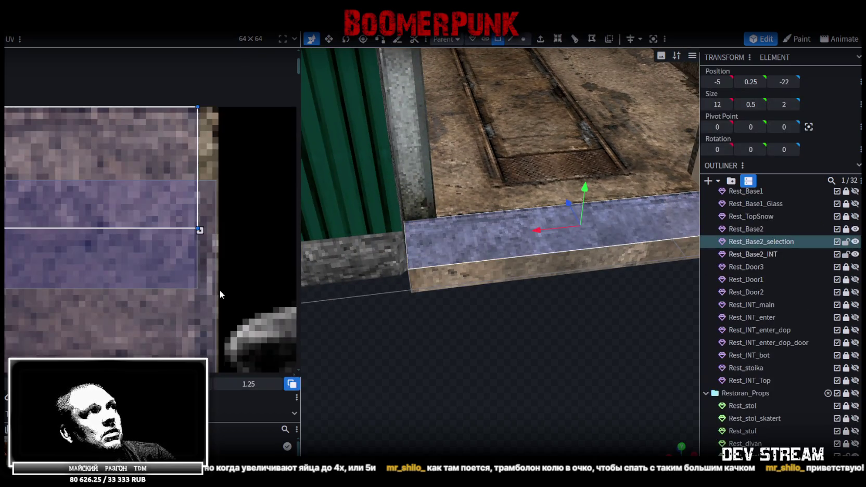
pyautogui.scroll(-2, 224, 292)
pyautogui.moveTo(543, 330); pyautogui.dragTo(508, 333)
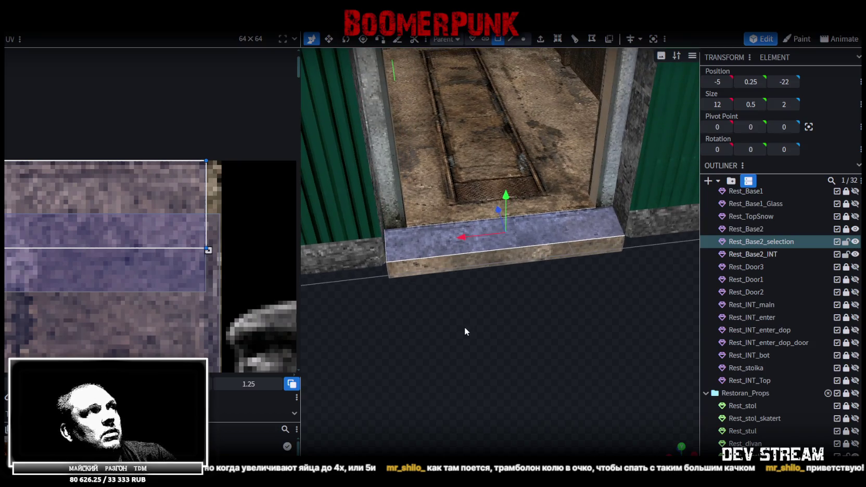
pyautogui.scroll(-2, 770, 312)
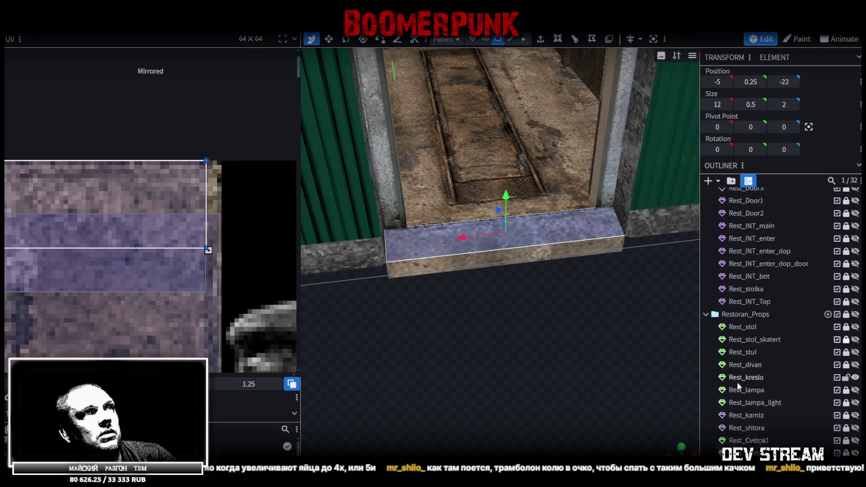
pyautogui.scroll(-2, 770, 312)
pyautogui.click(553, 336)
pyautogui.scroll(2, 554, 337)
pyautogui.scroll(2, 556, 336)
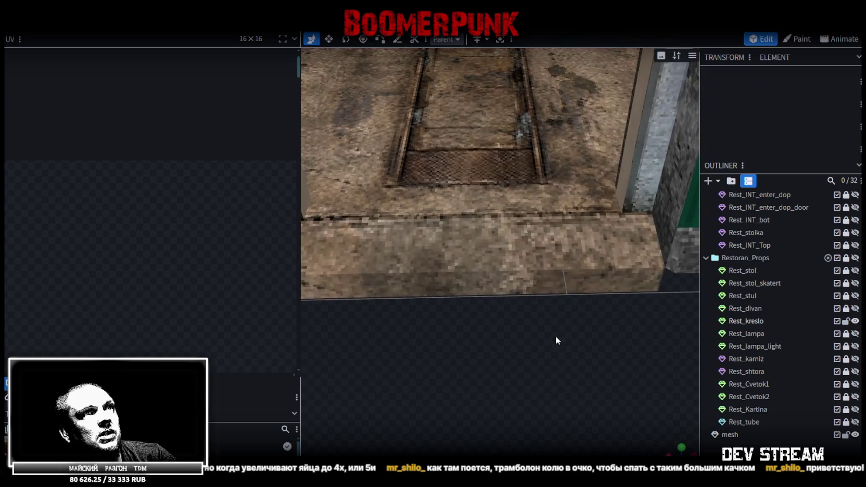
pyautogui.click(567, 276)
pyautogui.moveTo(462, 345); pyautogui.dragTo(552, 294)
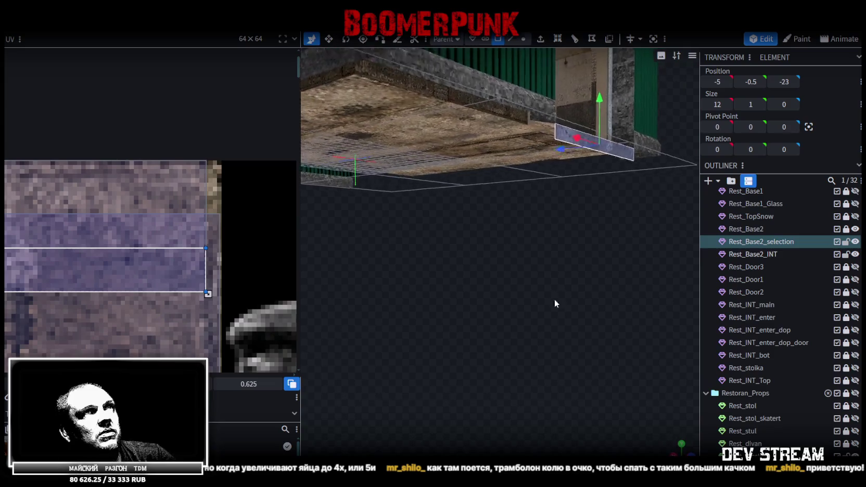
# Try lowering the step's bottom front edge, then revert it to its original height
pyautogui.moveTo(551, 295); pyautogui.dragTo(549, 95)
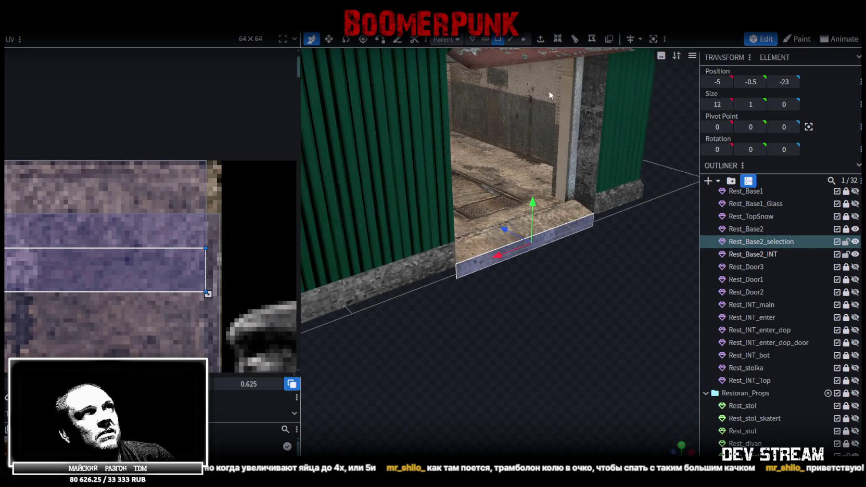
pyautogui.click(511, 39)
pyautogui.click(505, 260)
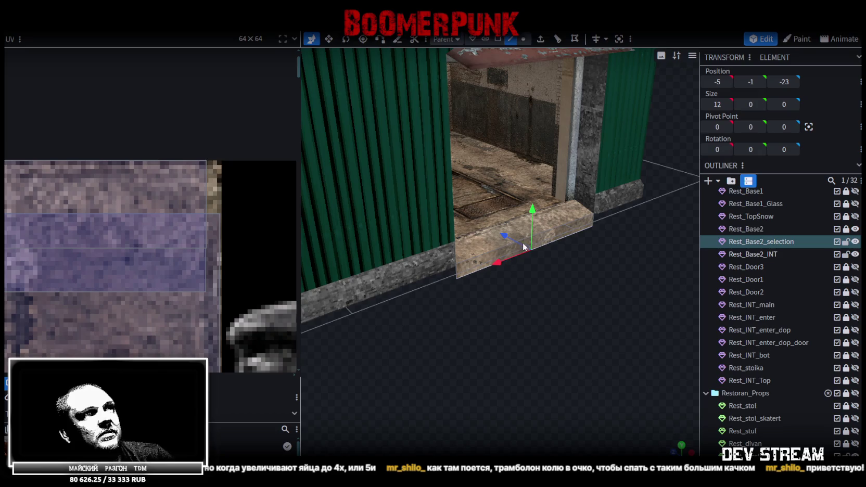
pyautogui.moveTo(534, 217)
pyautogui.mouseDown()
pyautogui.moveTo(555, 324)
pyautogui.moveTo(499, 303)
pyautogui.mouseUp()
pyautogui.hotkey('ctrl', 'z')
# Deselect the door step and save the model as Build10.bbmodel
pyautogui.scroll(-3, 448, 298)
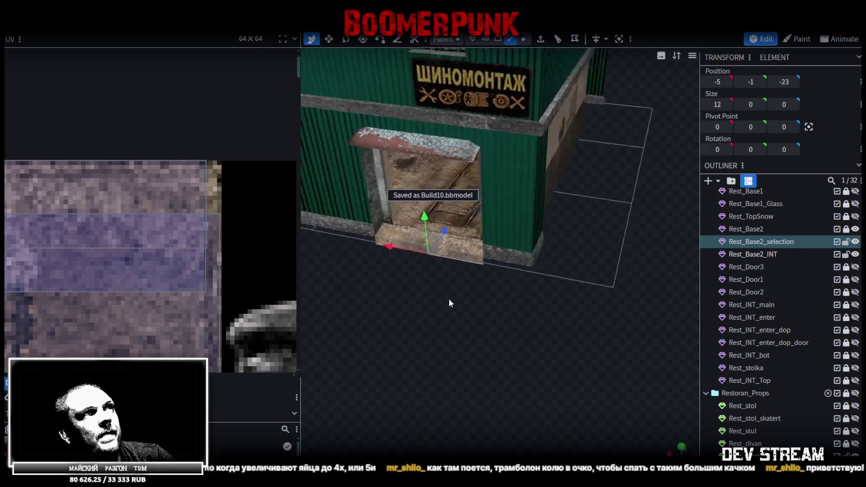
pyautogui.scroll(5, 482, 314)
pyautogui.scroll(-5, 769, 423)
pyautogui.click(668, 401)
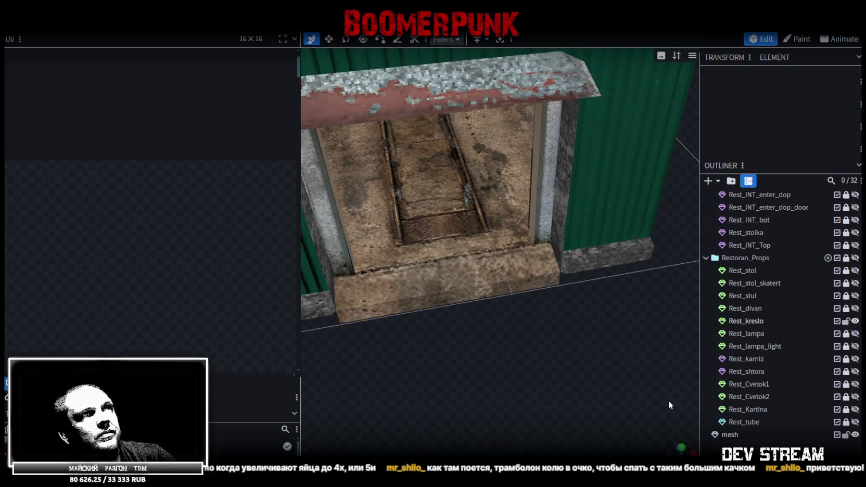
pyautogui.scroll(-5, 573, 364)
pyautogui.moveTo(514, 348)
pyautogui.mouseDown()
pyautogui.moveTo(571, 306)
pyautogui.moveTo(591, 315)
pyautogui.mouseUp()
pyautogui.hotkey('ctrl', 's')
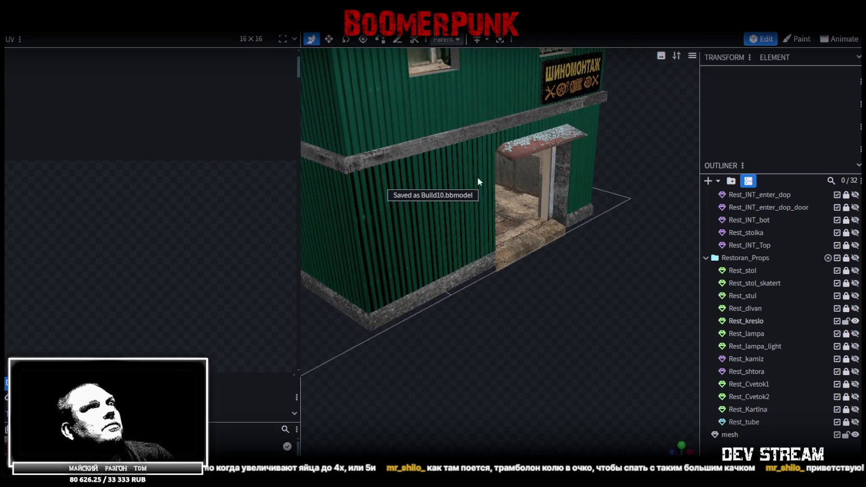
pyautogui.scroll(2, 808, 305)
pyautogui.scroll(3, 807, 304)
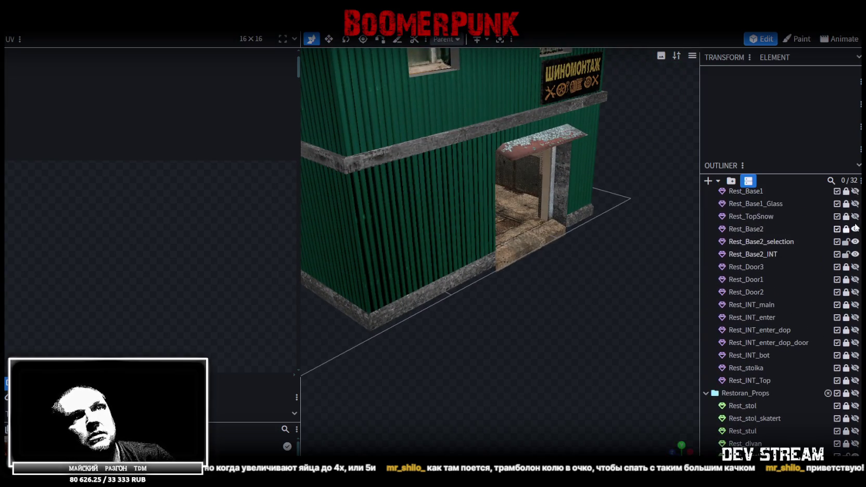
# Merge the step into Rest_Base2_INT and nudge the selected door vertices vertically
pyautogui.click(760, 255)
pyautogui.keyDown('ctrl'); pyautogui.click(765, 241); pyautogui.keyUp('ctrl')
pyautogui.rightClick(769, 241)
pyautogui.click(706, 260)
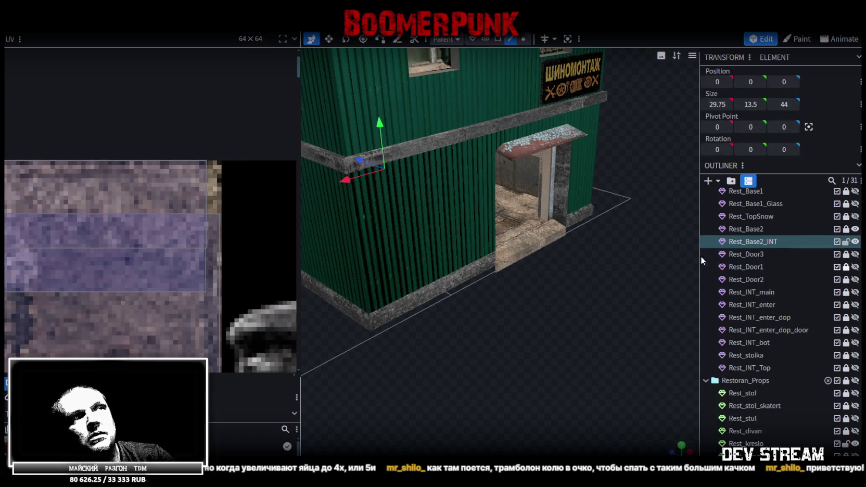
pyautogui.click(523, 39)
pyautogui.moveTo(390, 132); pyautogui.dragTo(524, 231)
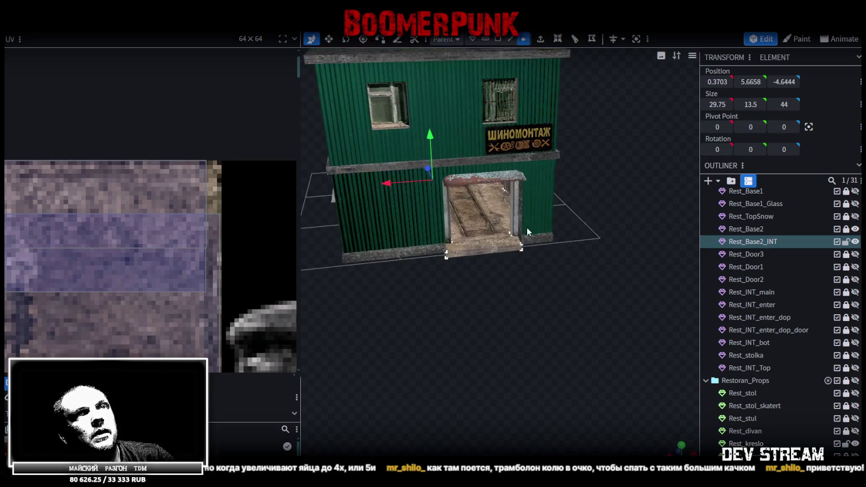
# Hide Rest_Base2_INT and Rest_Base2 so only the ШИНОМОНТАЖ sign remains visible
pyautogui.click(855, 242)
pyautogui.click(855, 229)
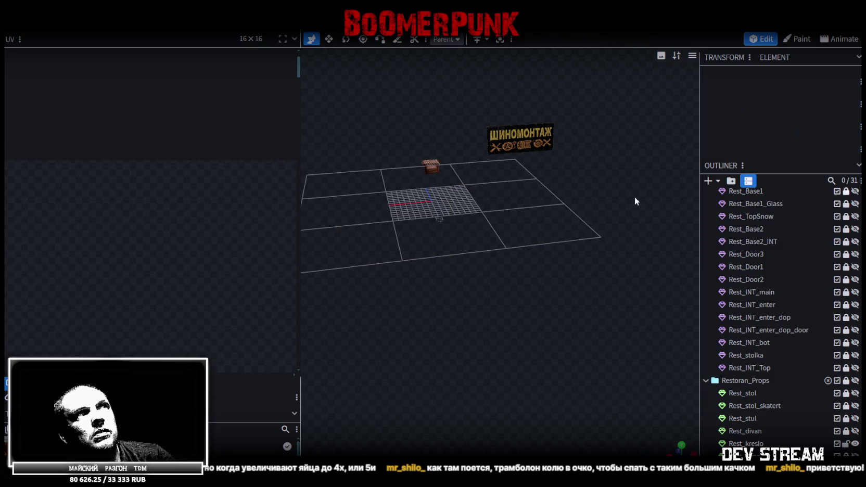
pyautogui.moveTo(634, 201); pyautogui.dragTo(573, 210)
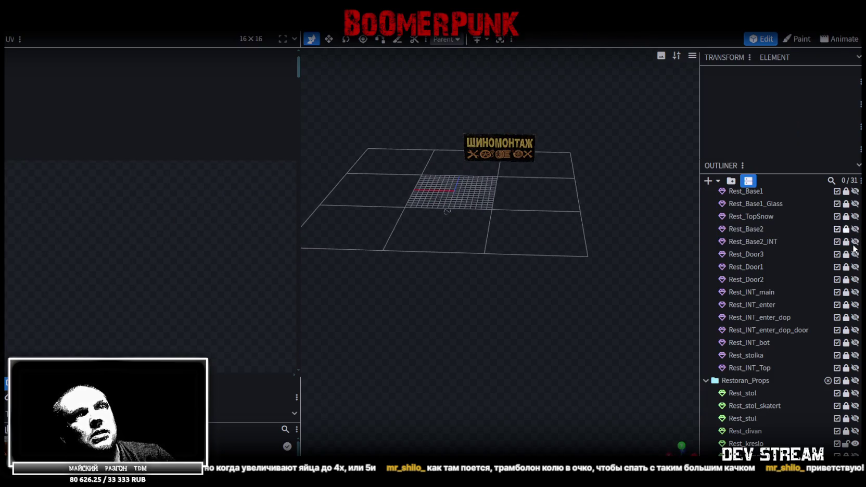
pyautogui.scroll(-5, 851, 306)
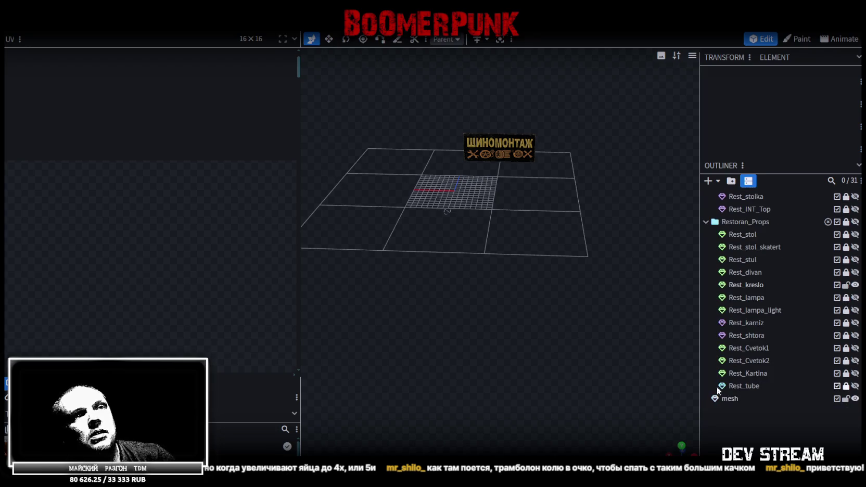
pyautogui.doubleClick(739, 398)
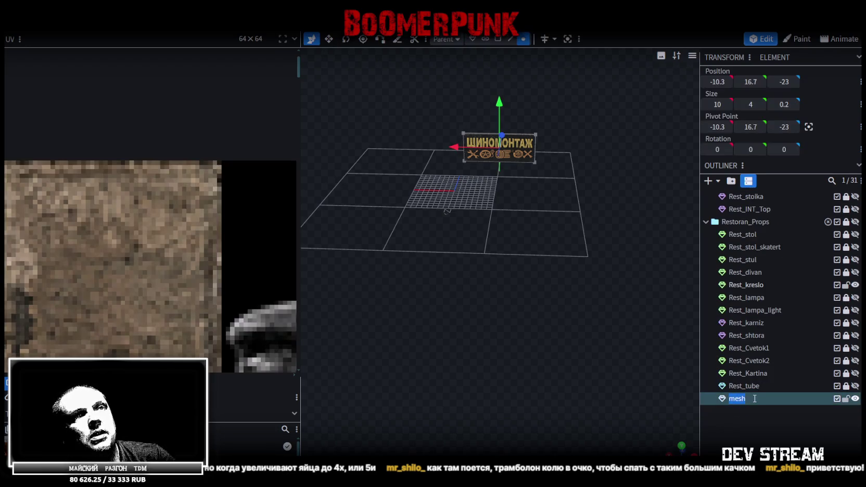
# Rename the sign mesh to Rest_Garage and orbit around the 10 × 4 × 0.2 sign
pyautogui.write('Res')
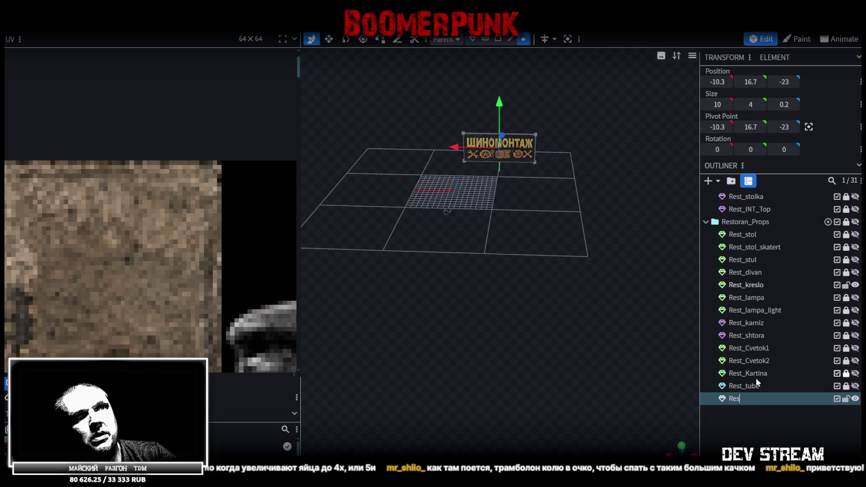
pyautogui.write('t_')
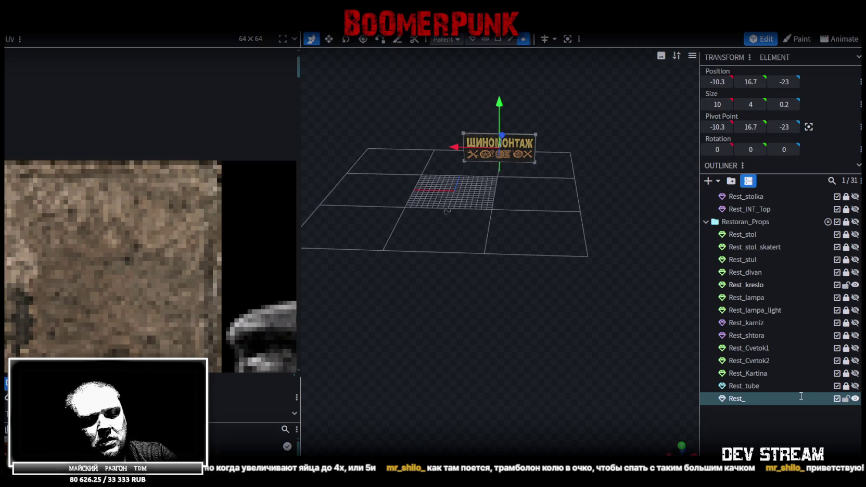
pyautogui.write('Garage')
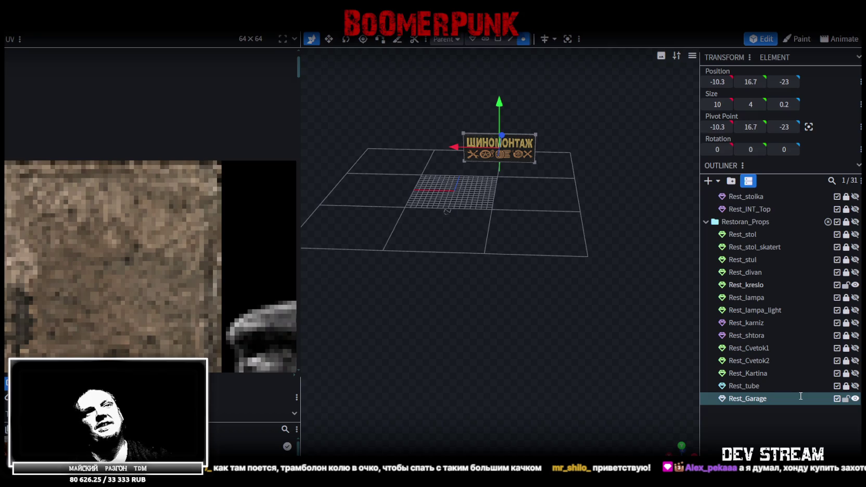
pyautogui.press('Return')
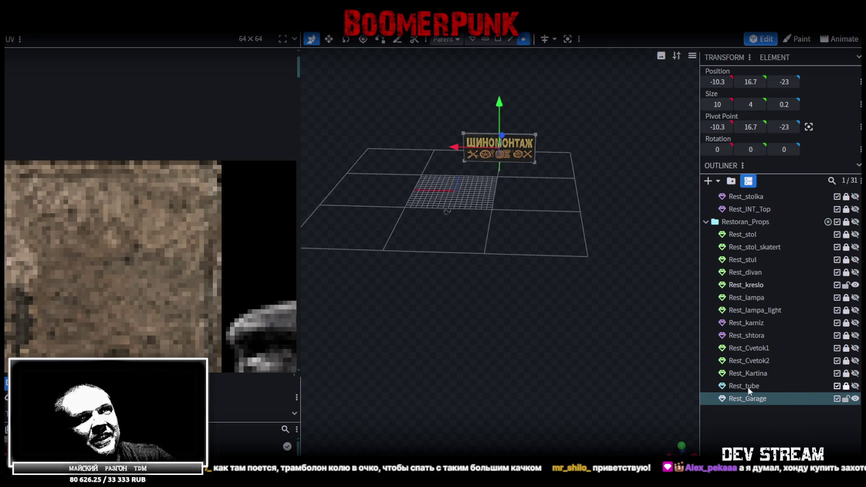
pyautogui.moveTo(698, 375)
pyautogui.mouseDown()
pyautogui.moveTo(589, 304)
pyautogui.moveTo(541, 307)
pyautogui.moveTo(497, 325)
pyautogui.mouseUp()
pyautogui.moveTo(462, 284)
pyautogui.mouseDown()
pyautogui.moveTo(489, 267)
pyautogui.moveTo(539, 276)
pyautogui.moveTo(508, 330)
pyautogui.mouseUp()
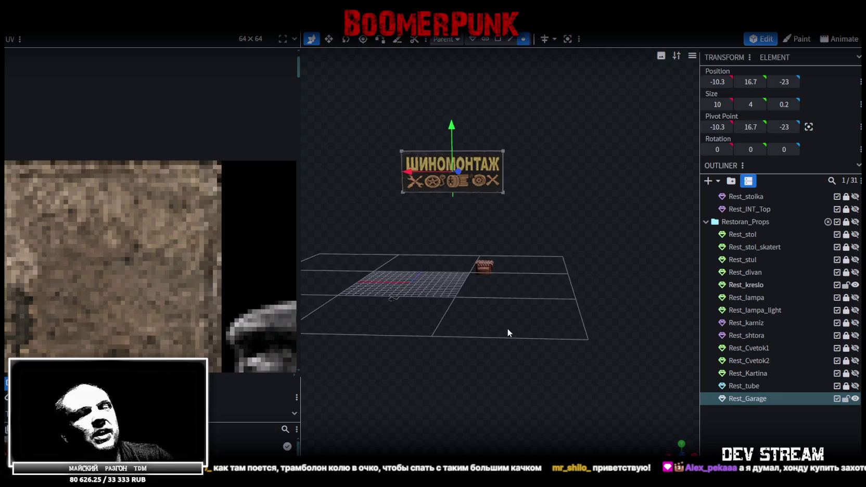
pyautogui.scroll(1, 507, 330)
pyautogui.scroll(2, 502, 336)
pyautogui.scroll(2, 505, 332)
pyautogui.moveTo(513, 332)
pyautogui.mouseDown()
pyautogui.moveTo(519, 328)
pyautogui.moveTo(487, 324)
pyautogui.moveTo(532, 308)
pyautogui.moveTo(504, 316)
pyautogui.moveTo(519, 323)
pyautogui.mouseUp()
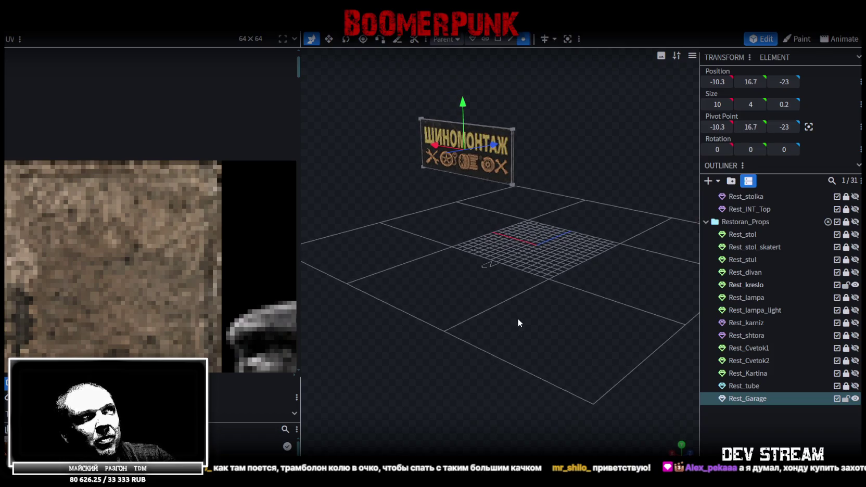
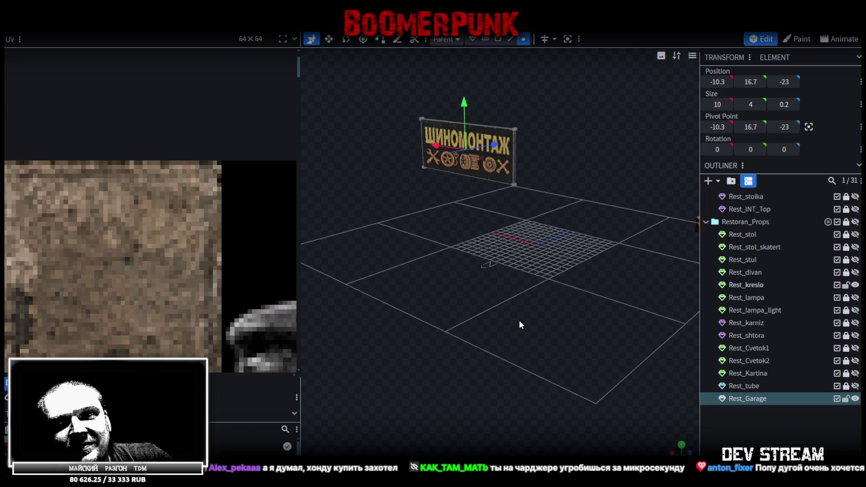
# Save the project
pyautogui.moveTo(459, 151)
pyautogui.mouseDown()
pyautogui.moveTo(472, 213)
pyautogui.moveTo(461, 264)
pyautogui.moveTo(539, 261)
pyautogui.moveTo(620, 310)
pyautogui.mouseUp()
pyautogui.hotkey('ctrl', 's')
pyautogui.scroll(4, 775, 347)
pyautogui.scroll(1, 774, 287)
pyautogui.scroll(1, 787, 305)
pyautogui.scroll(2, 788, 308)
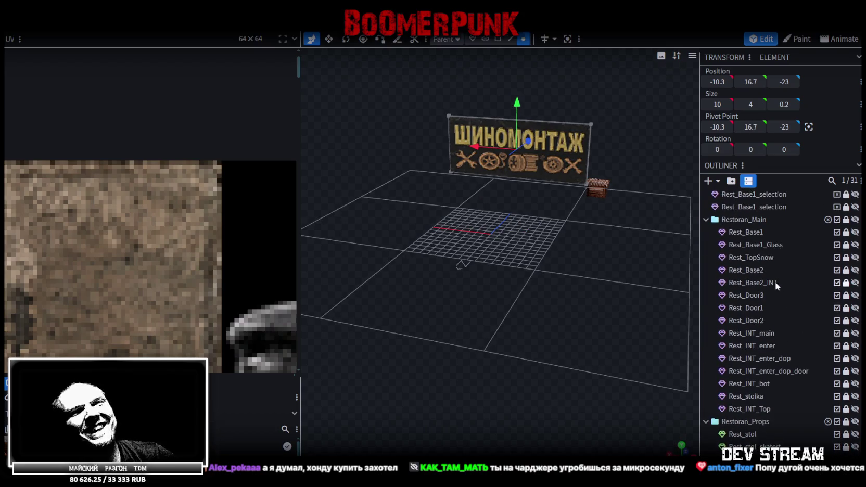
pyautogui.scroll(-6, 773, 313)
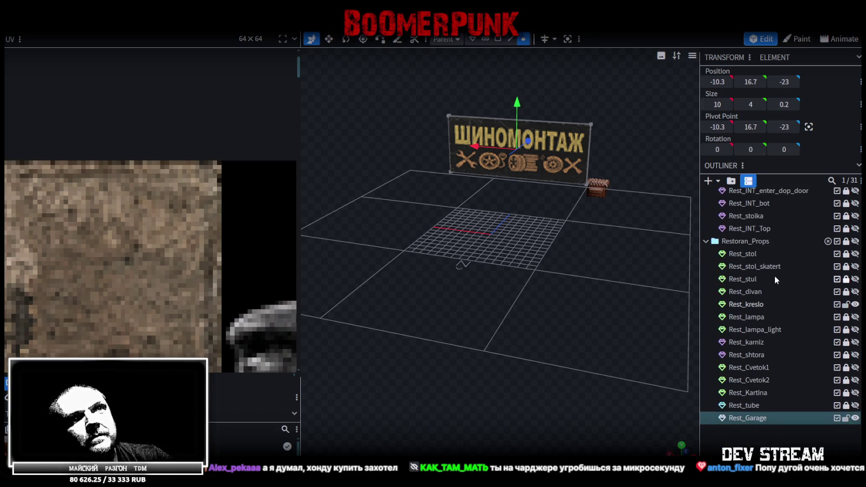
# Show and unlock Rest_divan, then duplicate it as Rest_divan2
pyautogui.click(856, 296)
pyautogui.moveTo(613, 251); pyautogui.dragTo(588, 252)
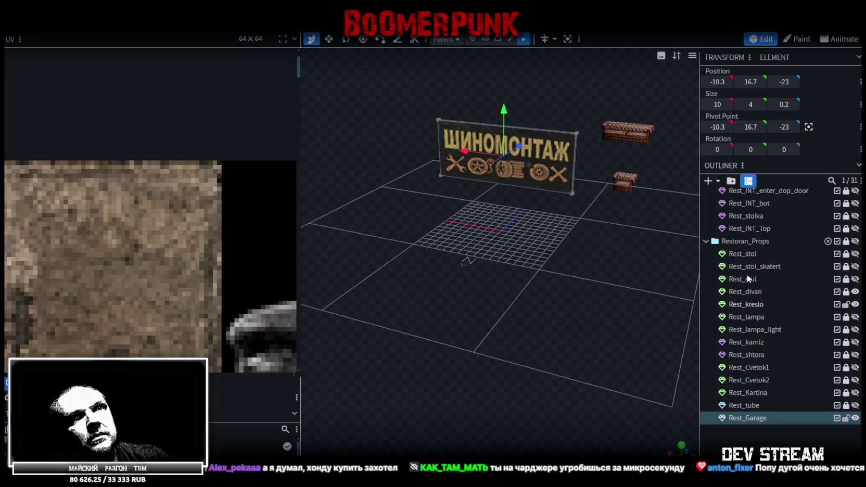
pyautogui.click(846, 293)
pyautogui.click(751, 292)
pyautogui.hotkey('ctrl', 'd')
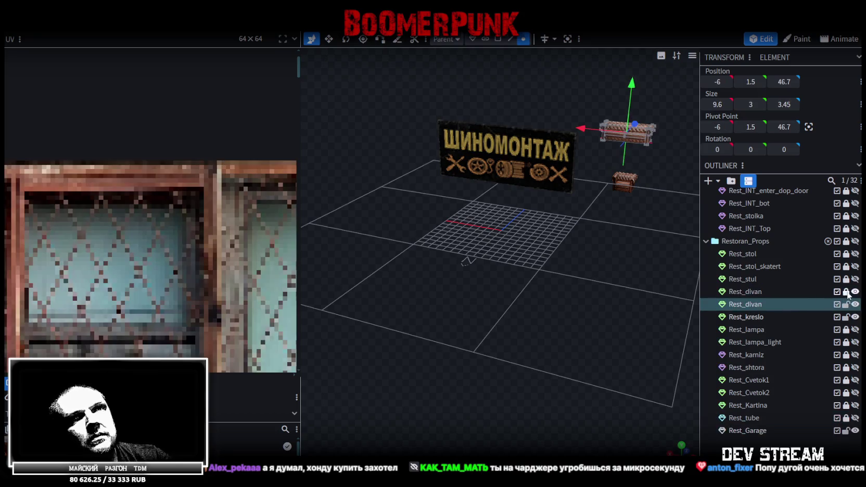
pyautogui.write('2')
pyautogui.press('Return')
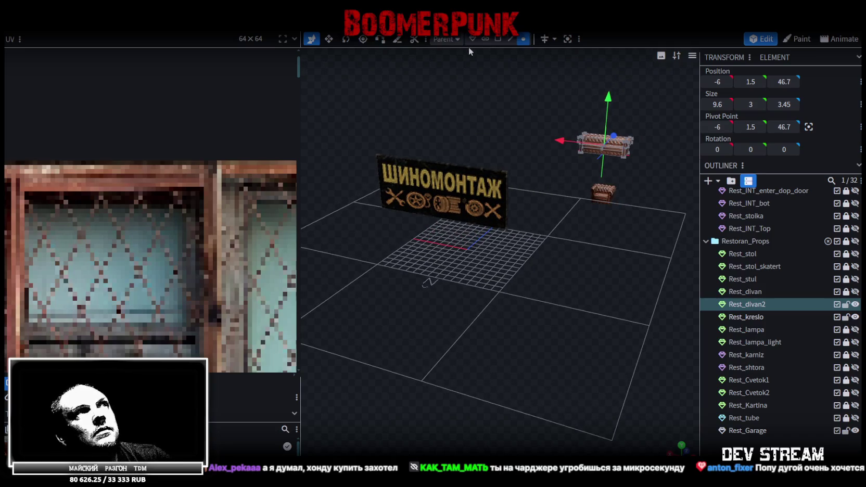
# Lock the other Restoran_Props items, leaving only Rest_divan2 unlocked
pyautogui.click(498, 40)
pyautogui.click(745, 317)
pyautogui.click(745, 303)
pyautogui.click(847, 241)
pyautogui.click(846, 241)
pyautogui.click(846, 305)
# Hide the Rest_kreslo armchair and the Rest_Garage sign
pyautogui.moveTo(556, 303); pyautogui.dragTo(519, 339, button='right')
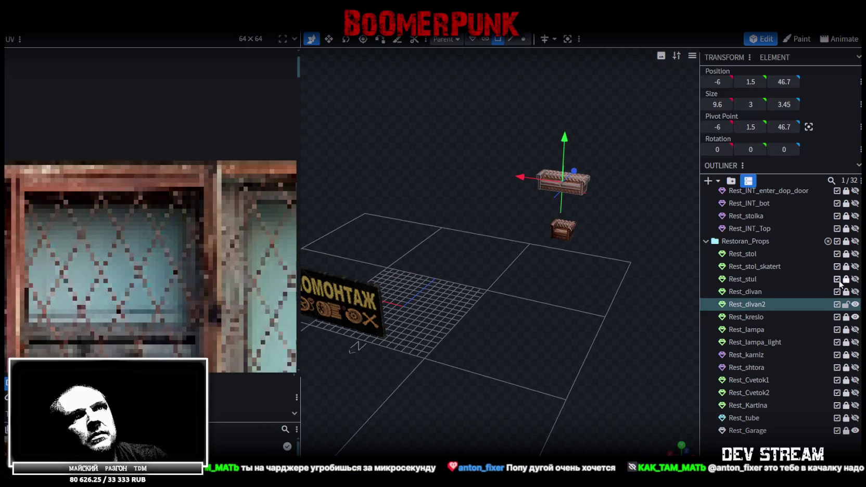
pyautogui.click(855, 317)
pyautogui.click(855, 431)
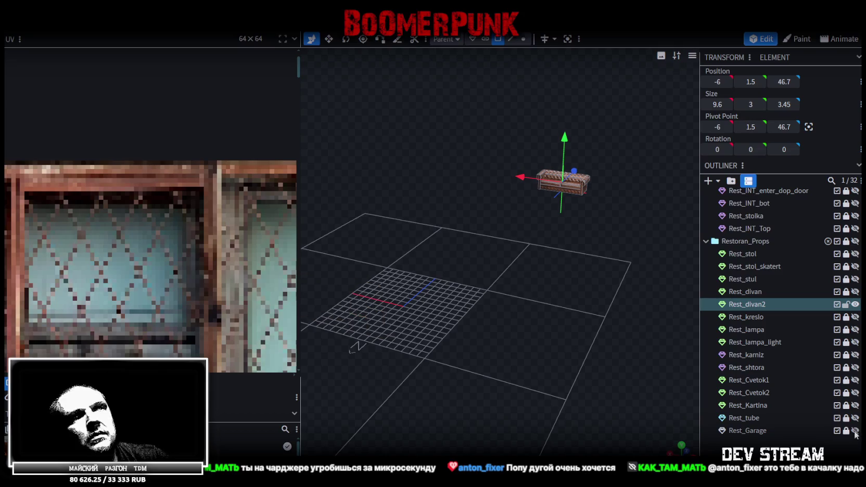
pyautogui.scroll(5, 791, 299)
pyautogui.scroll(2, 791, 307)
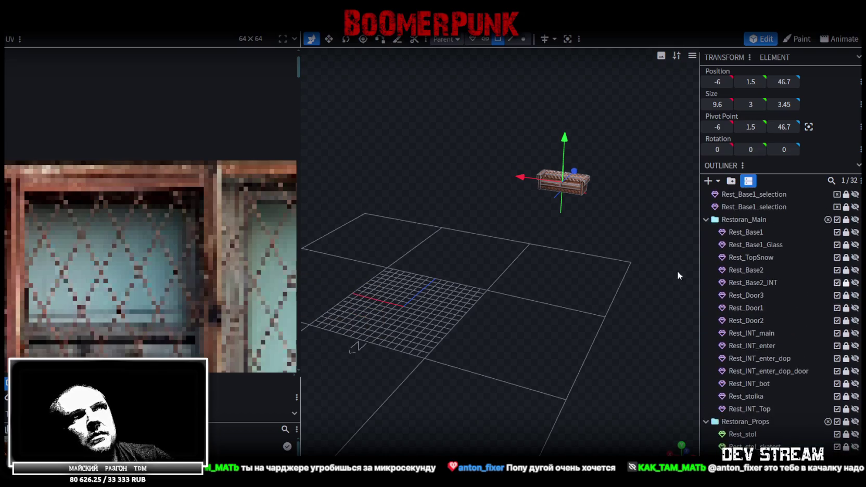
pyautogui.scroll(1, 601, 265)
pyautogui.scroll(-5, 761, 345)
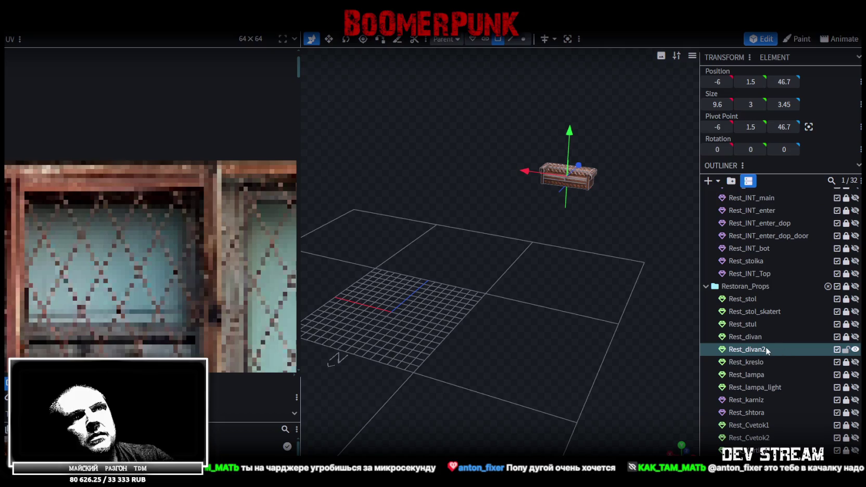
pyautogui.moveTo(592, 259)
pyautogui.mouseDown()
pyautogui.moveTo(660, 267)
pyautogui.moveTo(512, 79)
pyautogui.mouseUp()
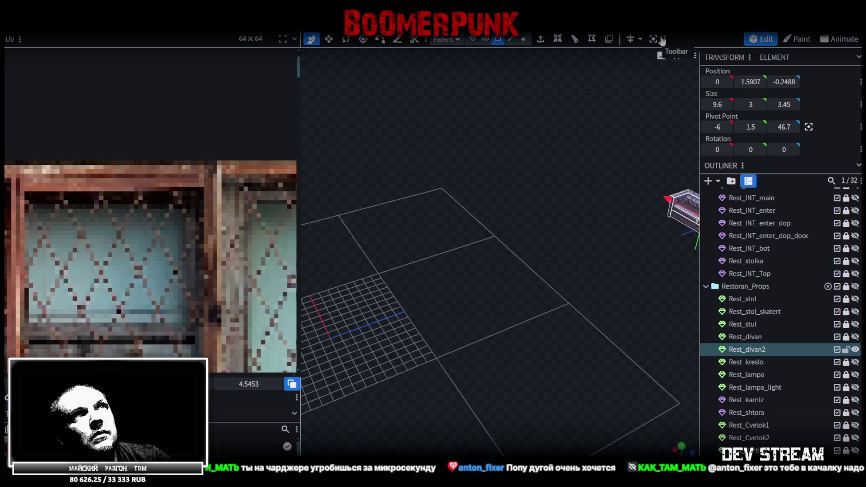
# Frame Rest_divan2 and assign it the leather sofa atlas texture
pyautogui.click(653, 39)
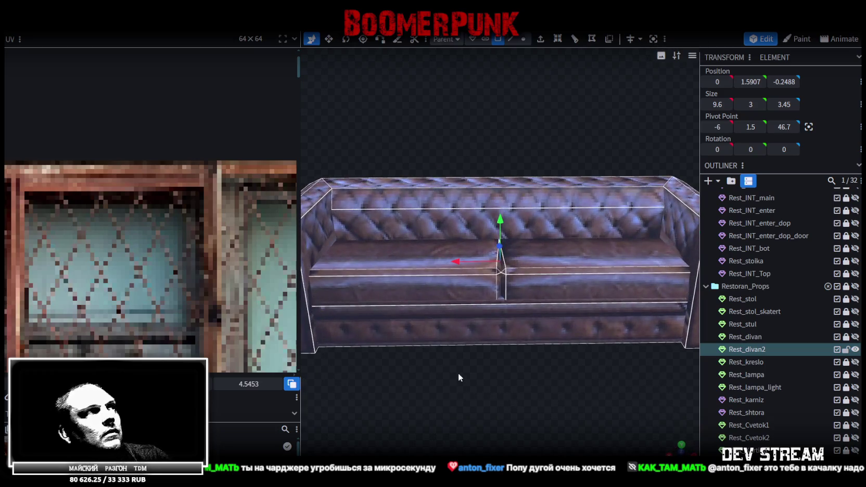
pyautogui.rightClick(482, 299)
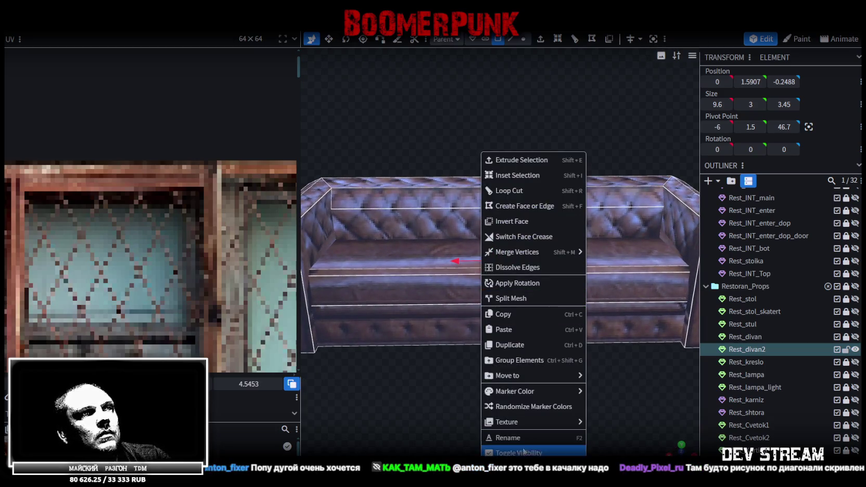
pyautogui.click(619, 450)
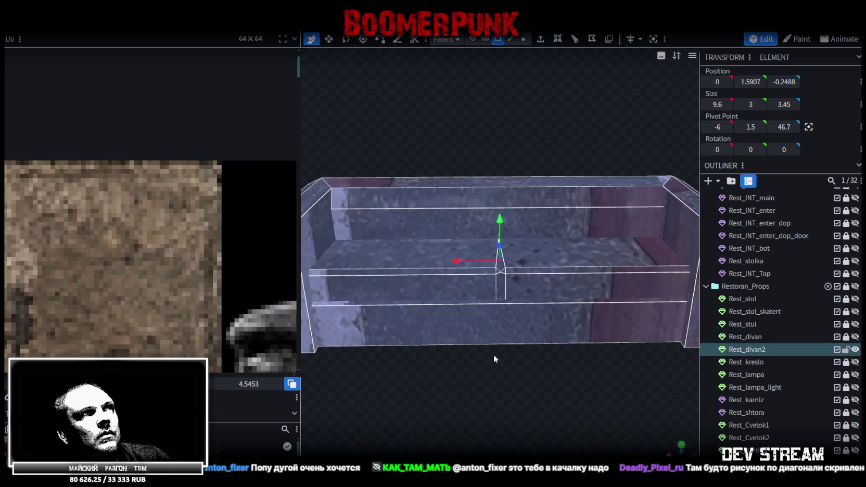
pyautogui.scroll(-3, 100, 258)
pyautogui.scroll(-2, 120, 249)
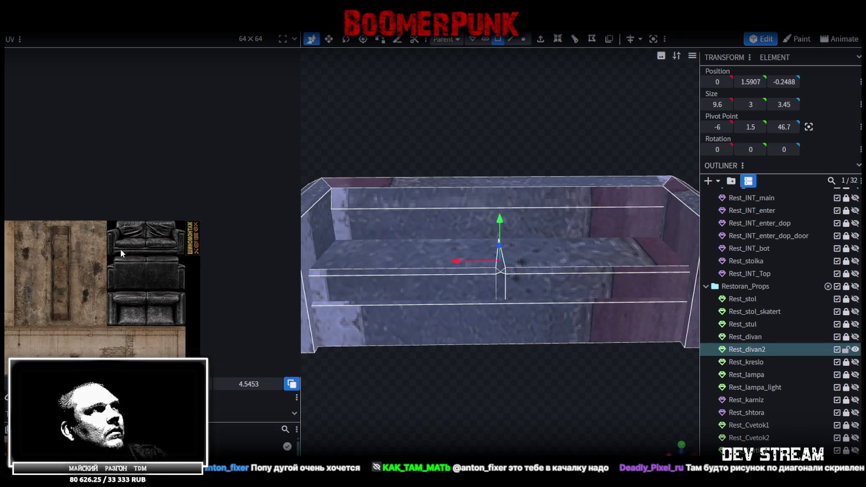
pyautogui.scroll(-2, 232, 269)
pyautogui.scroll(-2, 367, 363)
# Select the sofa's top front bar, checking its strips from several angles
pyautogui.moveTo(367, 363)
pyautogui.mouseDown()
pyautogui.moveTo(419, 346)
pyautogui.moveTo(313, 370)
pyautogui.moveTo(383, 376)
pyautogui.moveTo(355, 342)
pyautogui.moveTo(398, 228)
pyautogui.moveTo(468, 390)
pyautogui.moveTo(382, 360)
pyautogui.moveTo(389, 375)
pyautogui.moveTo(354, 414)
pyautogui.moveTo(352, 407)
pyautogui.moveTo(373, 400)
pyautogui.moveTo(275, 398)
pyautogui.mouseUp()
pyautogui.click(399, 228)
pyautogui.moveTo(492, 401)
pyautogui.mouseDown()
pyautogui.moveTo(449, 402)
pyautogui.moveTo(425, 386)
pyautogui.moveTo(471, 427)
pyautogui.moveTo(425, 272)
pyautogui.mouseUp()
pyautogui.moveTo(516, 388); pyautogui.dragTo(468, 382)
pyautogui.click(450, 238)
pyautogui.moveTo(459, 287)
pyautogui.mouseDown()
pyautogui.moveTo(545, 365)
pyautogui.moveTo(605, 343)
pyautogui.moveTo(567, 348)
pyautogui.moveTo(627, 295)
pyautogui.mouseUp()
pyautogui.click(509, 277)
pyautogui.moveTo(534, 413); pyautogui.dragTo(547, 386)
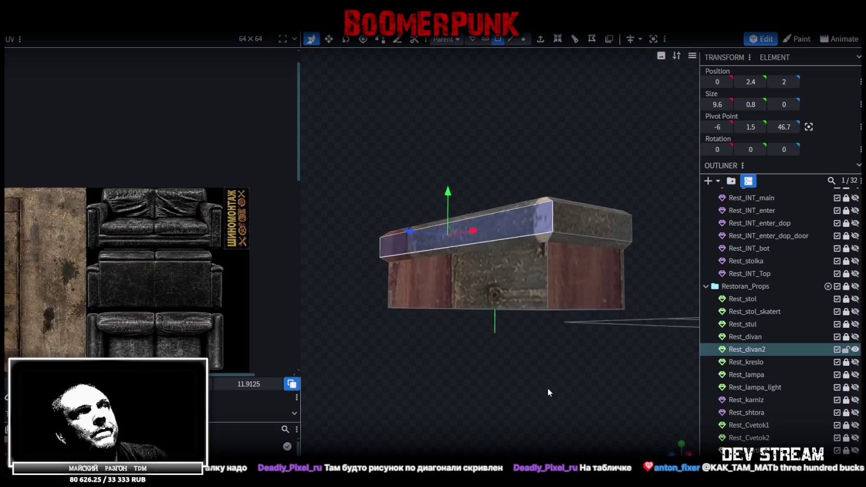
# Select the back-top bar and other sofa pieces, trying vertex and edge selection modes
pyautogui.scroll(3, 567, 252)
pyautogui.click(567, 236)
pyautogui.moveTo(546, 185)
pyautogui.mouseDown()
pyautogui.moveTo(509, 176)
pyautogui.moveTo(399, 179)
pyautogui.moveTo(423, 213)
pyautogui.mouseUp()
pyautogui.click(421, 237)
pyautogui.click(501, 200)
pyautogui.moveTo(408, 180)
pyautogui.mouseDown()
pyautogui.moveTo(457, 188)
pyautogui.moveTo(546, 177)
pyautogui.moveTo(460, 318)
pyautogui.moveTo(540, 388)
pyautogui.moveTo(388, 373)
pyautogui.moveTo(443, 375)
pyautogui.moveTo(481, 362)
pyautogui.moveTo(449, 381)
pyautogui.moveTo(467, 359)
pyautogui.mouseUp()
pyautogui.moveTo(520, 68)
pyautogui.mouseDown()
pyautogui.moveTo(447, 152)
pyautogui.moveTo(512, 75)
pyautogui.mouseUp()
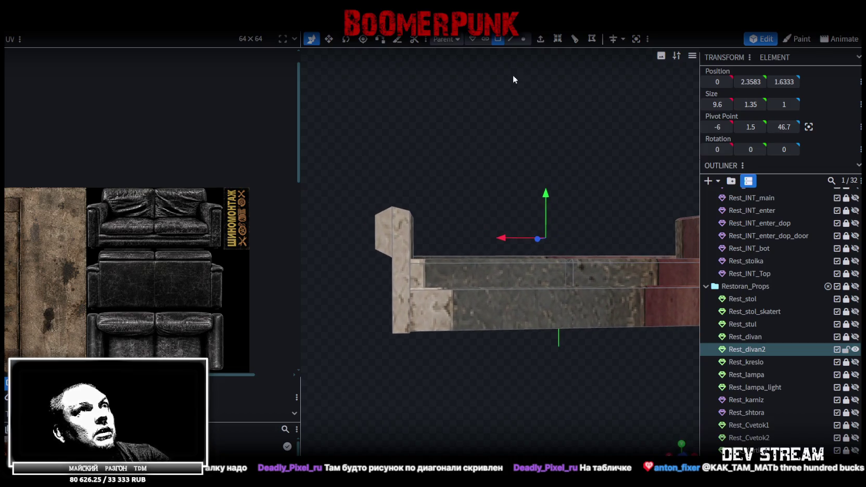
pyautogui.click(523, 39)
pyautogui.moveTo(504, 349); pyautogui.dragTo(529, 358)
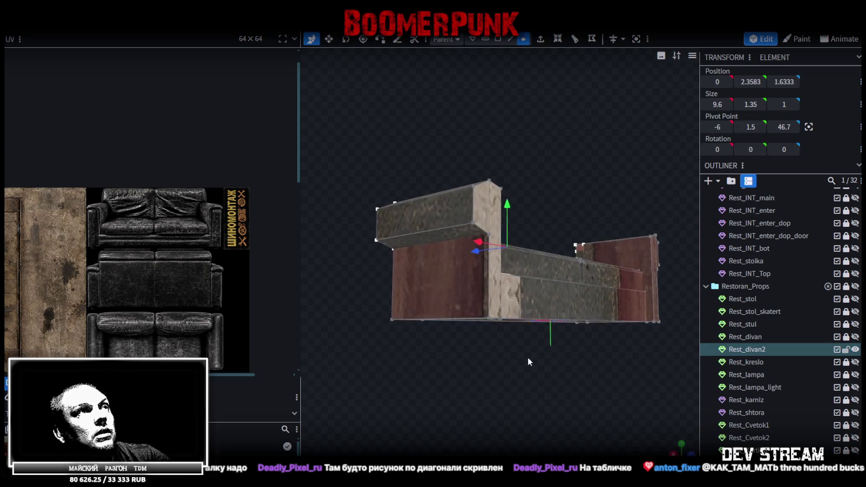
pyautogui.click(485, 39)
pyautogui.click(454, 239)
pyautogui.moveTo(373, 168)
pyautogui.mouseDown()
pyautogui.moveTo(490, 159)
pyautogui.moveTo(613, 252)
pyautogui.mouseUp()
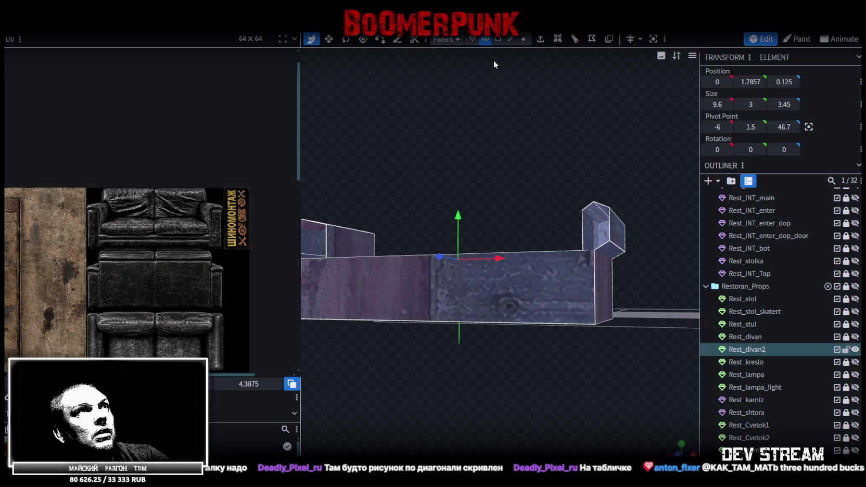
# Lower both armrest top faces slightly in face mode
pyautogui.click(497, 40)
pyautogui.moveTo(567, 260); pyautogui.dragTo(599, 284)
pyautogui.moveTo(610, 193)
pyautogui.mouseDown()
pyautogui.moveTo(488, 208)
pyautogui.moveTo(361, 210)
pyautogui.moveTo(513, 391)
pyautogui.mouseUp()
pyautogui.click(394, 232)
pyautogui.click(394, 232)
pyautogui.keyDown('shift'); pyautogui.click(586, 248); pyautogui.keyUp('shift')
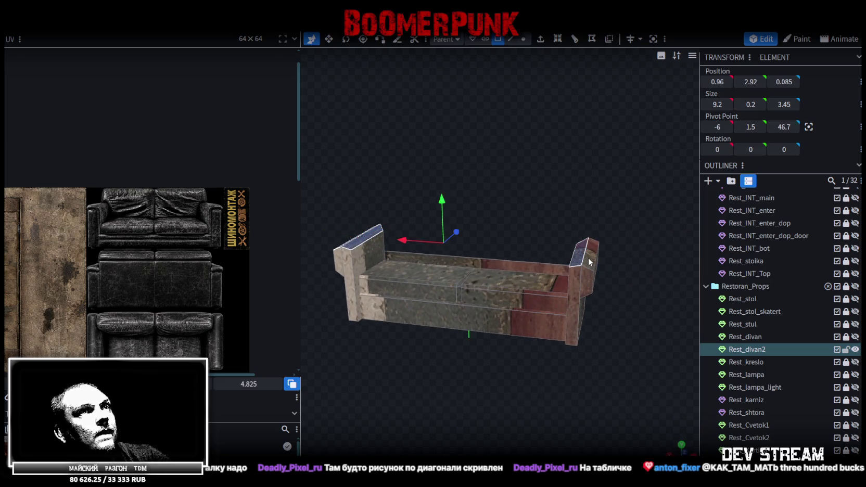
pyautogui.moveTo(498, 395)
pyautogui.mouseDown()
pyautogui.moveTo(508, 371)
pyautogui.moveTo(446, 290)
pyautogui.mouseUp()
pyautogui.moveTo(468, 195); pyautogui.dragTo(469, 205)
pyautogui.moveTo(422, 373)
pyautogui.mouseDown()
pyautogui.moveTo(488, 367)
pyautogui.moveTo(461, 346)
pyautogui.mouseUp()
pyautogui.scroll(3, 470, 350)
# Raise the sofa's back piece to Y 2.3
pyautogui.click(455, 247)
pyautogui.moveTo(470, 254)
pyautogui.mouseDown()
pyautogui.moveTo(558, 377)
pyautogui.moveTo(520, 395)
pyautogui.moveTo(560, 239)
pyautogui.mouseUp()
pyautogui.click(560, 241)
pyautogui.moveTo(437, 207); pyautogui.dragTo(438, 196)
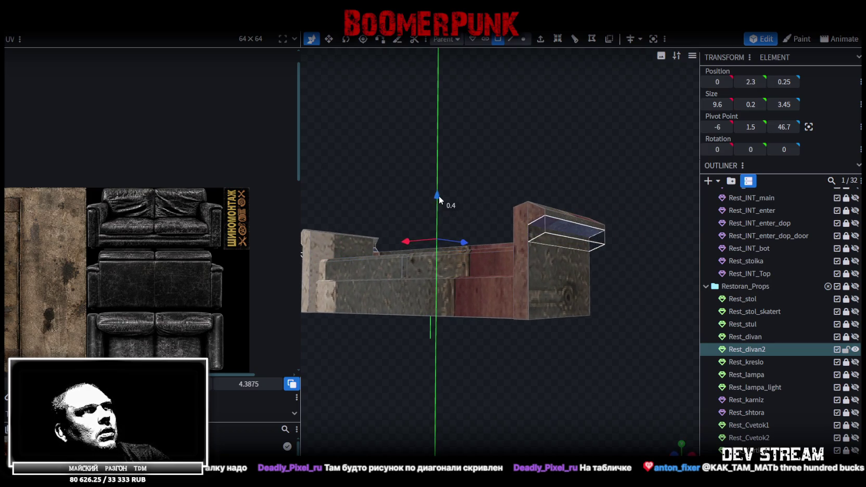
pyautogui.click(563, 215)
pyautogui.moveTo(543, 245)
pyautogui.mouseDown()
pyautogui.moveTo(501, 407)
pyautogui.moveTo(500, 349)
pyautogui.mouseUp()
# Resize the top back rail to 9.2 wide
pyautogui.click(426, 235)
pyautogui.moveTo(518, 407); pyautogui.dragTo(485, 410)
pyautogui.press('s')
pyautogui.moveTo(564, 242); pyautogui.dragTo(551, 239)
pyautogui.moveTo(525, 332)
pyautogui.mouseDown()
pyautogui.moveTo(504, 357)
pyautogui.moveTo(525, 353)
pyautogui.mouseUp()
pyautogui.click(523, 40)
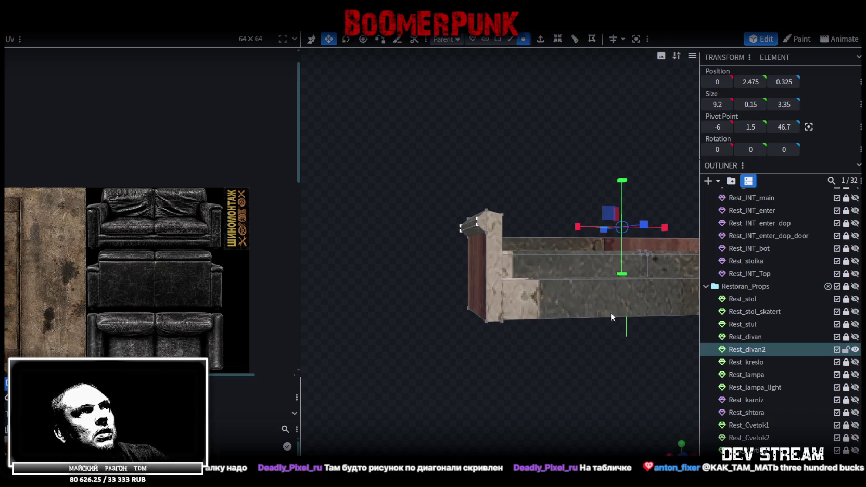
pyautogui.click(682, 452)
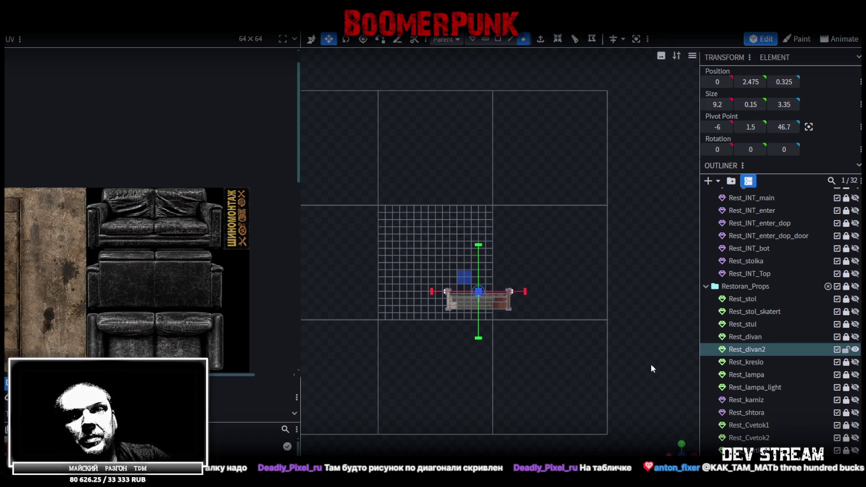
pyautogui.scroll(2, 444, 333)
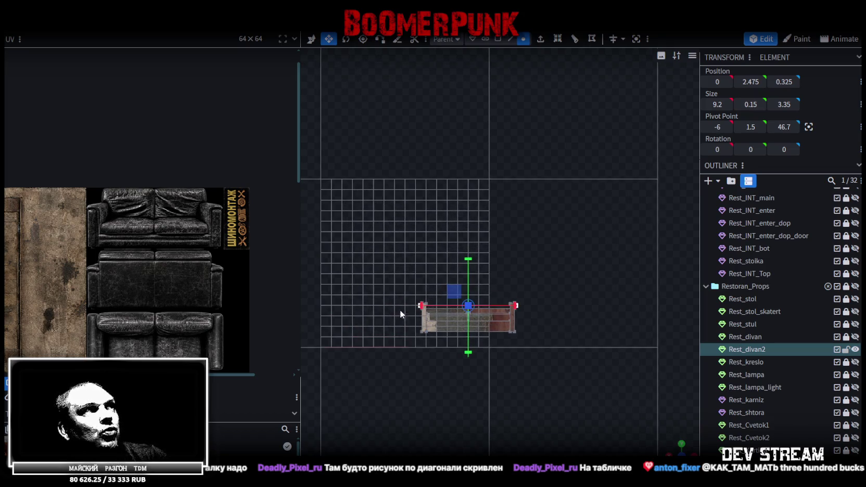
# Move the left and right end panels outward to X ±4.98
pyautogui.scroll(1, 400, 310)
pyautogui.scroll(1, 518, 287)
pyautogui.scroll(1, 520, 290)
pyautogui.scroll(2, 535, 283)
pyautogui.scroll(1, 570, 299)
pyautogui.scroll(1, 469, 205)
pyautogui.moveTo(422, 134); pyautogui.dragTo(511, 358)
pyautogui.press('v')
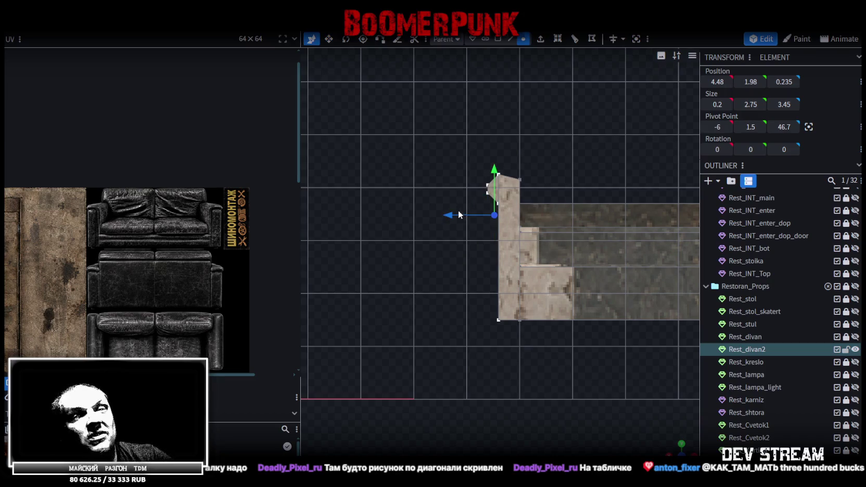
pyautogui.moveTo(449, 215); pyautogui.dragTo(425, 215)
pyautogui.scroll(-3, 491, 364)
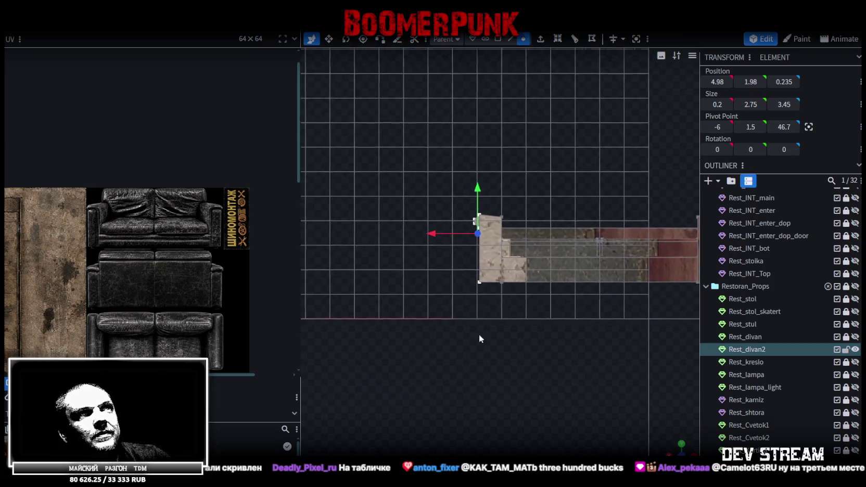
pyautogui.moveTo(491, 342); pyautogui.dragTo(389, 358, button='right')
pyautogui.moveTo(615, 178); pyautogui.dragTo(538, 302)
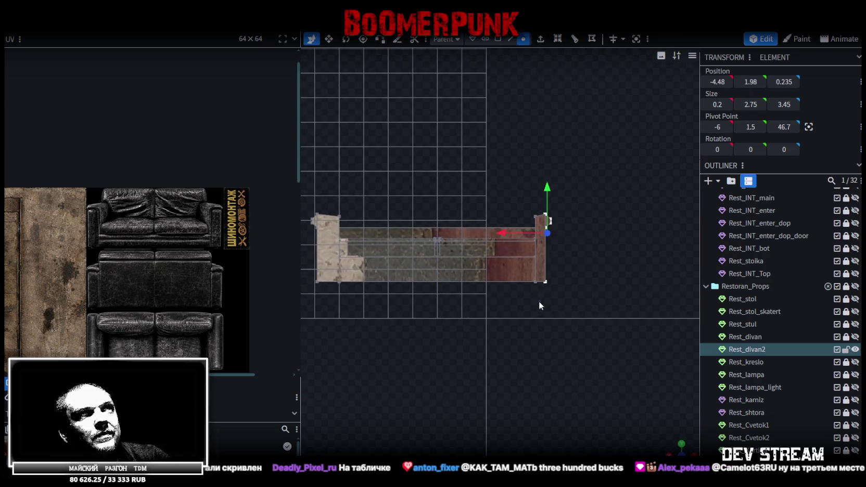
pyautogui.moveTo(507, 233); pyautogui.dragTo(519, 233)
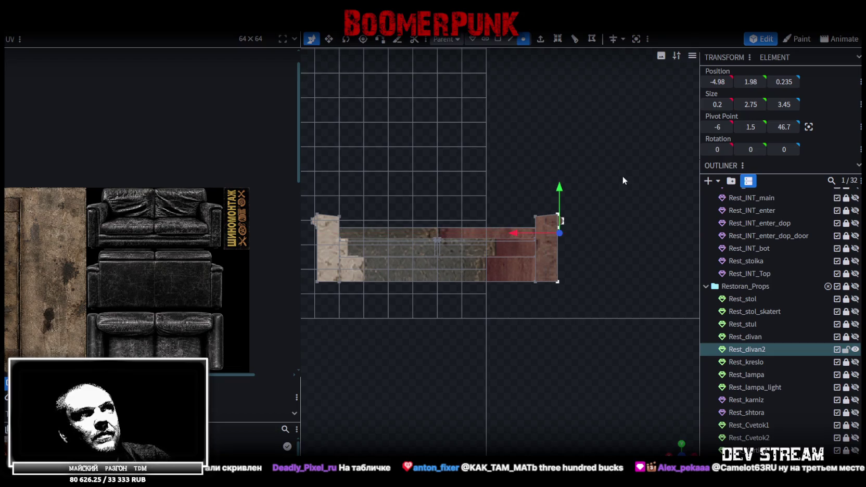
# Shift the right and left armrest blocks 0.5 units inward
pyautogui.moveTo(623, 176); pyautogui.dragTo(517, 308)
pyautogui.moveTo(504, 248)
pyautogui.mouseDown()
pyautogui.moveTo(484, 247)
pyautogui.moveTo(493, 246)
pyautogui.mouseUp()
pyautogui.moveTo(474, 308); pyautogui.dragTo(558, 310, button='right')
pyautogui.moveTo(355, 178); pyautogui.dragTo(450, 312)
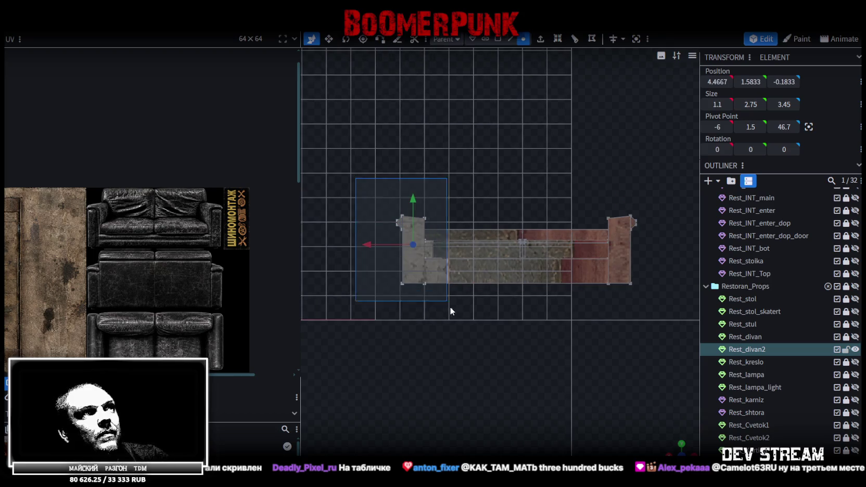
pyautogui.moveTo(367, 245); pyautogui.dragTo(380, 246)
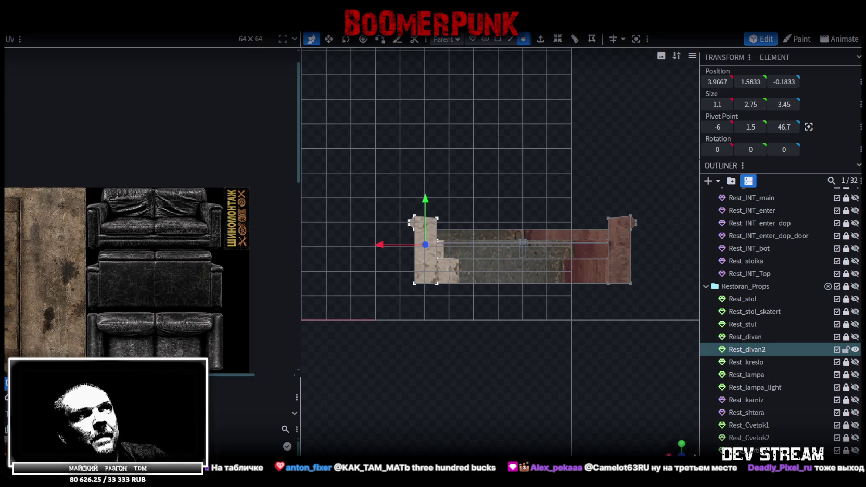
pyautogui.moveTo(675, 443)
pyautogui.mouseDown()
pyautogui.moveTo(535, 330)
pyautogui.moveTo(486, 321)
pyautogui.moveTo(526, 348)
pyautogui.moveTo(511, 353)
pyautogui.moveTo(590, 395)
pyautogui.moveTo(614, 363)
pyautogui.moveTo(472, 393)
pyautogui.moveTo(458, 377)
pyautogui.moveTo(470, 352)
pyautogui.moveTo(494, 427)
pyautogui.moveTo(570, 413)
pyautogui.mouseUp()
pyautogui.click(636, 39)
# Select the edge along the sofa's back wall in edge mode
pyautogui.scroll(3, 472, 394)
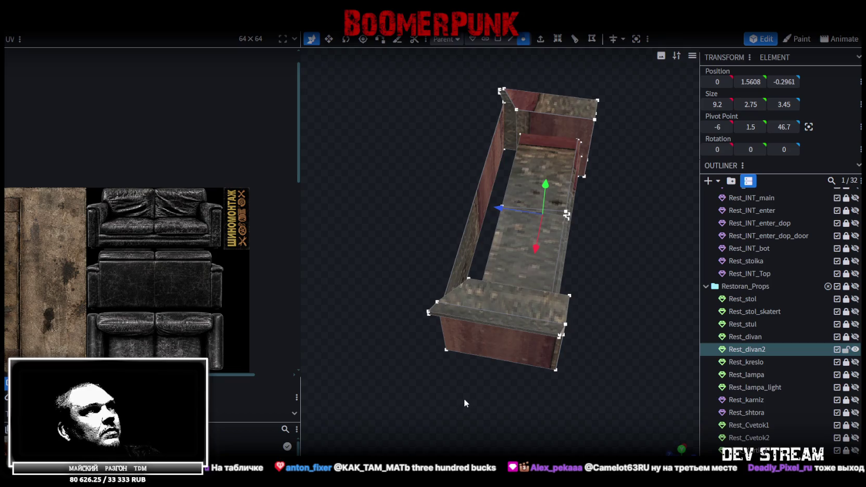
pyautogui.moveTo(464, 399)
pyautogui.mouseDown()
pyautogui.moveTo(566, 405)
pyautogui.moveTo(493, 374)
pyautogui.moveTo(572, 378)
pyautogui.moveTo(554, 361)
pyautogui.moveTo(609, 381)
pyautogui.moveTo(572, 369)
pyautogui.mouseUp()
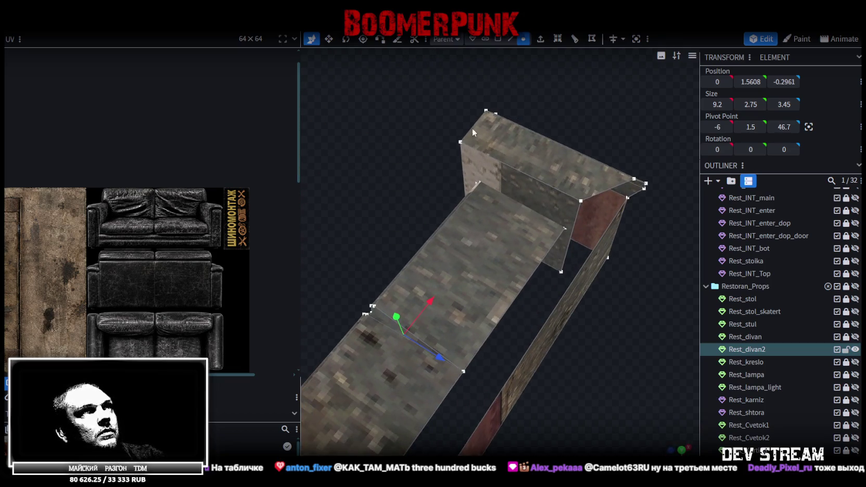
pyautogui.click(511, 39)
pyautogui.click(571, 223)
pyautogui.moveTo(571, 223)
pyautogui.mouseDown()
pyautogui.moveTo(563, 272)
pyautogui.moveTo(590, 384)
pyautogui.moveTo(408, 388)
pyautogui.moveTo(392, 368)
pyautogui.mouseUp()
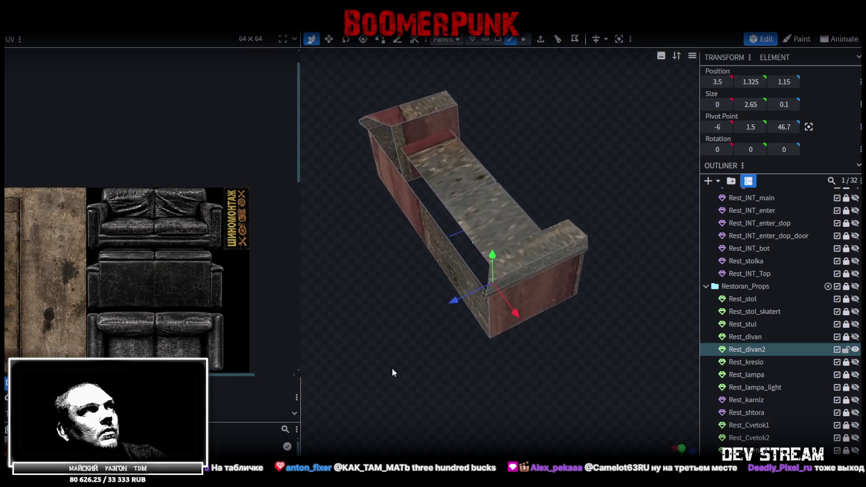
pyautogui.click(414, 166)
# Push the back wall edge outward until its depth reads 1.6
pyautogui.moveTo(529, 144)
pyautogui.mouseDown()
pyautogui.moveTo(504, 125)
pyautogui.moveTo(441, 202)
pyautogui.mouseUp()
pyautogui.moveTo(431, 233); pyautogui.dragTo(424, 232)
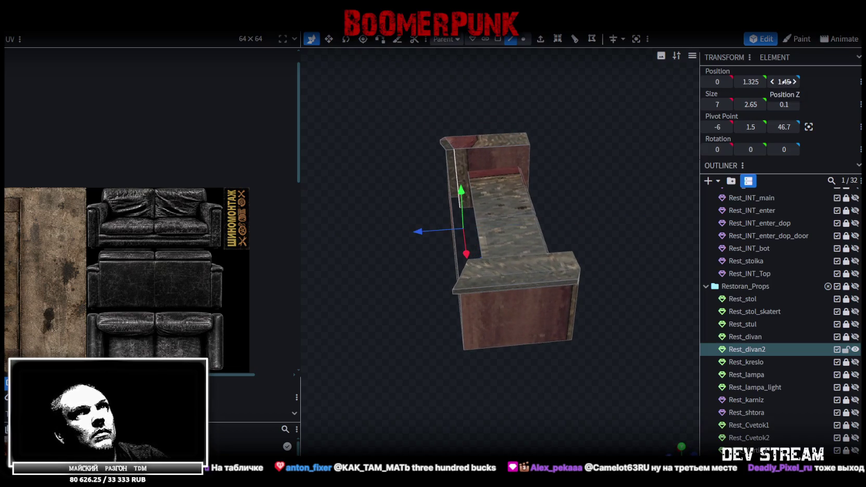
pyautogui.moveTo(784, 81); pyautogui.dragTo(785, 82)
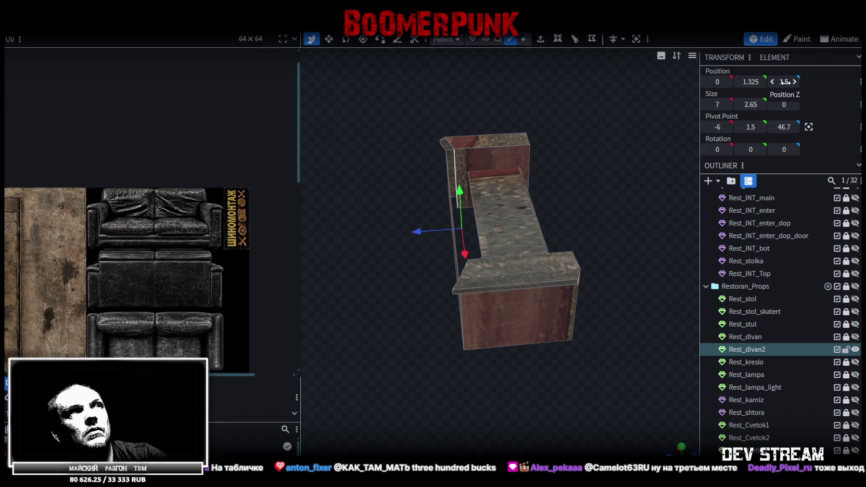
pyautogui.scroll(2, 390, 236)
pyautogui.scroll(2, 449, 240)
pyautogui.scroll(2, 470, 245)
pyautogui.moveTo(472, 243)
pyautogui.mouseDown()
pyautogui.moveTo(464, 242)
pyautogui.moveTo(463, 216)
pyautogui.moveTo(513, 194)
pyautogui.moveTo(456, 198)
pyautogui.moveTo(420, 187)
pyautogui.moveTo(514, 187)
pyautogui.moveTo(333, 191)
pyautogui.moveTo(409, 223)
pyautogui.mouseUp()
pyautogui.moveTo(416, 157)
pyautogui.mouseDown()
pyautogui.moveTo(405, 154)
pyautogui.moveTo(412, 154)
pyautogui.moveTo(367, 72)
pyautogui.mouseUp()
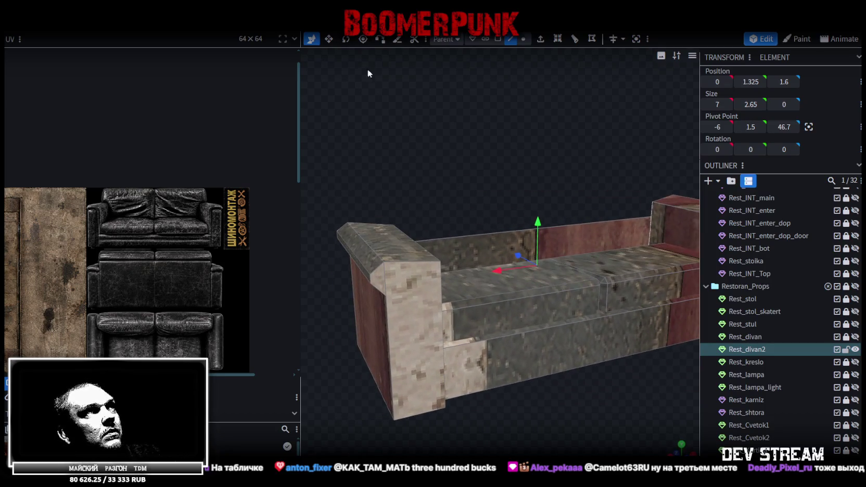
# Raise the armrest's top edge by 0.2
pyautogui.click(359, 261)
pyautogui.moveTo(542, 136)
pyautogui.mouseDown()
pyautogui.moveTo(505, 132)
pyautogui.moveTo(638, 219)
pyautogui.mouseUp()
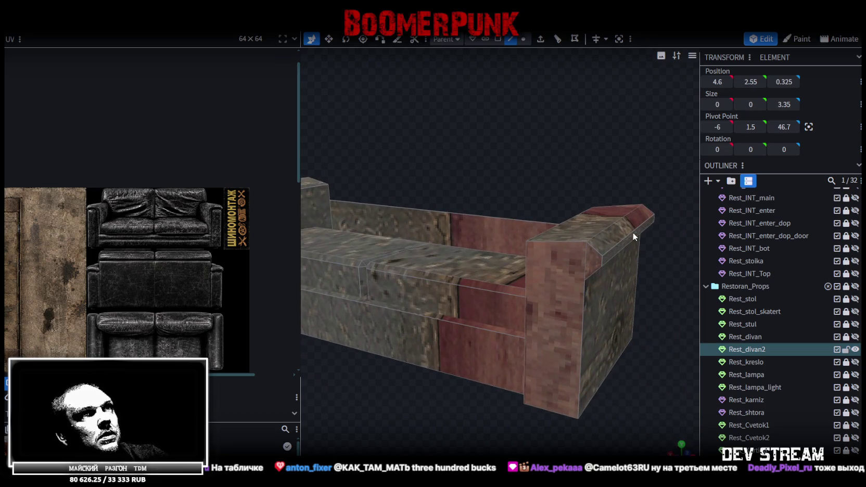
pyautogui.click(633, 232)
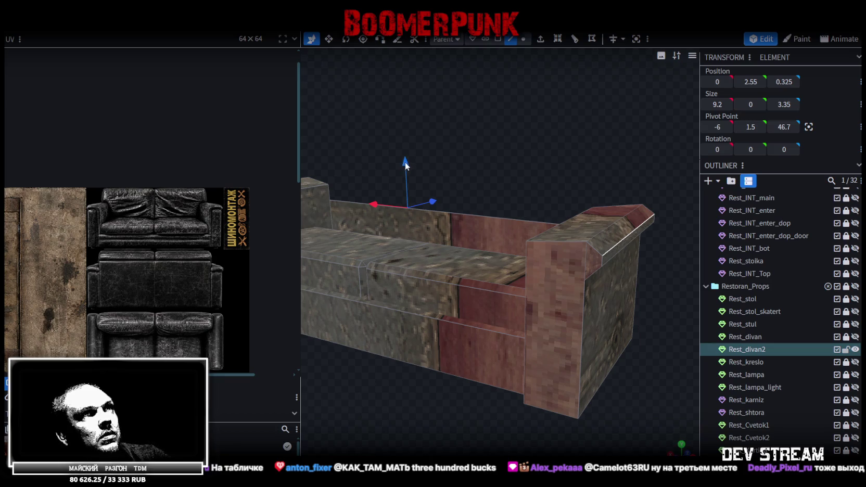
pyautogui.moveTo(405, 162); pyautogui.dragTo(407, 153)
pyautogui.moveTo(408, 156); pyautogui.dragTo(596, 125)
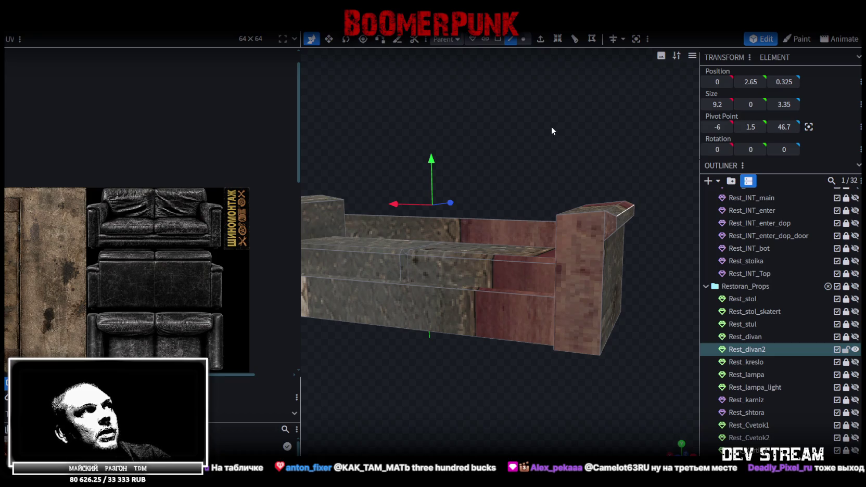
pyautogui.moveTo(545, 136)
pyautogui.mouseDown()
pyautogui.moveTo(386, 137)
pyautogui.moveTo(594, 145)
pyautogui.moveTo(538, 134)
pyautogui.moveTo(555, 119)
pyautogui.mouseUp()
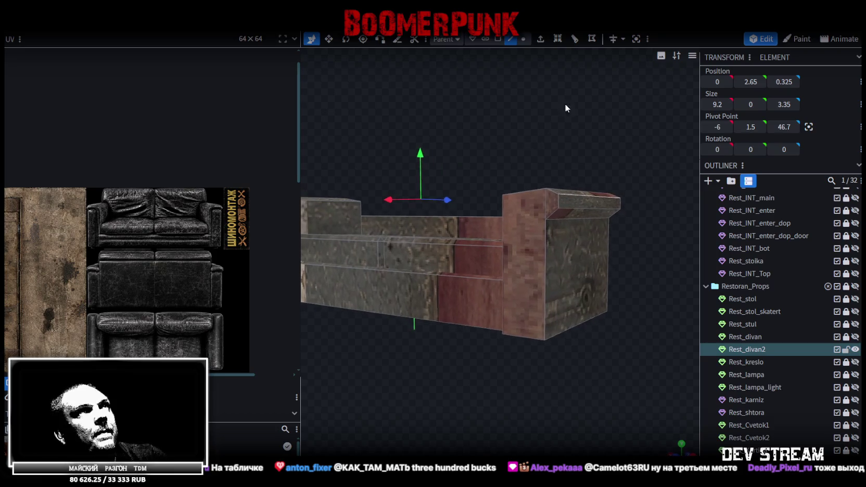
# Reposition the armrest top face and shrink the left corner block to width 0.2
pyautogui.click(497, 39)
pyautogui.moveTo(623, 148)
pyautogui.mouseDown()
pyautogui.moveTo(653, 186)
pyautogui.moveTo(643, 265)
pyautogui.moveTo(615, 249)
pyautogui.mouseUp()
pyautogui.click(645, 191)
pyautogui.moveTo(546, 172)
pyautogui.mouseDown()
pyautogui.moveTo(565, 158)
pyautogui.moveTo(580, 164)
pyautogui.moveTo(586, 197)
pyautogui.moveTo(506, 112)
pyautogui.moveTo(638, 153)
pyautogui.moveTo(485, 130)
pyautogui.mouseUp()
pyautogui.click(409, 192)
pyautogui.moveTo(416, 206); pyautogui.dragTo(424, 204)
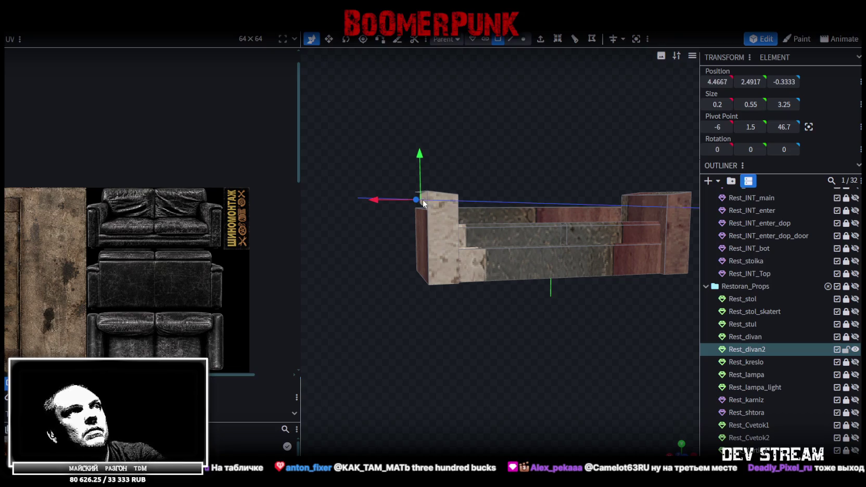
# Box-select the back panel's vertices and set their Position Z to 2
pyautogui.moveTo(479, 149)
pyautogui.mouseDown()
pyautogui.moveTo(612, 197)
pyautogui.moveTo(586, 195)
pyautogui.moveTo(593, 174)
pyautogui.moveTo(501, 167)
pyautogui.moveTo(517, 159)
pyautogui.moveTo(624, 168)
pyautogui.moveTo(452, 167)
pyautogui.moveTo(612, 179)
pyautogui.moveTo(438, 313)
pyautogui.moveTo(523, 312)
pyautogui.moveTo(545, 359)
pyautogui.moveTo(579, 331)
pyautogui.moveTo(475, 243)
pyautogui.mouseUp()
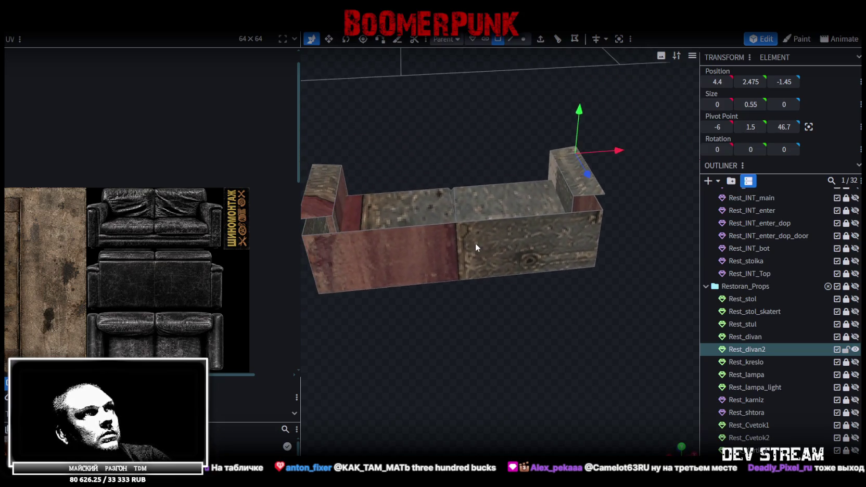
pyautogui.click(475, 243)
pyautogui.moveTo(440, 391)
pyautogui.mouseDown()
pyautogui.moveTo(460, 327)
pyautogui.moveTo(413, 328)
pyautogui.moveTo(539, 274)
pyautogui.mouseUp()
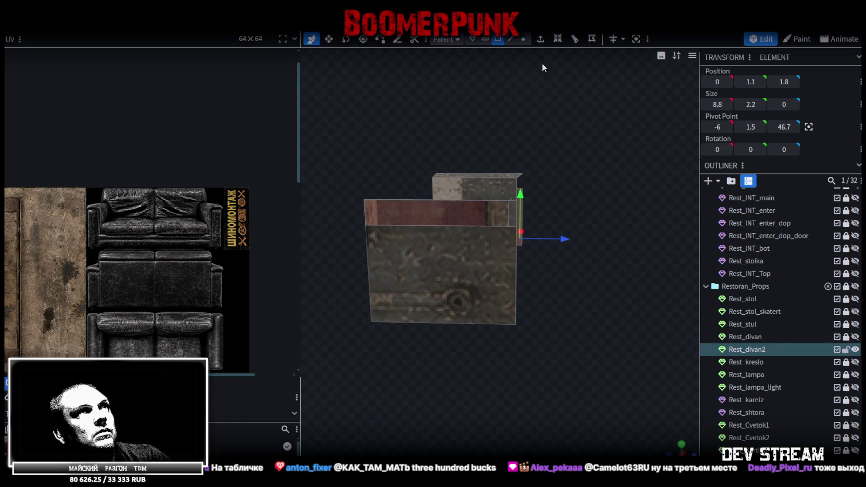
pyautogui.click(524, 40)
pyautogui.scroll(-3, 531, 341)
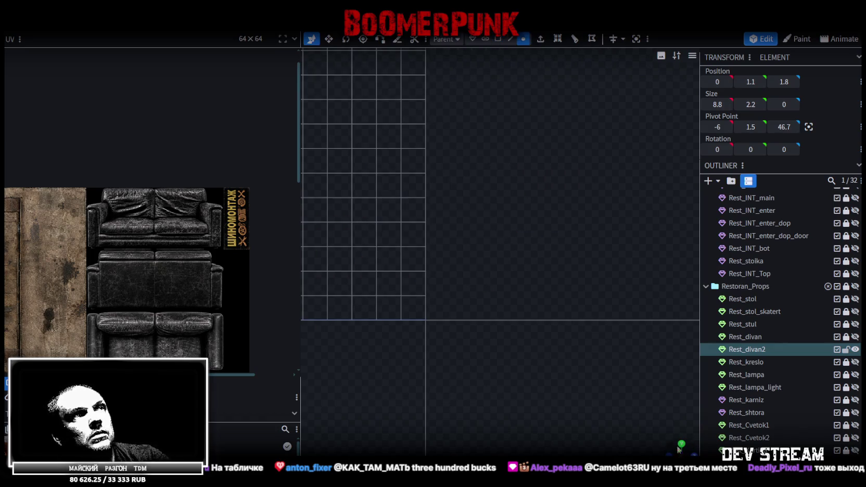
pyautogui.scroll(-3, 515, 339)
pyautogui.scroll(-3, 520, 335)
pyautogui.scroll(-2, 439, 299)
pyautogui.scroll(3, 469, 292)
pyautogui.scroll(2, 382, 272)
pyautogui.scroll(2, 382, 283)
pyautogui.moveTo(383, 289); pyautogui.dragTo(547, 294, button='right')
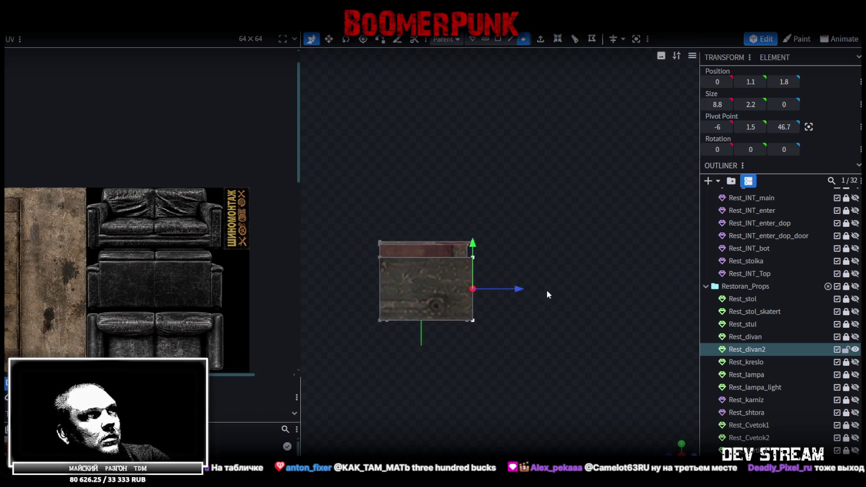
pyautogui.scroll(2, 510, 294)
pyautogui.moveTo(518, 191); pyautogui.dragTo(450, 358)
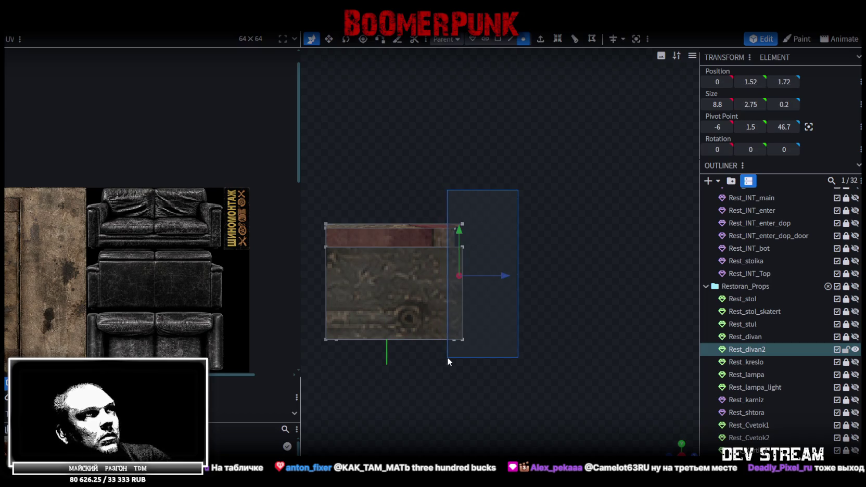
pyautogui.moveTo(452, 358); pyautogui.dragTo(449, 359)
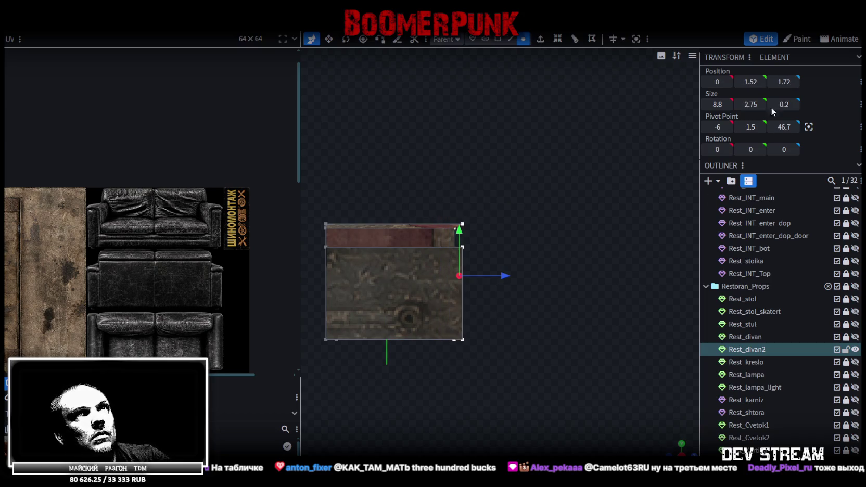
pyautogui.moveTo(782, 81); pyautogui.dragTo(778, 82)
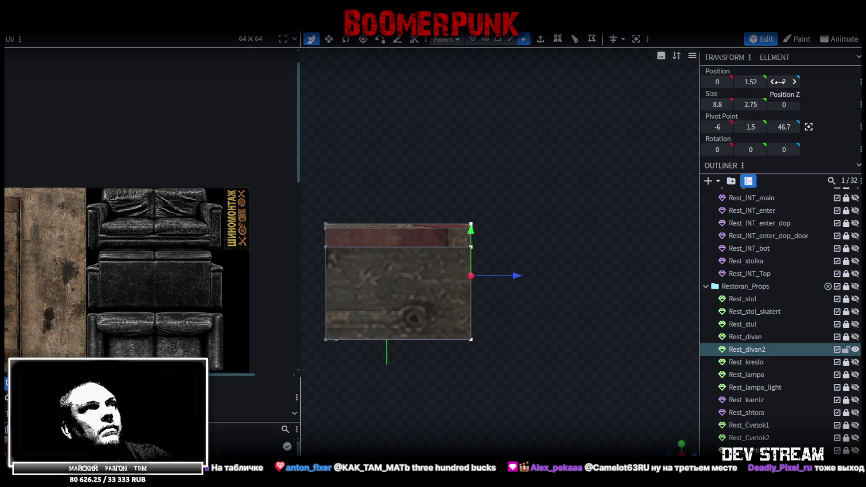
# Box-select the vertices along the sofa's top and flatten them to height 2.5
pyautogui.moveTo(502, 330)
pyautogui.mouseDown()
pyautogui.moveTo(683, 289)
pyautogui.moveTo(514, 301)
pyautogui.moveTo(601, 299)
pyautogui.mouseUp()
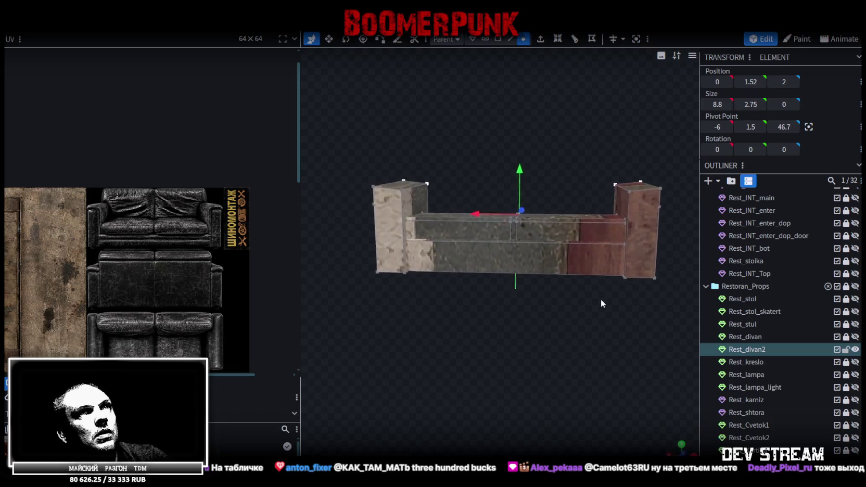
pyautogui.scroll(-3, 599, 301)
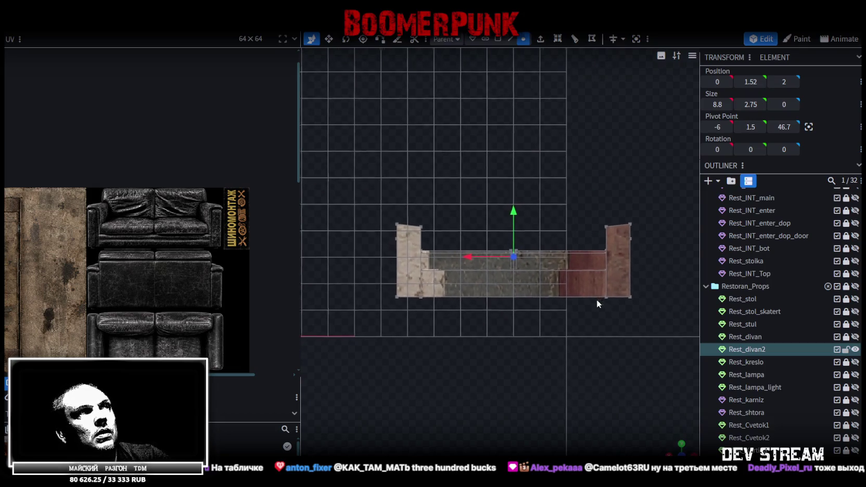
pyautogui.click(419, 227)
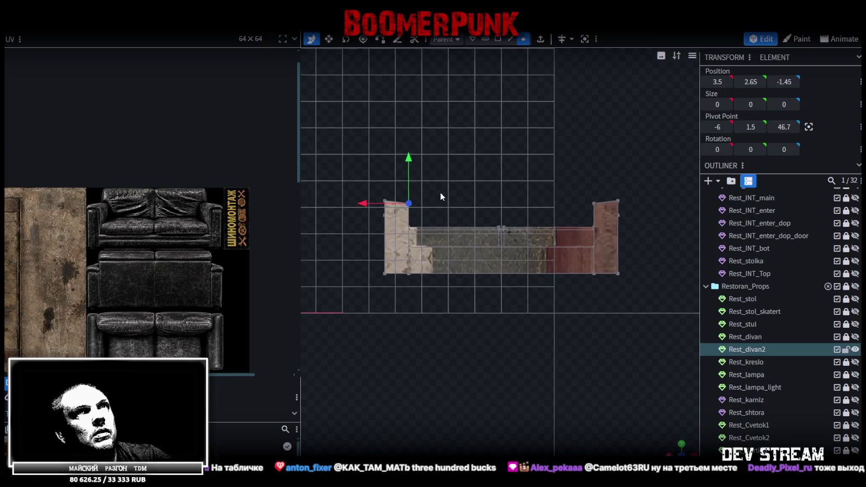
pyautogui.moveTo(345, 175); pyautogui.dragTo(664, 220)
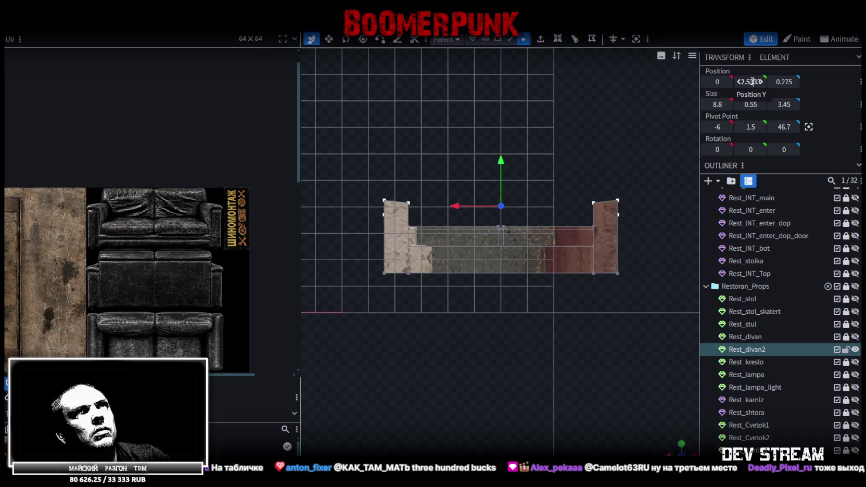
pyautogui.moveTo(758, 80); pyautogui.dragTo(702, 109)
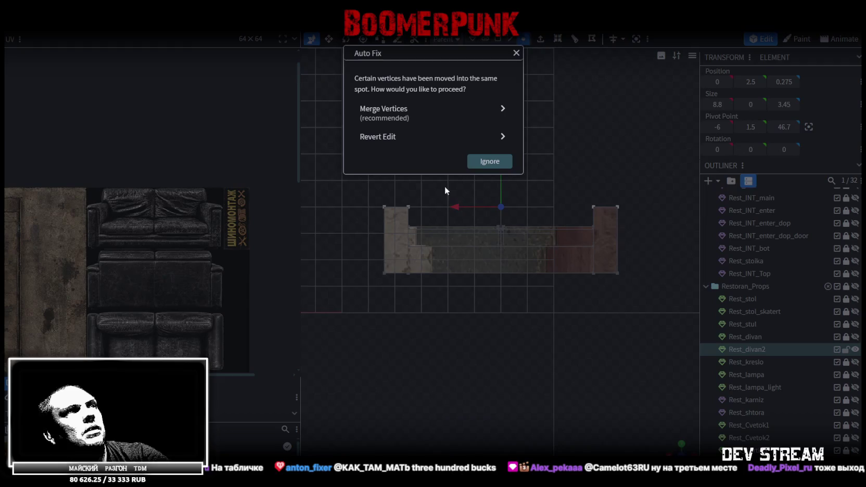
# Merge the overlapping vertices via Auto Fix and centre the view on the divan
pyautogui.click(409, 116)
pyautogui.press('KP_0')
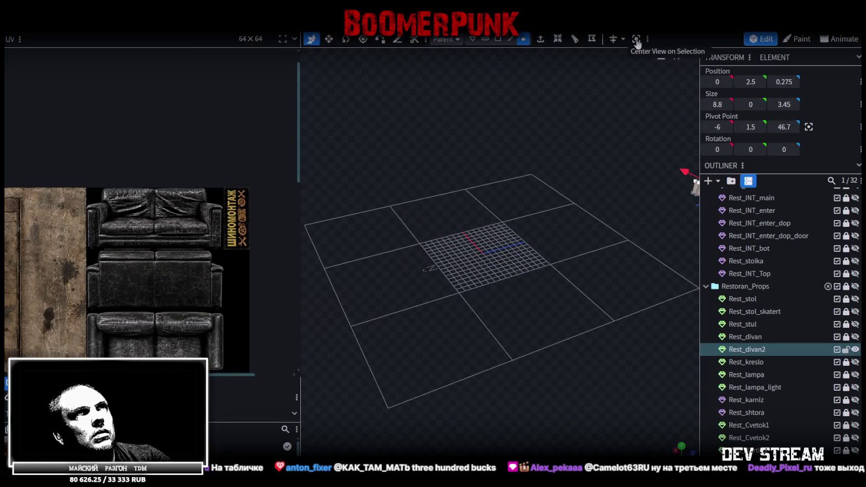
pyautogui.click(636, 39)
pyautogui.moveTo(554, 220)
pyautogui.mouseDown()
pyautogui.moveTo(482, 308)
pyautogui.moveTo(572, 286)
pyautogui.mouseUp()
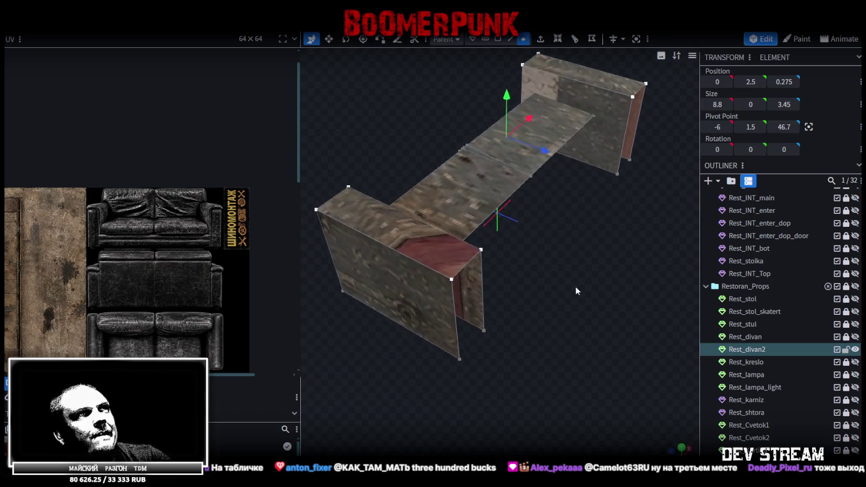
pyautogui.moveTo(572, 286); pyautogui.dragTo(544, 268)
# Select edges and faces on the front, left and right blocks
pyautogui.click(512, 39)
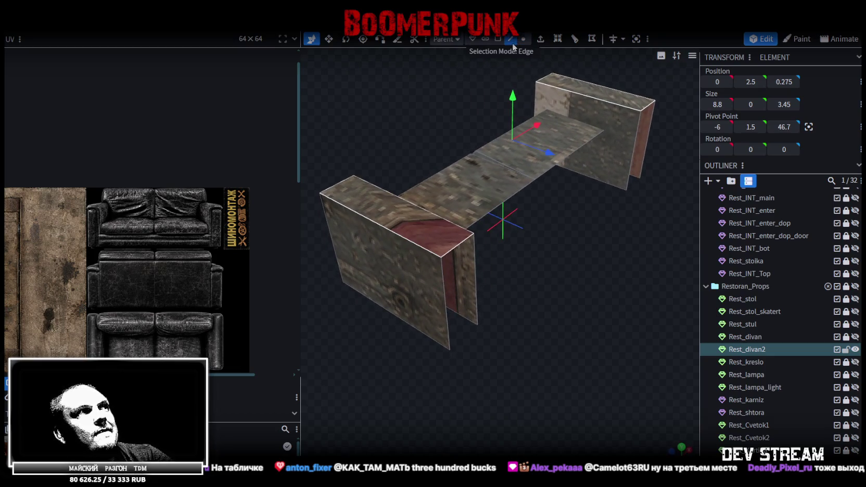
pyautogui.click(475, 279)
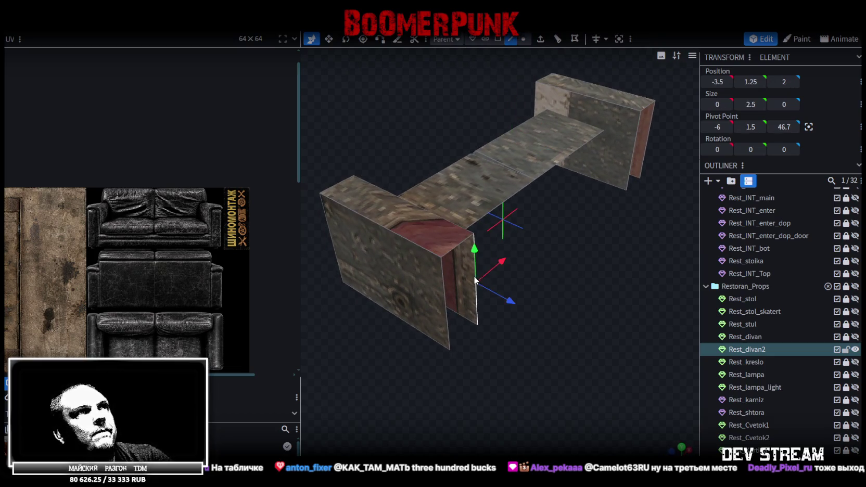
pyautogui.click(444, 293)
pyautogui.moveTo(579, 303)
pyautogui.mouseDown()
pyautogui.moveTo(571, 290)
pyautogui.moveTo(491, 323)
pyautogui.mouseUp()
pyautogui.click(657, 220)
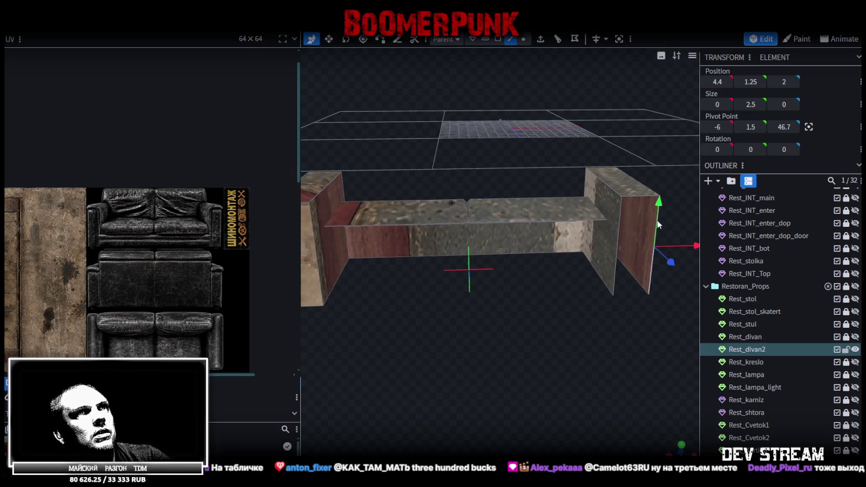
pyautogui.click(619, 228)
pyautogui.moveTo(511, 344); pyautogui.dragTo(537, 295)
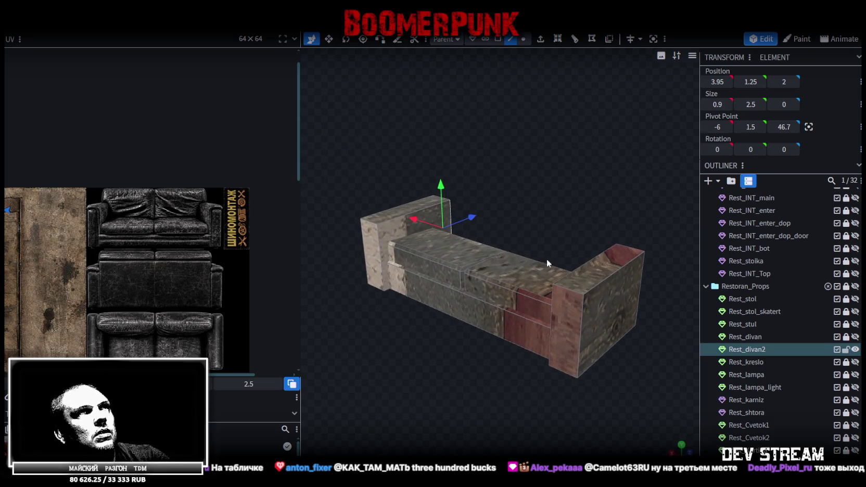
# Narrow the 8.8-wide seat to 8.6 between the armrests with the resize tool
pyautogui.click(501, 40)
pyautogui.click(597, 269)
pyautogui.moveTo(416, 371); pyautogui.dragTo(499, 360)
pyautogui.click(463, 307)
pyautogui.press('v')
pyautogui.moveTo(462, 308)
pyautogui.mouseDown()
pyautogui.moveTo(528, 335)
pyautogui.moveTo(569, 255)
pyautogui.mouseUp()
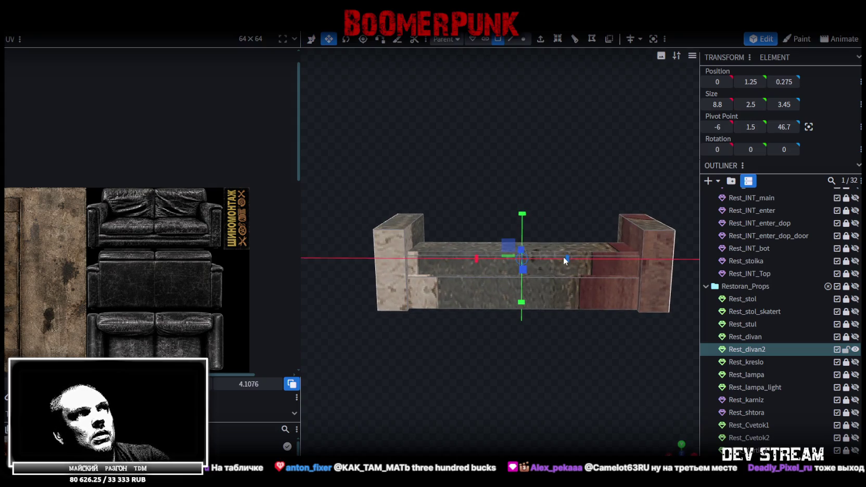
pyautogui.moveTo(566, 257); pyautogui.dragTo(566, 255)
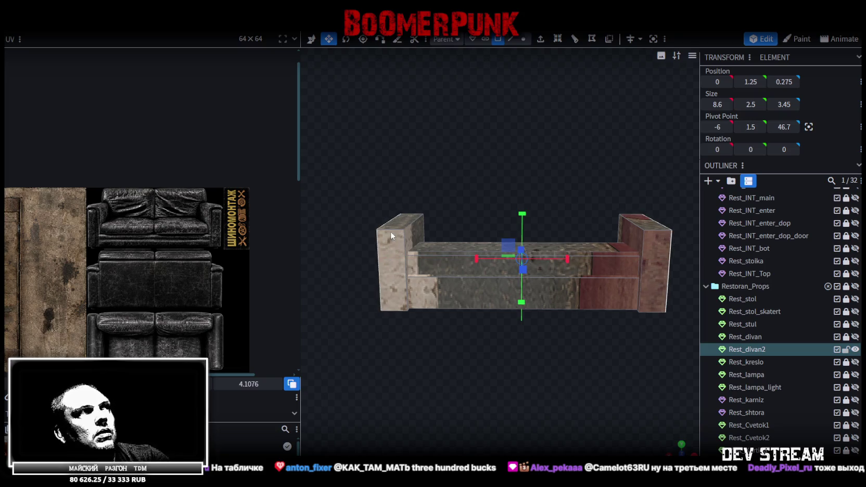
# Raise the seat element's top by 0.25 in front view
pyautogui.moveTo(404, 219); pyautogui.dragTo(429, 222)
pyautogui.click(427, 231)
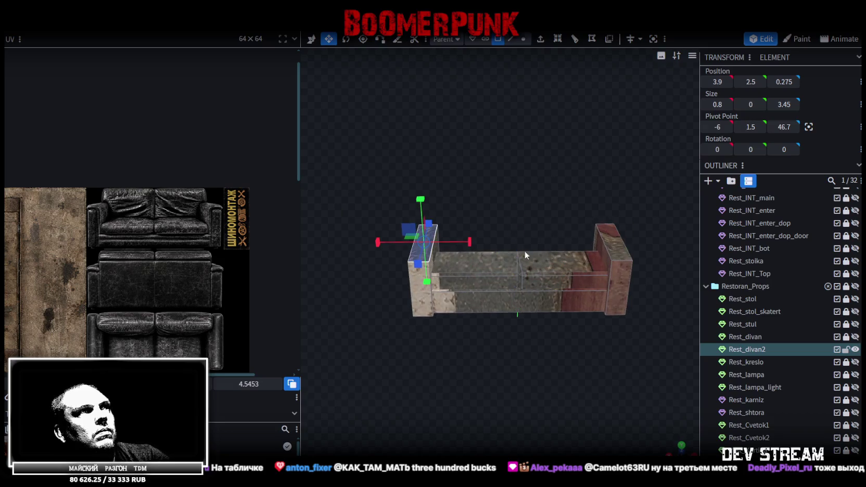
pyautogui.click(573, 259)
pyautogui.press('KP_1')
pyautogui.press('s')
pyautogui.moveTo(519, 179)
pyautogui.mouseDown()
pyautogui.moveTo(515, 171)
pyautogui.moveTo(423, 188)
pyautogui.moveTo(617, 197)
pyautogui.moveTo(472, 324)
pyautogui.moveTo(589, 311)
pyautogui.moveTo(610, 335)
pyautogui.mouseUp()
# Select the 12 seat cushion faces and copy them with Ctrl+C
pyautogui.moveTo(343, 243)
pyautogui.mouseDown()
pyautogui.moveTo(521, 215)
pyautogui.moveTo(490, 197)
pyautogui.mouseUp()
pyautogui.moveTo(441, 211)
pyautogui.mouseDown()
pyautogui.moveTo(453, 195)
pyautogui.moveTo(347, 212)
pyautogui.moveTo(366, 240)
pyautogui.mouseUp()
pyautogui.click(485, 38)
pyautogui.click(467, 278)
pyautogui.hotkey('ctrl', 'c')
pyautogui.rightClick(448, 239)
# Mirror the selected seat faces with Flip Y
pyautogui.click(499, 264)
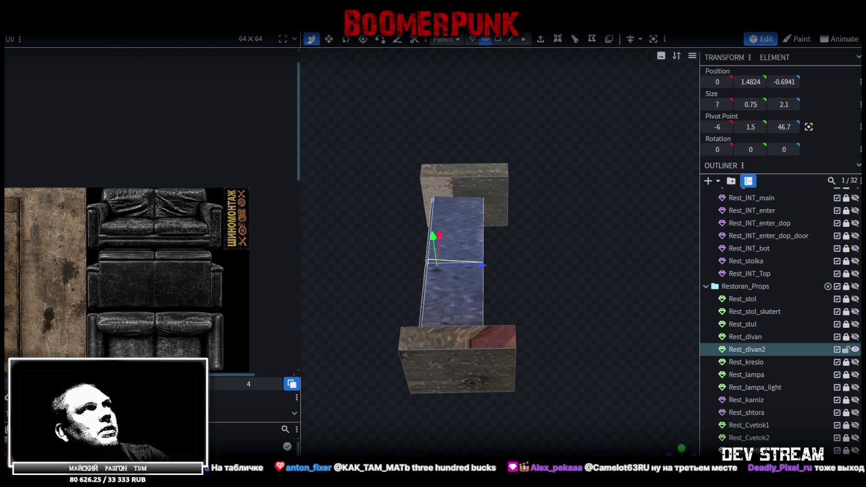
pyautogui.rightClick(108, 52)
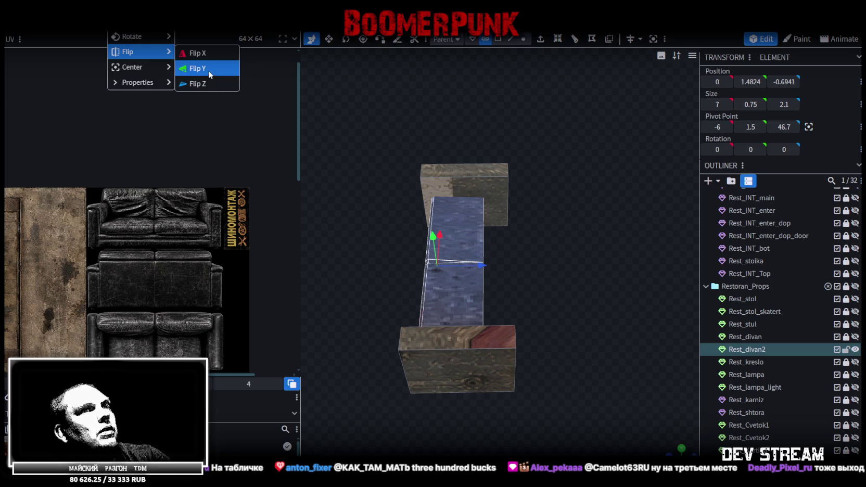
pyautogui.click(208, 70)
# Split the flipped faces into a separate mesh, Rest_divan2_selection, and return to object selection
pyautogui.moveTo(464, 243)
pyautogui.mouseDown()
pyautogui.moveTo(324, 290)
pyautogui.moveTo(357, 223)
pyautogui.mouseUp()
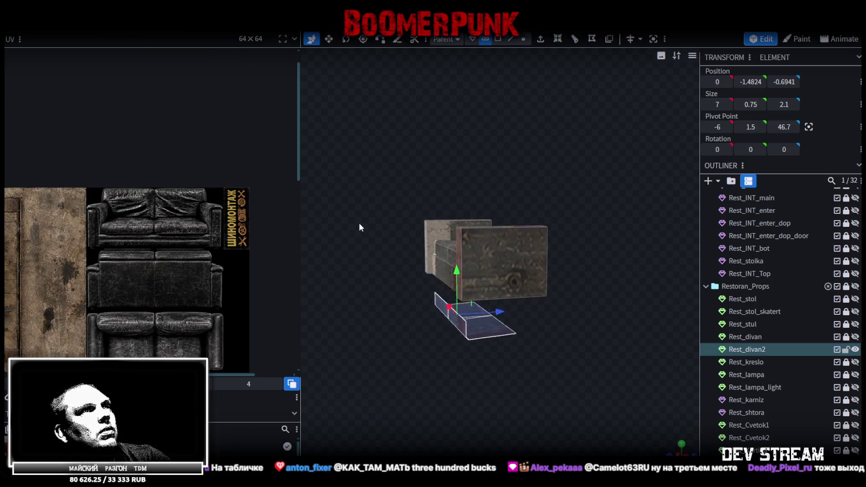
pyautogui.rightClick(477, 338)
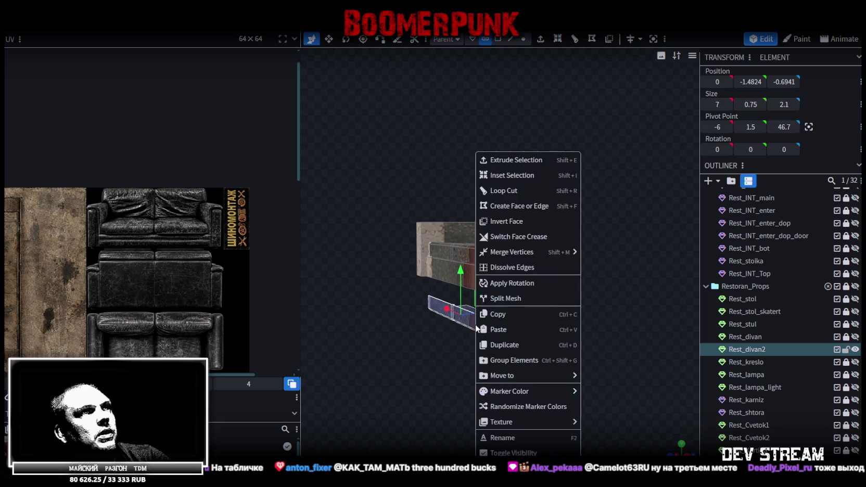
pyautogui.click(516, 300)
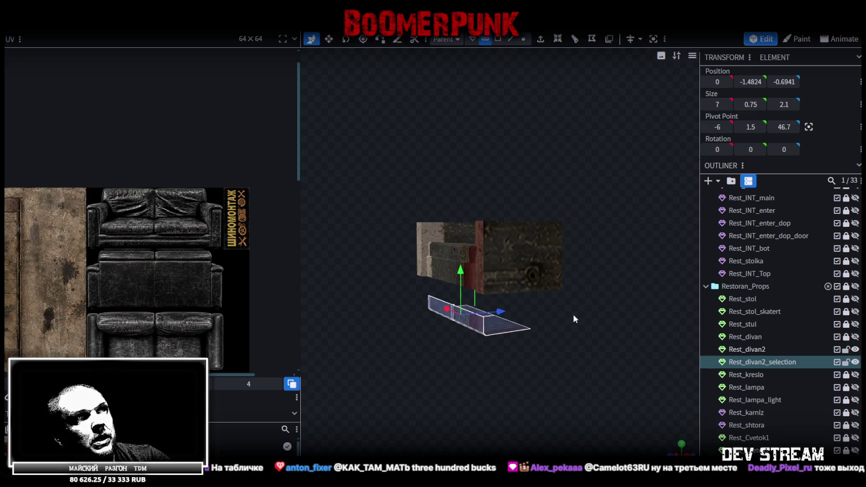
pyautogui.click(524, 39)
pyautogui.moveTo(555, 314)
pyautogui.mouseDown()
pyautogui.moveTo(510, 350)
pyautogui.moveTo(495, 319)
pyautogui.moveTo(435, 366)
pyautogui.mouseUp()
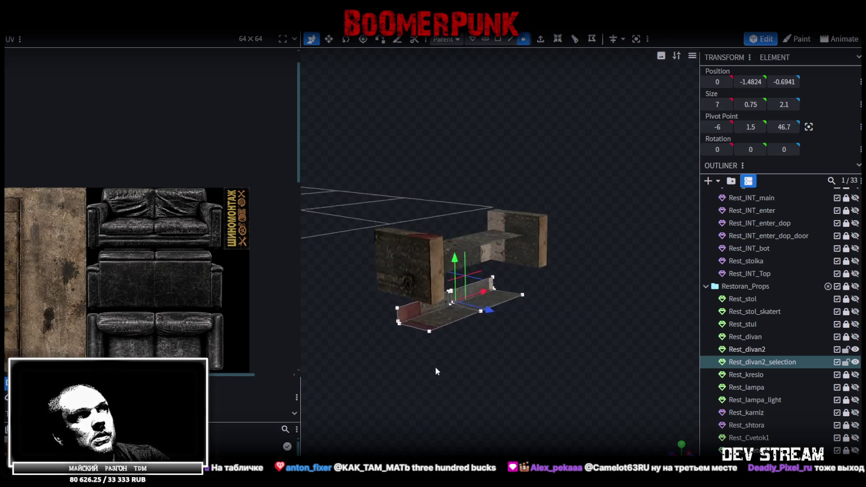
pyautogui.scroll(3, 454, 341)
pyautogui.click(472, 337)
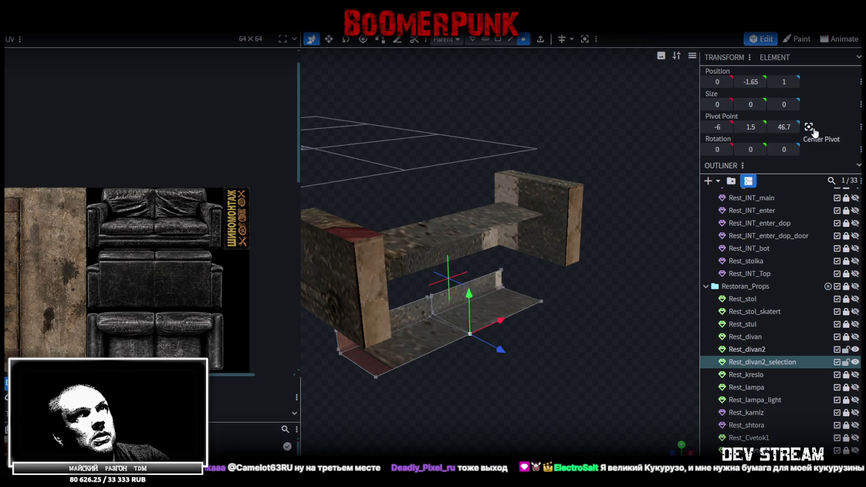
pyautogui.click(472, 40)
pyautogui.press('r')
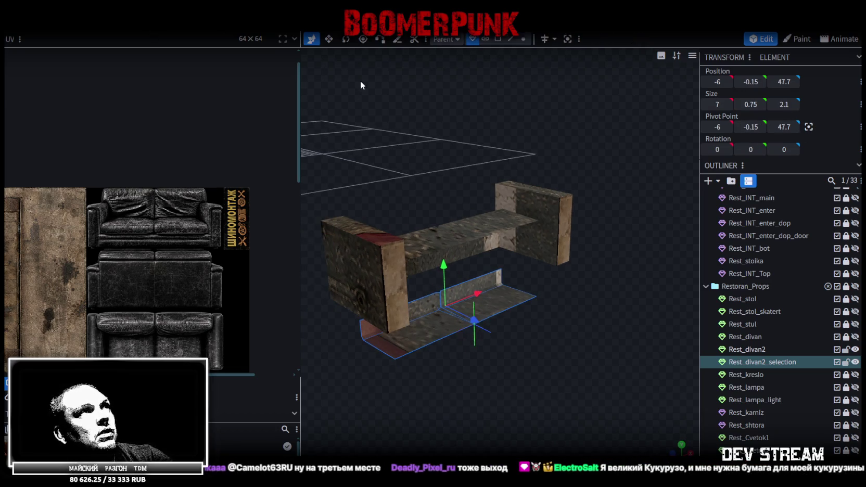
# Rotate Rest_divan2_selection to 100 degrees around X so it stands upright
pyautogui.moveTo(491, 310); pyautogui.dragTo(503, 378)
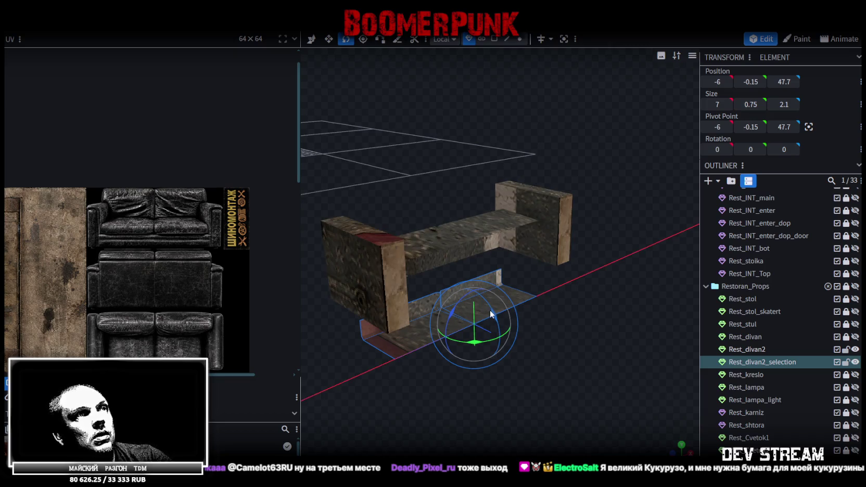
pyautogui.moveTo(518, 427)
pyautogui.mouseDown()
pyautogui.moveTo(504, 335)
pyautogui.moveTo(626, 369)
pyautogui.moveTo(614, 363)
pyautogui.mouseUp()
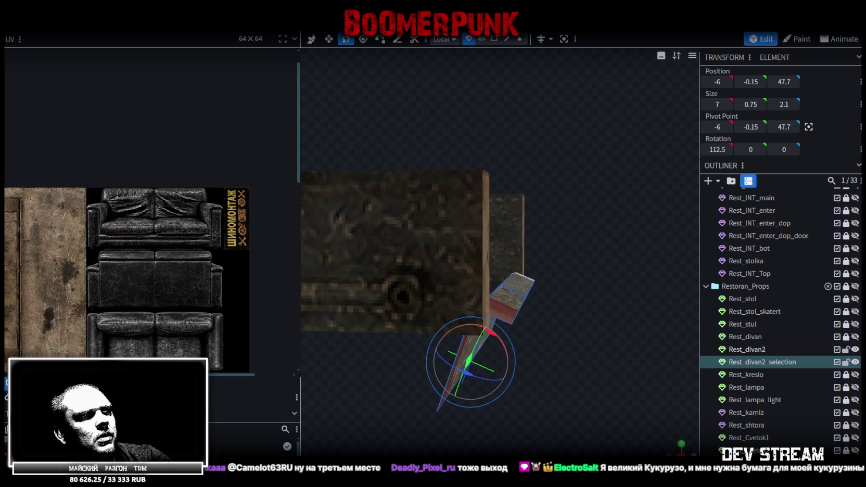
pyautogui.moveTo(551, 359)
pyautogui.mouseDown()
pyautogui.moveTo(552, 344)
pyautogui.moveTo(488, 348)
pyautogui.mouseUp()
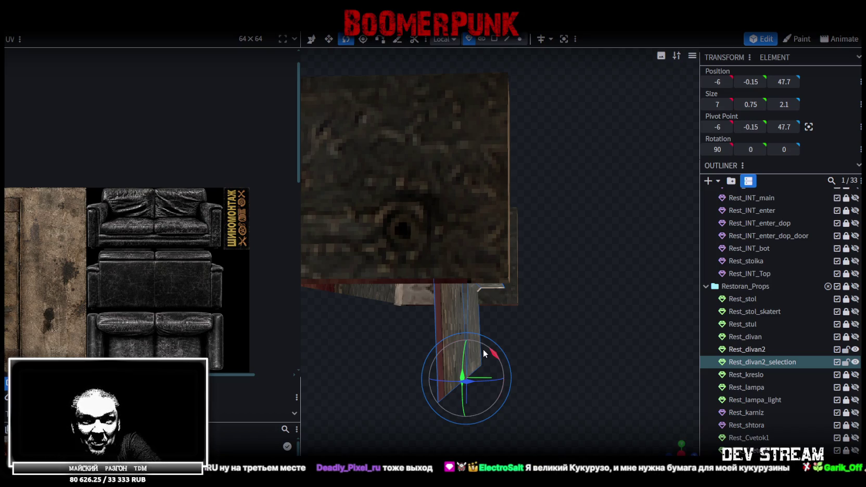
pyautogui.moveTo(566, 379)
pyautogui.mouseDown()
pyautogui.moveTo(579, 365)
pyautogui.moveTo(447, 386)
pyautogui.mouseUp()
pyautogui.moveTo(601, 384)
pyautogui.mouseDown()
pyautogui.moveTo(522, 417)
pyautogui.moveTo(485, 350)
pyautogui.moveTo(485, 361)
pyautogui.mouseUp()
pyautogui.hotkey('ctrl', 'z')
pyautogui.moveTo(545, 406)
pyautogui.mouseDown()
pyautogui.moveTo(623, 382)
pyautogui.moveTo(632, 389)
pyautogui.moveTo(629, 346)
pyautogui.moveTo(633, 375)
pyautogui.mouseUp()
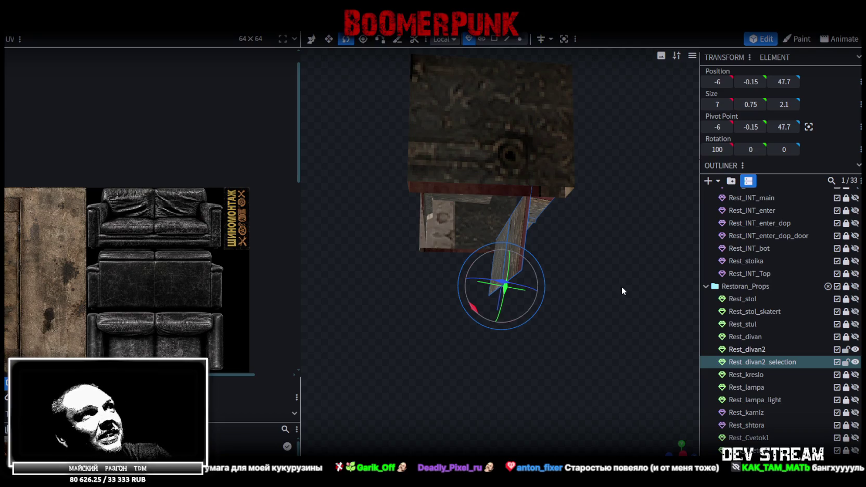
pyautogui.click(519, 39)
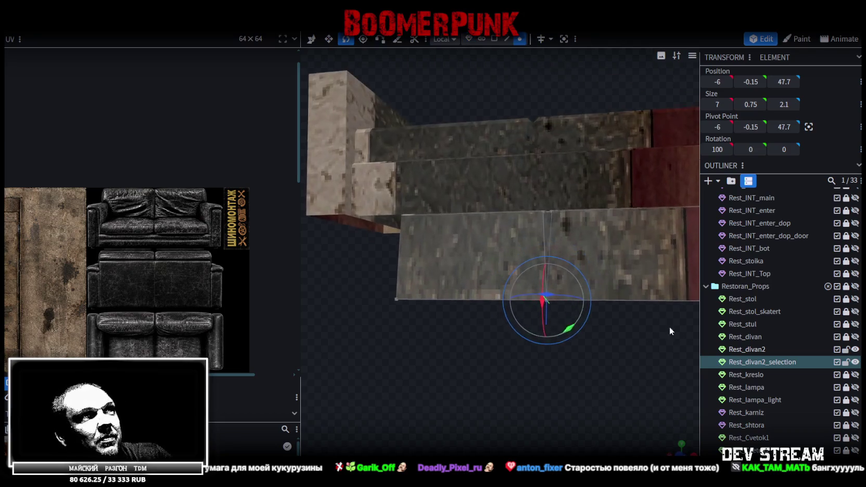
# Raise the backrest piece along Y to 3.85
pyautogui.scroll(-3, 547, 339)
pyautogui.moveTo(547, 371)
pyautogui.mouseDown()
pyautogui.moveTo(514, 399)
pyautogui.moveTo(590, 313)
pyautogui.moveTo(623, 316)
pyautogui.mouseUp()
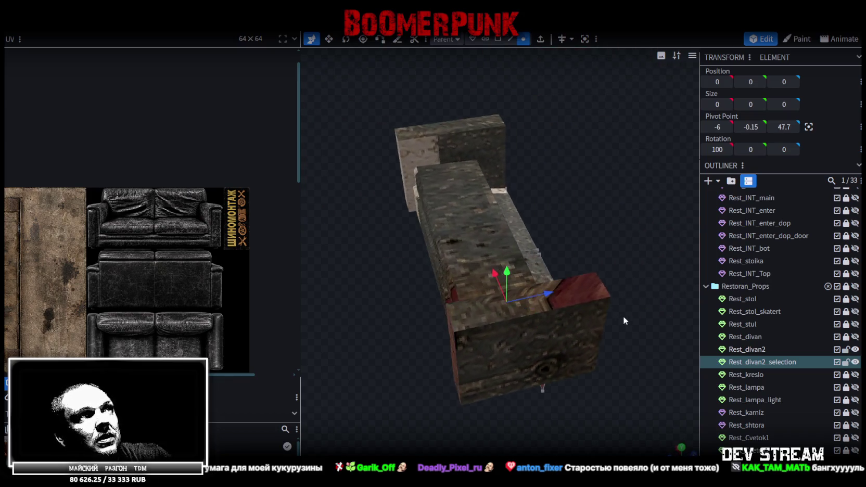
pyautogui.moveTo(506, 272); pyautogui.dragTo(514, 69)
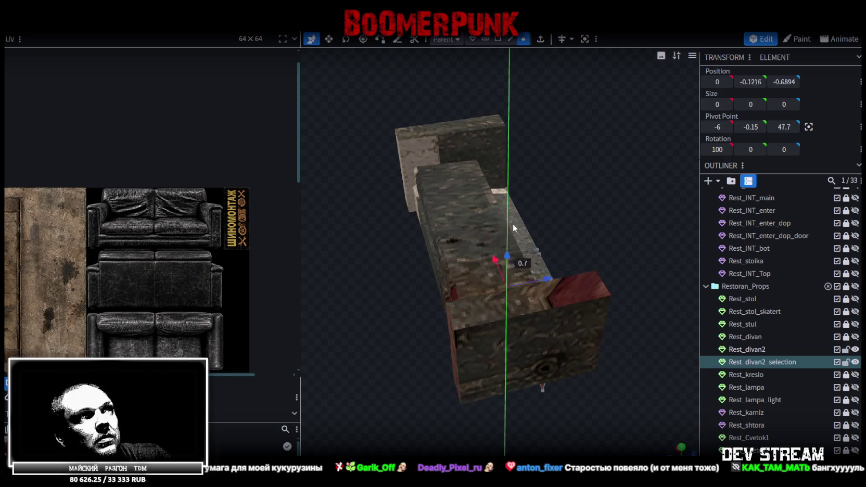
pyautogui.click(475, 41)
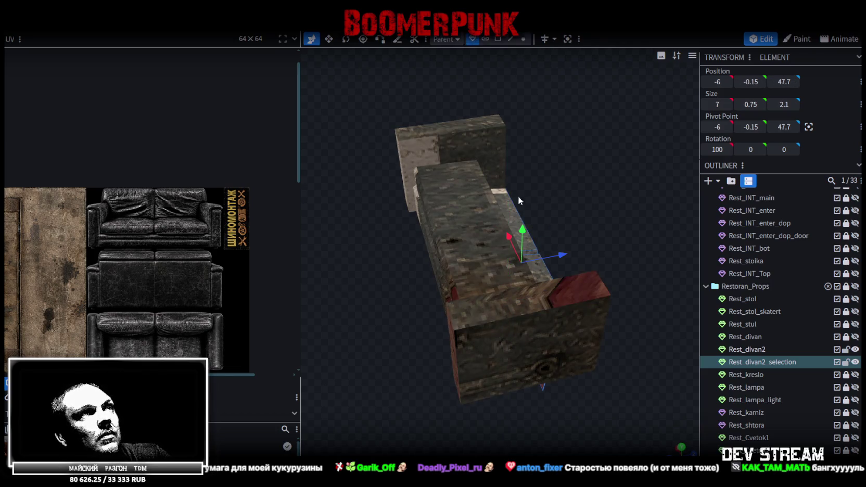
pyautogui.moveTo(520, 239); pyautogui.dragTo(537, 132)
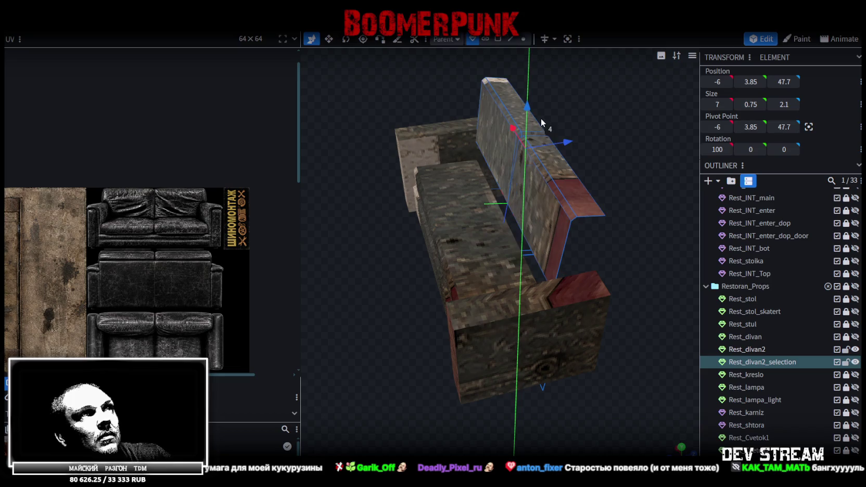
pyautogui.moveTo(603, 238); pyautogui.dragTo(604, 245)
pyautogui.click(576, 331)
pyautogui.scroll(-5, 576, 330)
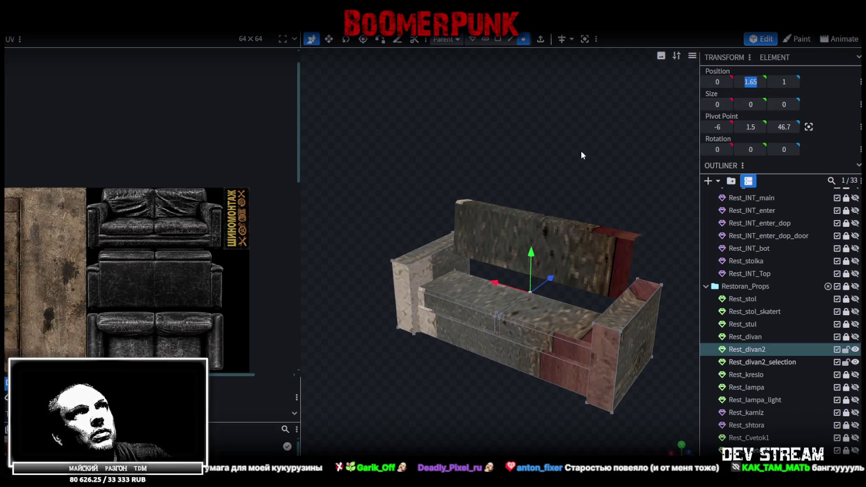
pyautogui.moveTo(653, 105); pyautogui.dragTo(650, 110)
# Lower the backrest to Y 3.15 so it sits along the sofa's back
pyautogui.click(517, 238)
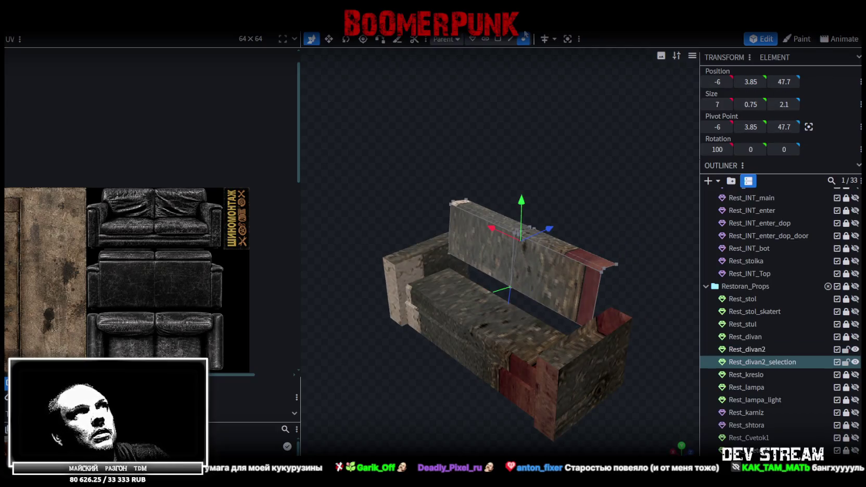
pyautogui.click(475, 40)
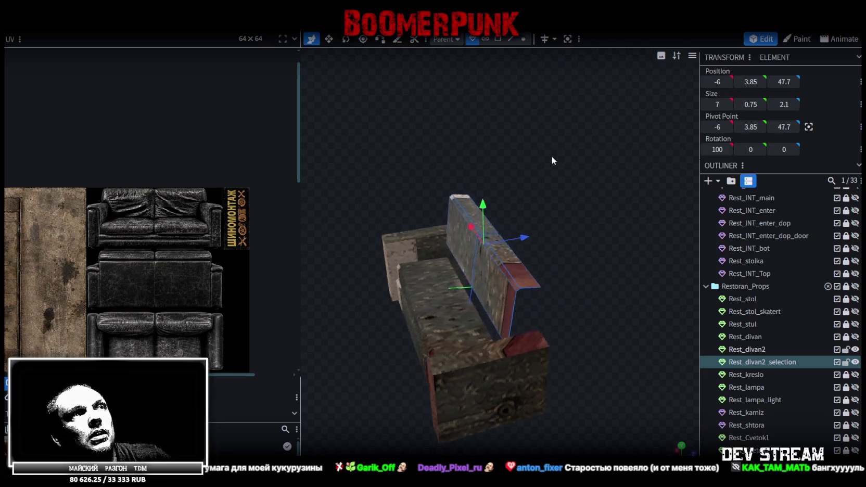
pyautogui.moveTo(552, 155); pyautogui.dragTo(564, 158)
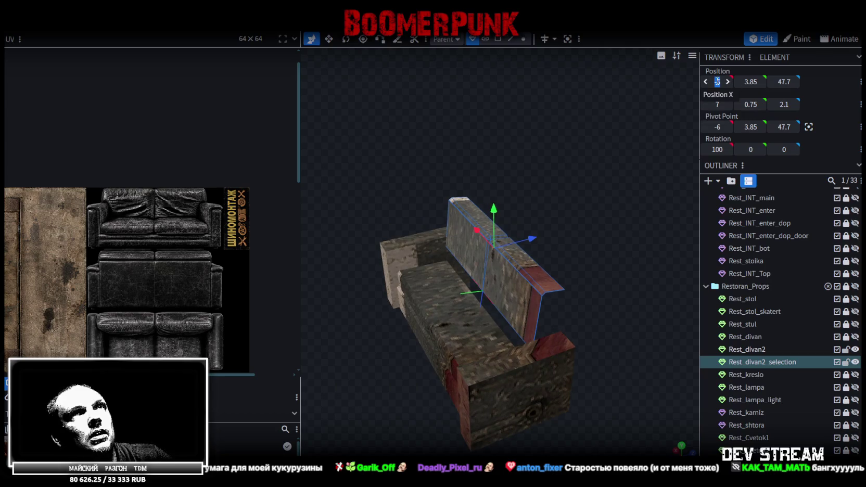
pyautogui.moveTo(589, 173)
pyautogui.mouseDown()
pyautogui.moveTo(552, 185)
pyautogui.moveTo(593, 164)
pyautogui.mouseUp()
pyautogui.scroll(3, 592, 164)
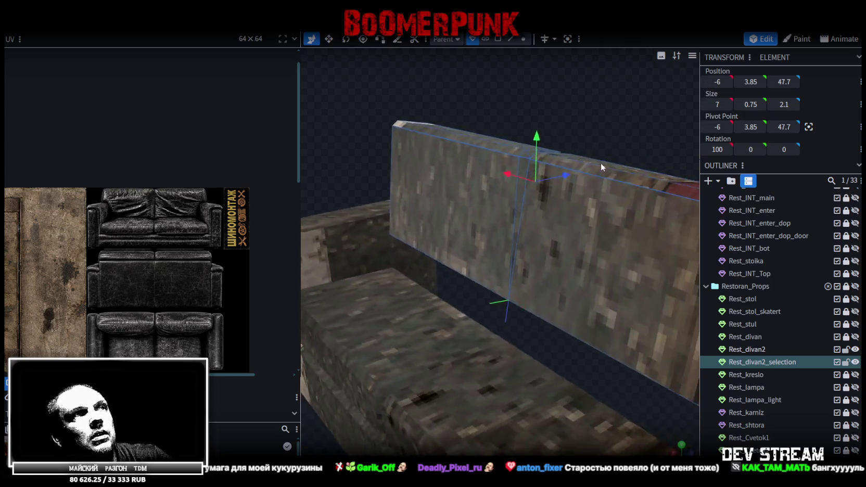
pyautogui.scroll(2, 600, 163)
pyautogui.moveTo(544, 107)
pyautogui.mouseDown()
pyautogui.moveTo(539, 149)
pyautogui.moveTo(573, 120)
pyautogui.moveTo(525, 107)
pyautogui.mouseUp()
pyautogui.scroll(3, 567, 125)
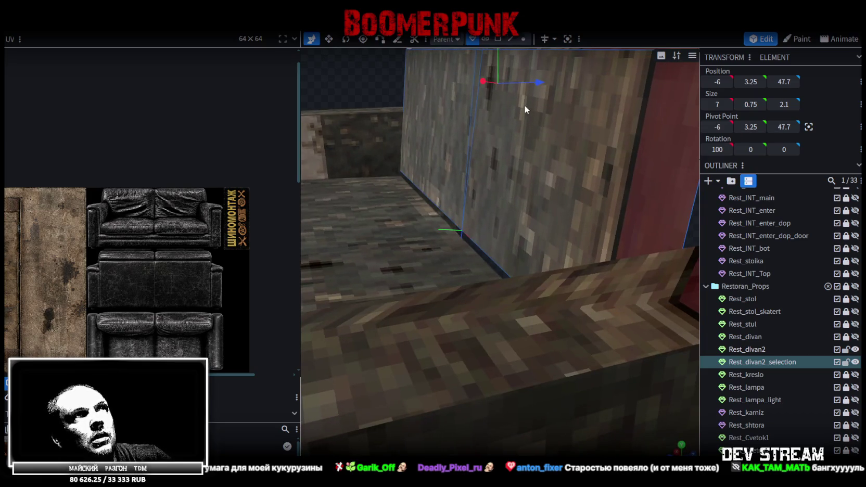
pyautogui.moveTo(496, 76); pyautogui.dragTo(505, 93)
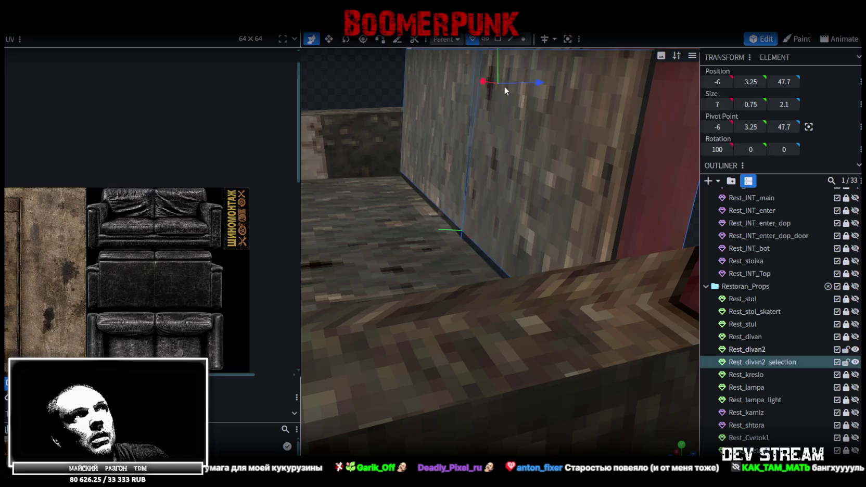
pyautogui.moveTo(498, 70); pyautogui.dragTo(506, 87)
pyautogui.scroll(-5, 553, 243)
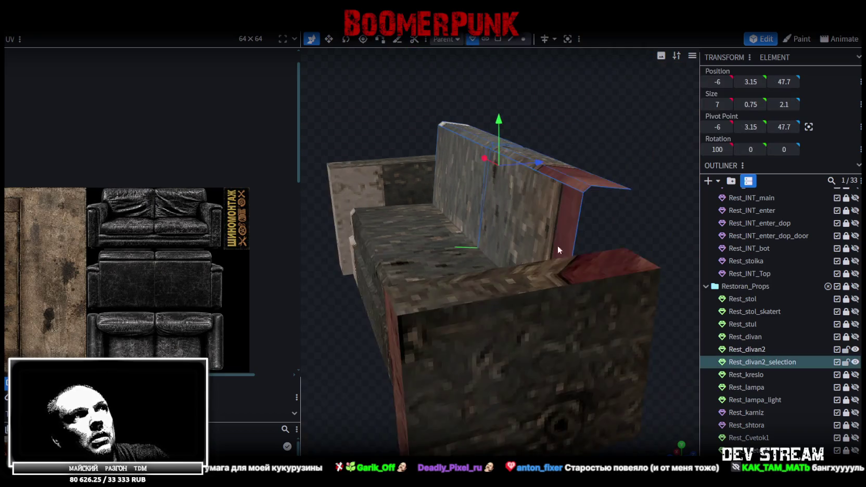
pyautogui.scroll(3, 609, 197)
# Add Rest_divan2 to the selection alongside the backrest
pyautogui.moveTo(628, 216)
pyautogui.mouseDown()
pyautogui.moveTo(584, 176)
pyautogui.moveTo(626, 149)
pyautogui.moveTo(596, 156)
pyautogui.mouseUp()
pyautogui.scroll(-3, 586, 212)
pyautogui.moveTo(586, 213)
pyautogui.mouseDown()
pyautogui.moveTo(621, 211)
pyautogui.moveTo(539, 253)
pyautogui.moveTo(582, 246)
pyautogui.moveTo(545, 239)
pyautogui.moveTo(465, 257)
pyautogui.moveTo(610, 254)
pyautogui.moveTo(615, 245)
pyautogui.moveTo(732, 274)
pyautogui.moveTo(760, 347)
pyautogui.mouseUp()
pyautogui.keyDown('ctrl'); pyautogui.click(761, 348); pyautogui.keyUp('ctrl')
# Merge the backrest into Rest_divan2 with Merge Meshes and weld the 3 overlapping vertices
pyautogui.rightClick(764, 360)
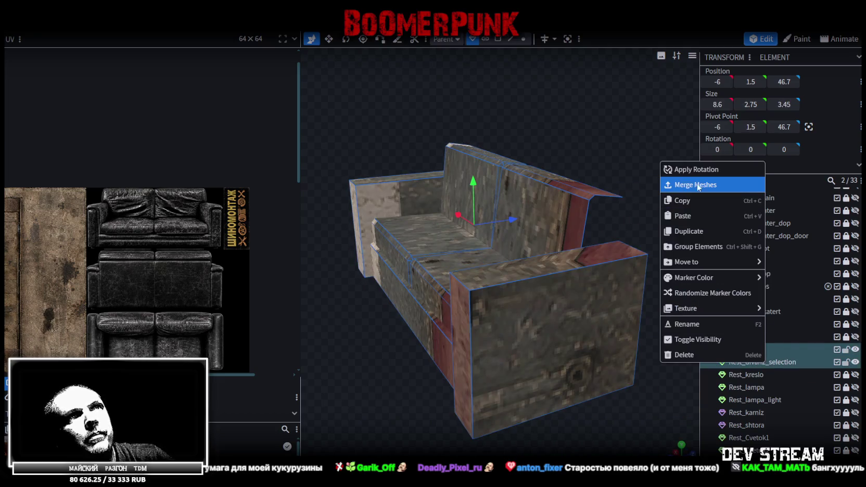
pyautogui.click(666, 184)
pyautogui.scroll(-3, 665, 177)
pyautogui.hotkey('ctrl', 'a')
pyautogui.moveTo(476, 211); pyautogui.dragTo(480, 195)
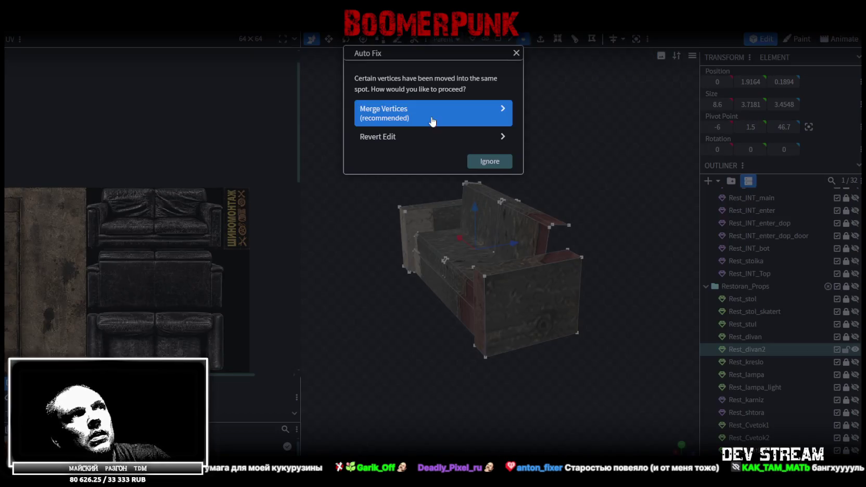
pyautogui.click(430, 114)
# Select the backrest's corner vertices at the beam end in vertex mode
pyautogui.scroll(3, 602, 156)
pyautogui.scroll(2, 598, 171)
pyautogui.click(551, 314)
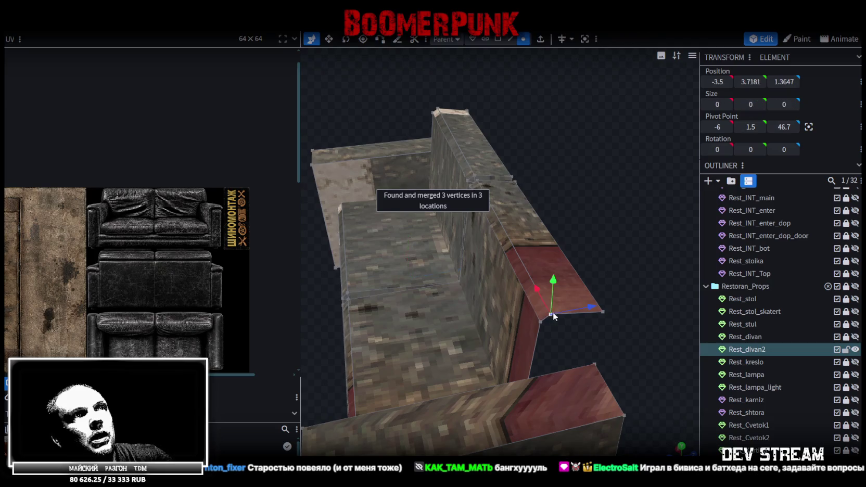
pyautogui.keyDown('shift'); pyautogui.click(438, 110); pyautogui.keyUp('shift')
pyautogui.moveTo(439, 110)
pyautogui.mouseDown()
pyautogui.moveTo(515, 173)
pyautogui.moveTo(409, 242)
pyautogui.moveTo(536, 239)
pyautogui.moveTo(593, 170)
pyautogui.moveTo(567, 166)
pyautogui.moveTo(661, 233)
pyautogui.moveTo(517, 78)
pyautogui.mouseUp()
pyautogui.press('v')
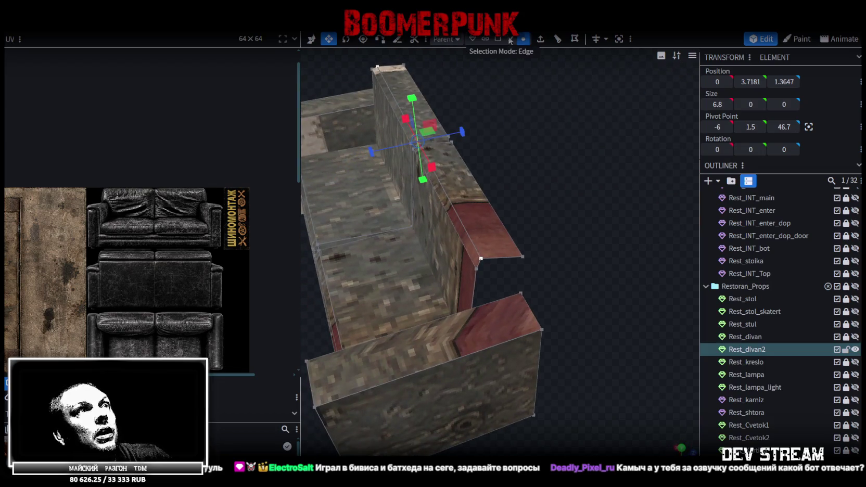
pyautogui.click(477, 261)
pyautogui.press('v')
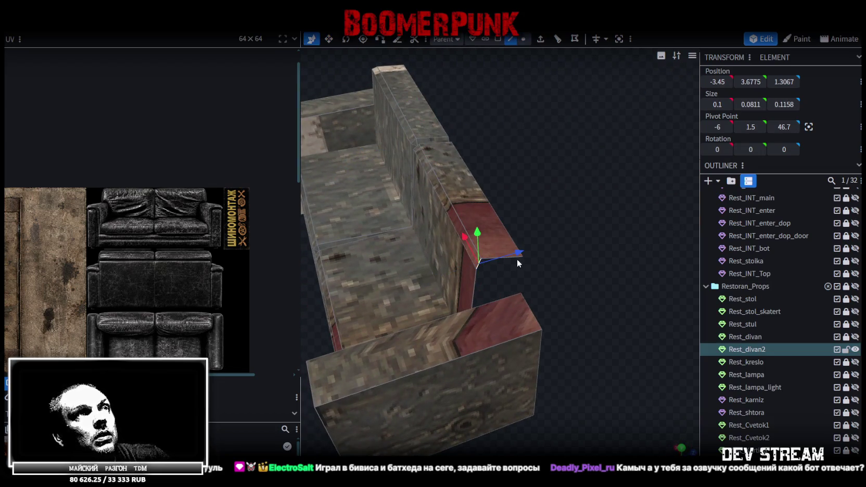
pyautogui.keyDown('shift'); pyautogui.click(491, 257); pyautogui.keyUp('shift')
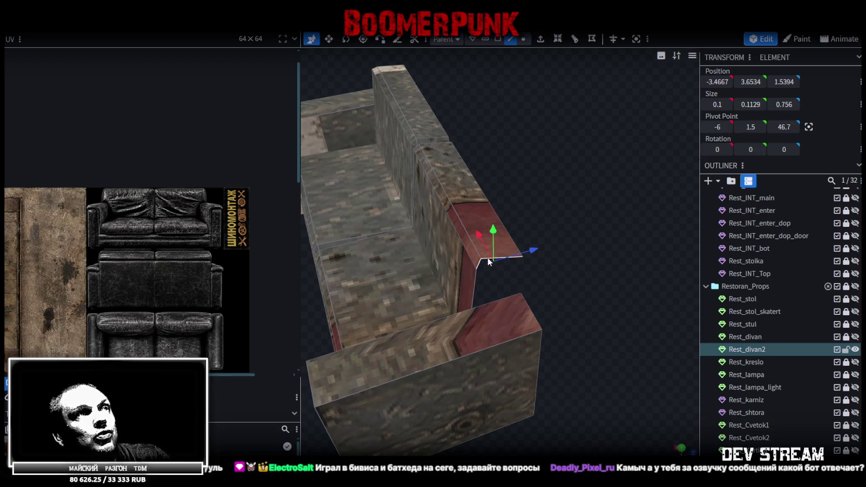
pyautogui.moveTo(519, 256)
pyautogui.mouseDown()
pyautogui.moveTo(451, 193)
pyautogui.moveTo(444, 259)
pyautogui.moveTo(524, 302)
pyautogui.moveTo(502, 97)
pyautogui.moveTo(424, 230)
pyautogui.mouseUp()
pyautogui.click(475, 67)
pyautogui.click(483, 104)
pyautogui.moveTo(480, 111)
pyautogui.mouseDown()
pyautogui.moveTo(533, 254)
pyautogui.moveTo(576, 274)
pyautogui.moveTo(569, 294)
pyautogui.mouseUp()
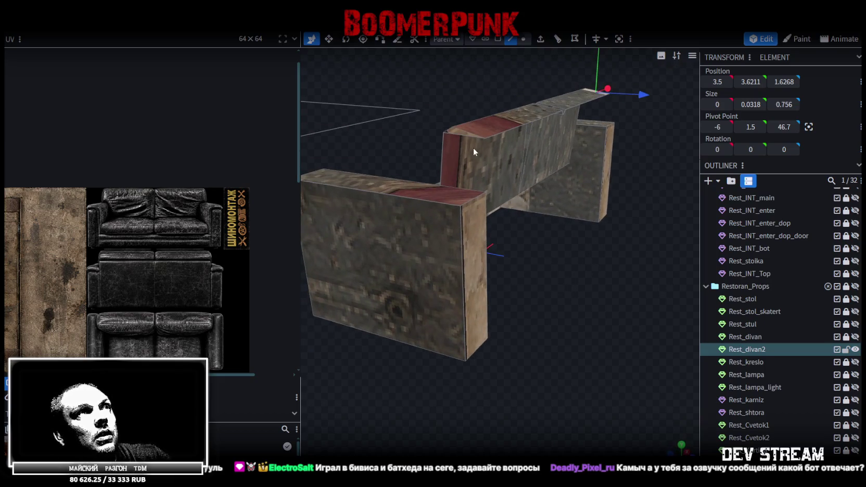
# Orbit in on the backrest beam's notch and pick a vertex there
pyautogui.click(461, 134)
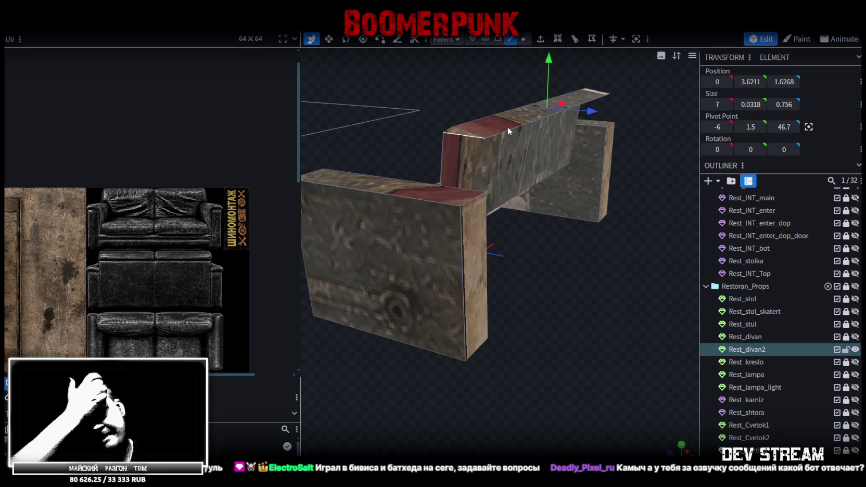
pyautogui.moveTo(516, 129)
pyautogui.mouseDown()
pyautogui.moveTo(504, 274)
pyautogui.moveTo(457, 261)
pyautogui.moveTo(600, 247)
pyautogui.mouseUp()
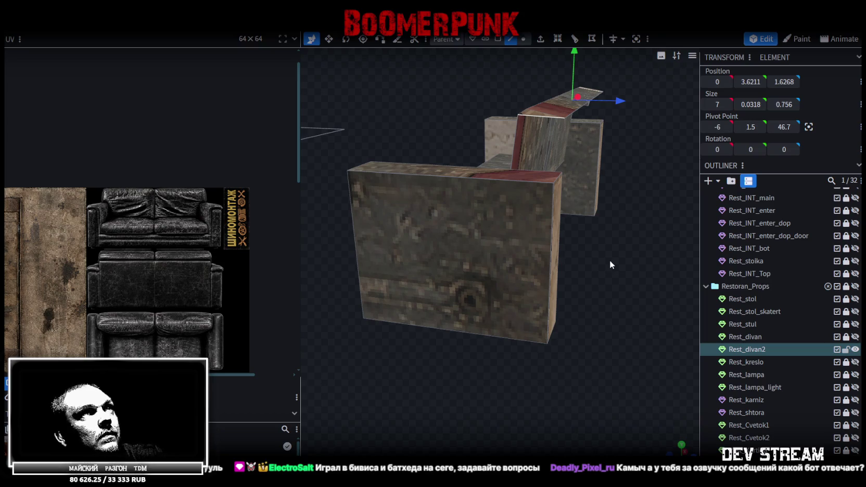
pyautogui.moveTo(615, 259)
pyautogui.mouseDown()
pyautogui.moveTo(517, 290)
pyautogui.moveTo(537, 311)
pyautogui.moveTo(511, 250)
pyautogui.mouseUp()
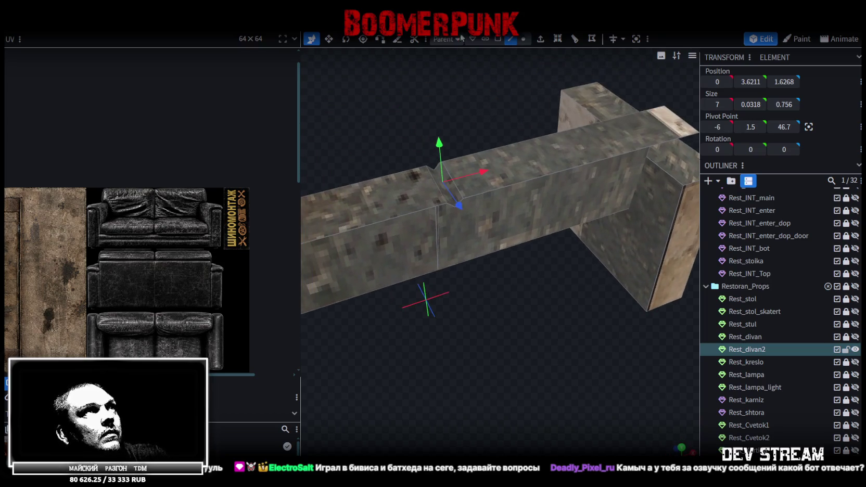
pyautogui.click(439, 188)
pyautogui.moveTo(439, 189)
pyautogui.mouseDown()
pyautogui.moveTo(578, 311)
pyautogui.moveTo(574, 326)
pyautogui.moveTo(593, 340)
pyautogui.mouseUp()
pyautogui.click(522, 39)
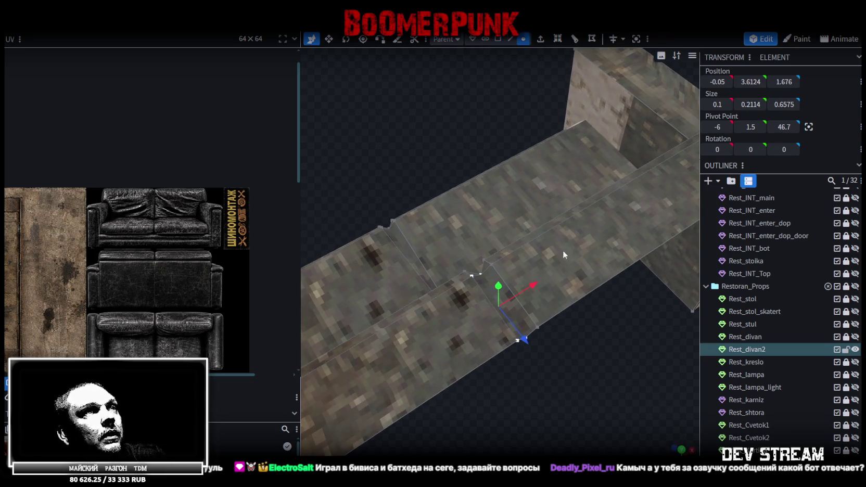
pyautogui.click(533, 352)
pyautogui.moveTo(531, 353)
pyautogui.mouseDown()
pyautogui.moveTo(585, 303)
pyautogui.moveTo(593, 281)
pyautogui.moveTo(597, 315)
pyautogui.moveTo(591, 280)
pyautogui.moveTo(569, 306)
pyautogui.moveTo(600, 282)
pyautogui.mouseUp()
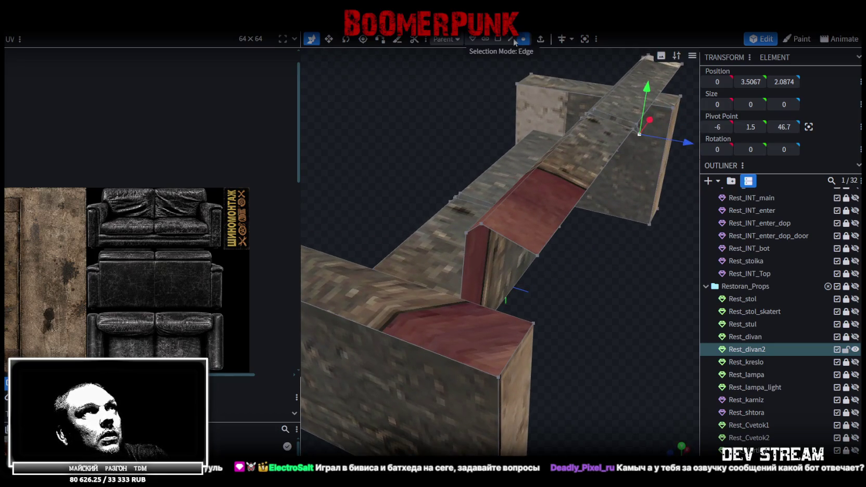
pyautogui.moveTo(632, 248); pyautogui.dragTo(578, 247)
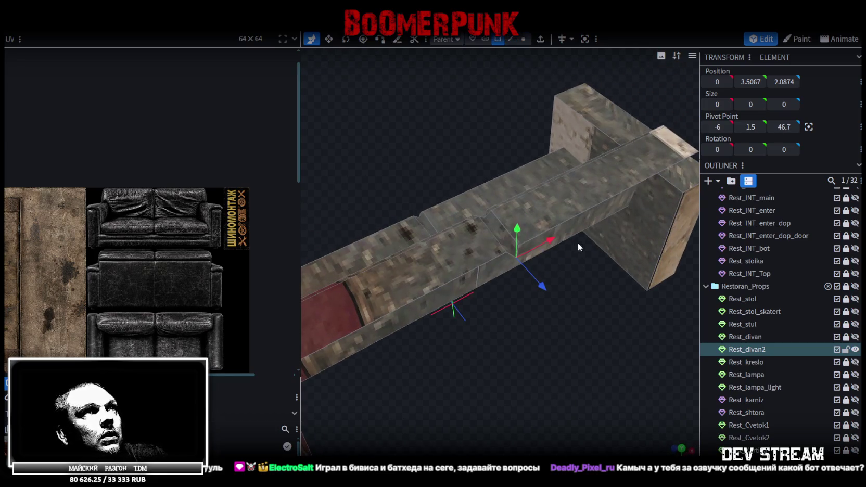
# Copy the thin end face at the notch, paste it into the mesh, and merge overlapping vertices
pyautogui.click(504, 233)
pyautogui.hotkey('ctrl', 'c')
pyautogui.hotkey('ctrl', 'v')
pyautogui.click(572, 326)
pyautogui.moveTo(571, 327)
pyautogui.mouseDown()
pyautogui.moveTo(559, 301)
pyautogui.moveTo(620, 164)
pyautogui.moveTo(407, 255)
pyautogui.moveTo(373, 280)
pyautogui.moveTo(418, 256)
pyautogui.moveTo(393, 276)
pyautogui.mouseUp()
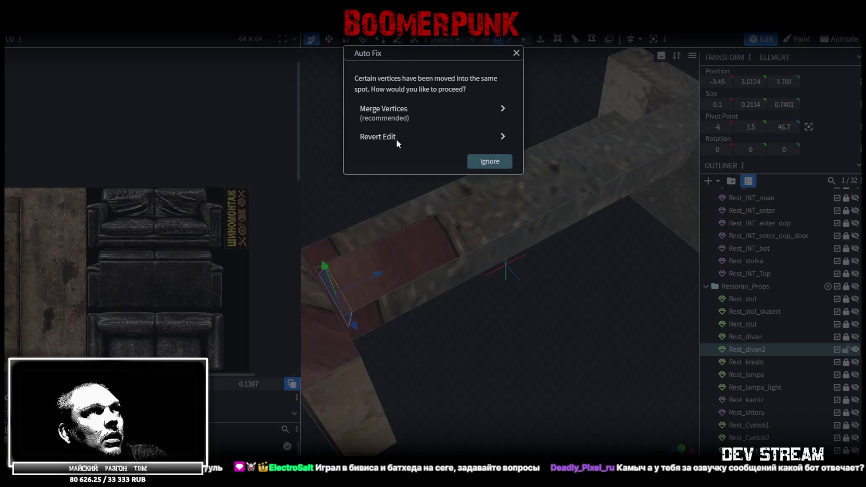
pyautogui.click(396, 112)
pyautogui.moveTo(497, 311)
pyautogui.mouseDown()
pyautogui.moveTo(506, 291)
pyautogui.moveTo(572, 294)
pyautogui.moveTo(578, 262)
pyautogui.moveTo(543, 299)
pyautogui.moveTo(572, 282)
pyautogui.moveTo(547, 297)
pyautogui.mouseUp()
pyautogui.scroll(3, 481, 291)
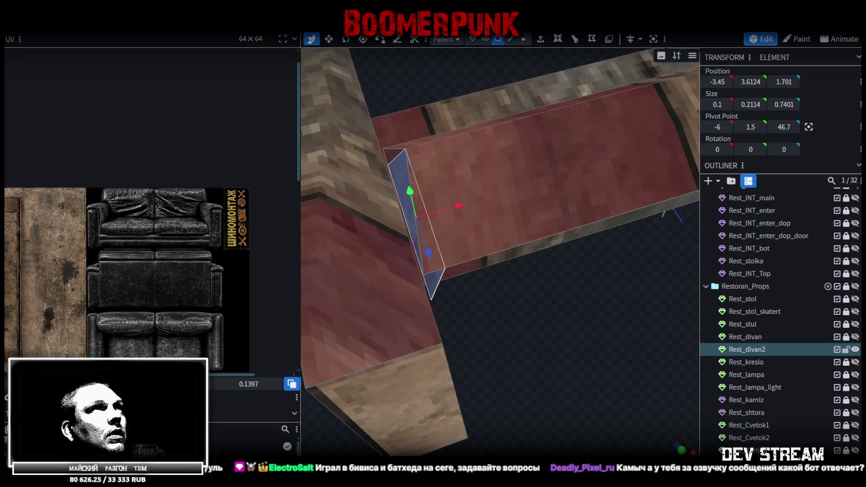
pyautogui.click(523, 39)
# Merge two vertex pairs to close the gaps at the backrest notch
pyautogui.click(445, 268)
pyautogui.keyDown('shift'); pyautogui.click(422, 273); pyautogui.keyUp('shift')
pyautogui.rightClick(424, 249)
pyautogui.click(547, 248)
pyautogui.moveTo(576, 293)
pyautogui.mouseDown()
pyautogui.moveTo(610, 280)
pyautogui.moveTo(583, 202)
pyautogui.mouseUp()
pyautogui.click(558, 171)
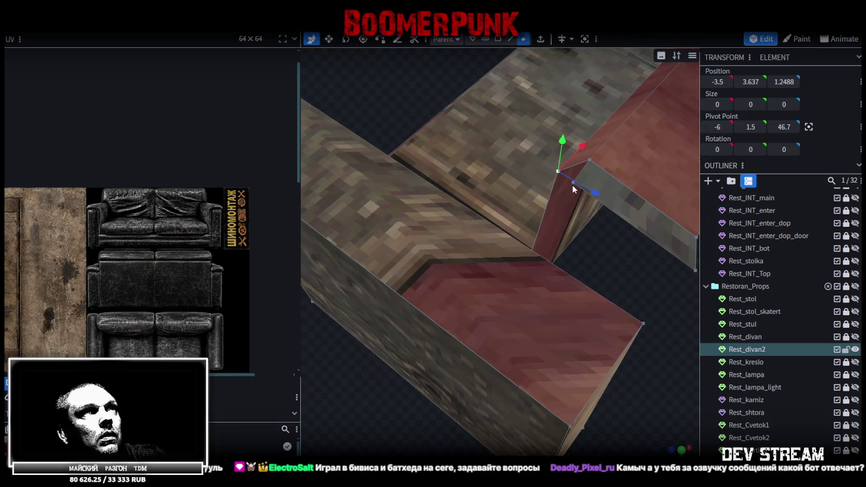
pyautogui.keyDown('shift'); pyautogui.click(571, 183); pyautogui.keyUp('shift')
pyautogui.rightClick(572, 184)
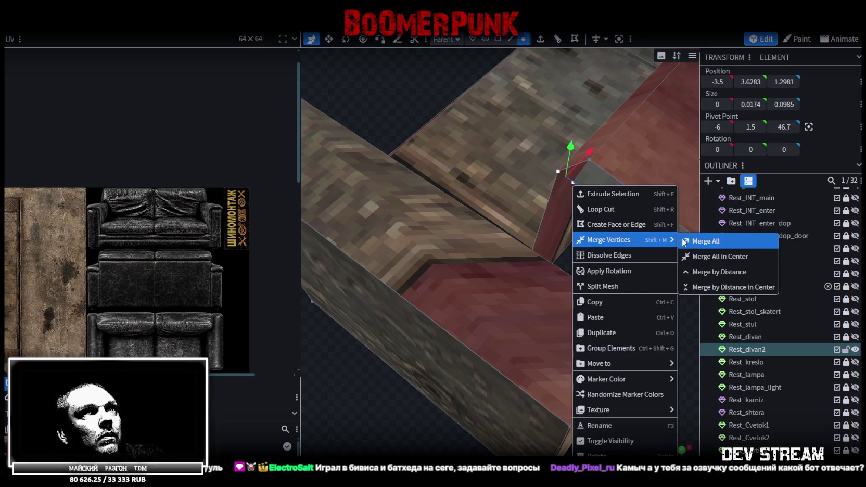
pyautogui.click(697, 241)
pyautogui.moveTo(677, 243)
pyautogui.mouseDown()
pyautogui.moveTo(657, 244)
pyautogui.moveTo(502, 79)
pyautogui.moveTo(494, 44)
pyautogui.mouseUp()
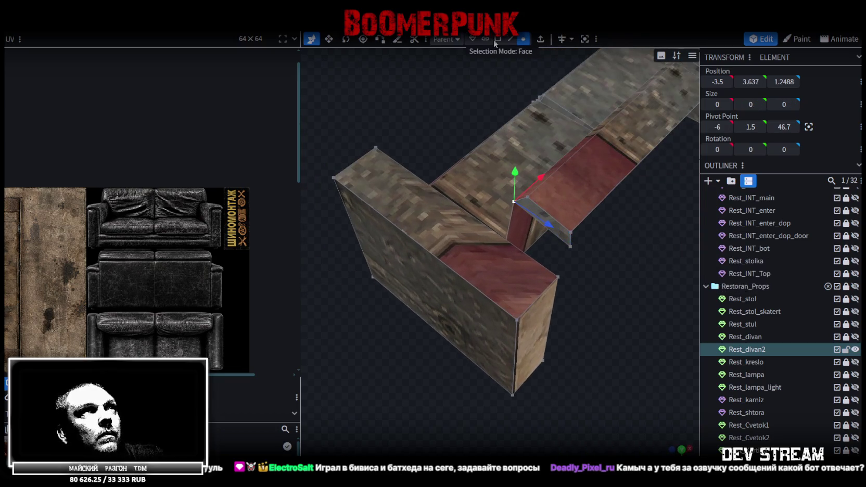
# Mirror the thin end face across X to the backrest's other end
pyautogui.click(570, 240)
pyautogui.rightClick(592, 241)
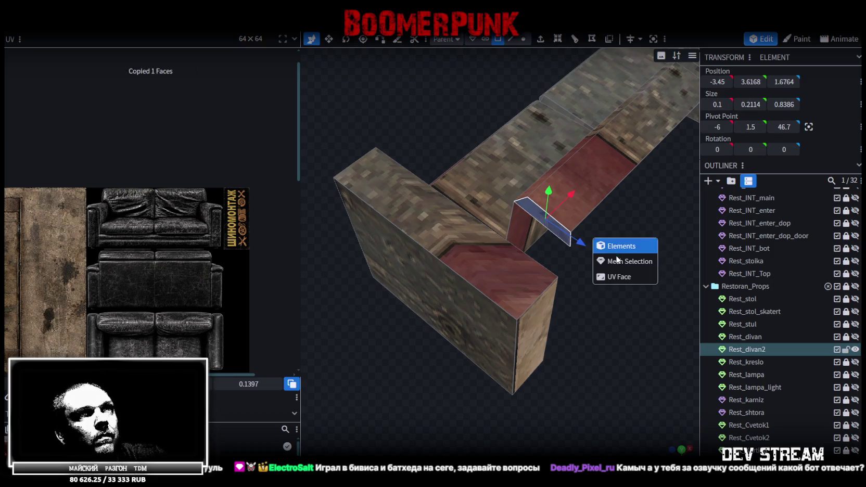
pyautogui.rightClick(110, 30)
pyautogui.moveTo(129, 51)
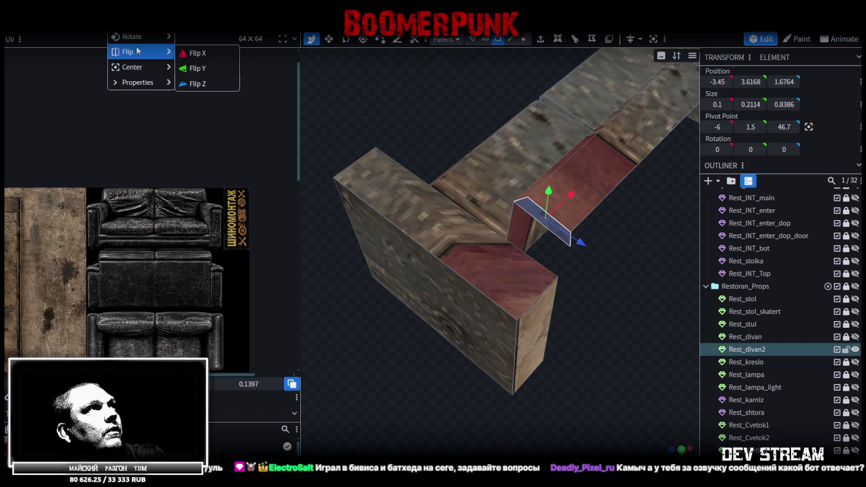
pyautogui.click(209, 55)
pyautogui.click(396, 112)
pyautogui.moveTo(519, 269)
pyautogui.mouseDown()
pyautogui.moveTo(380, 243)
pyautogui.moveTo(507, 259)
pyautogui.moveTo(473, 254)
pyautogui.moveTo(491, 263)
pyautogui.mouseUp()
pyautogui.scroll(3, 492, 257)
pyautogui.scroll(2, 493, 257)
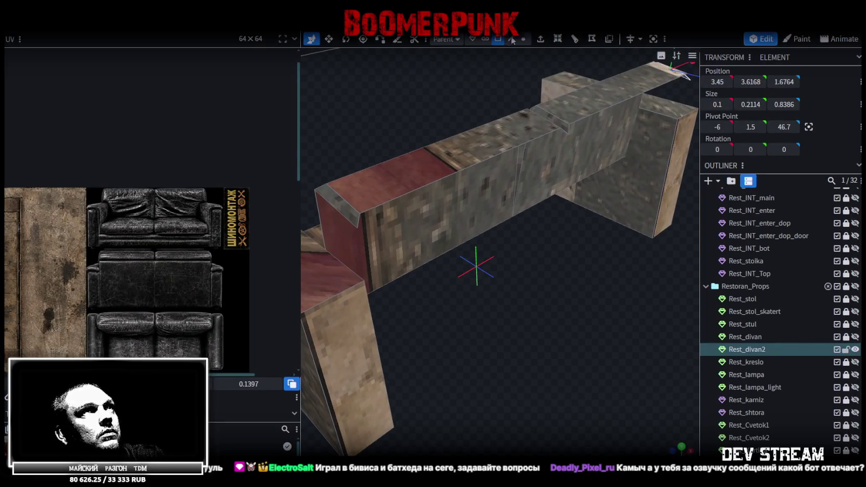
# Check the backrest beam pieces and select its long top edges
pyautogui.click(563, 130)
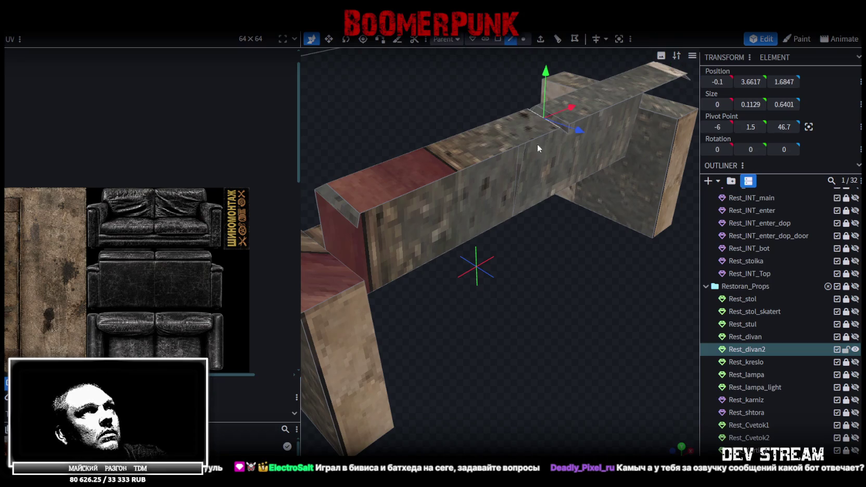
pyautogui.click(359, 218)
pyautogui.moveTo(487, 247)
pyautogui.mouseDown()
pyautogui.moveTo(442, 283)
pyautogui.moveTo(351, 206)
pyautogui.mouseUp()
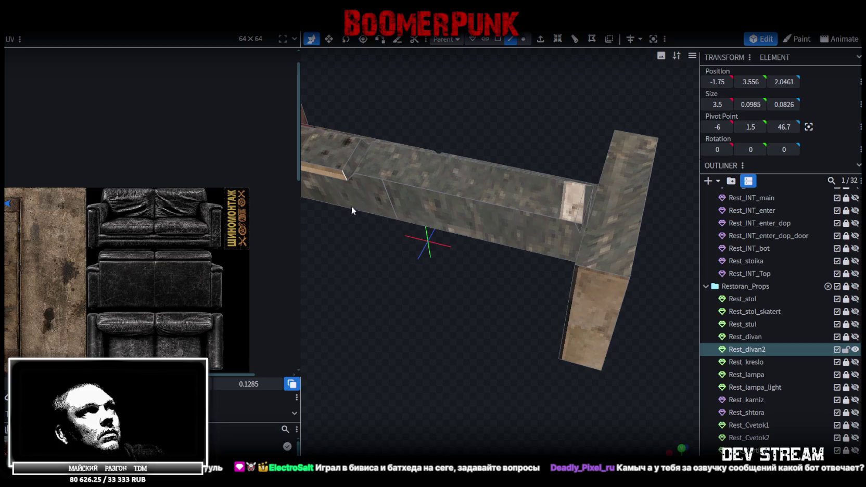
pyautogui.click(352, 177)
pyautogui.click(577, 227)
pyautogui.moveTo(476, 290)
pyautogui.mouseDown()
pyautogui.moveTo(415, 268)
pyautogui.moveTo(431, 251)
pyautogui.moveTo(592, 254)
pyautogui.moveTo(564, 252)
pyautogui.moveTo(596, 235)
pyautogui.moveTo(587, 240)
pyautogui.moveTo(578, 229)
pyautogui.mouseUp()
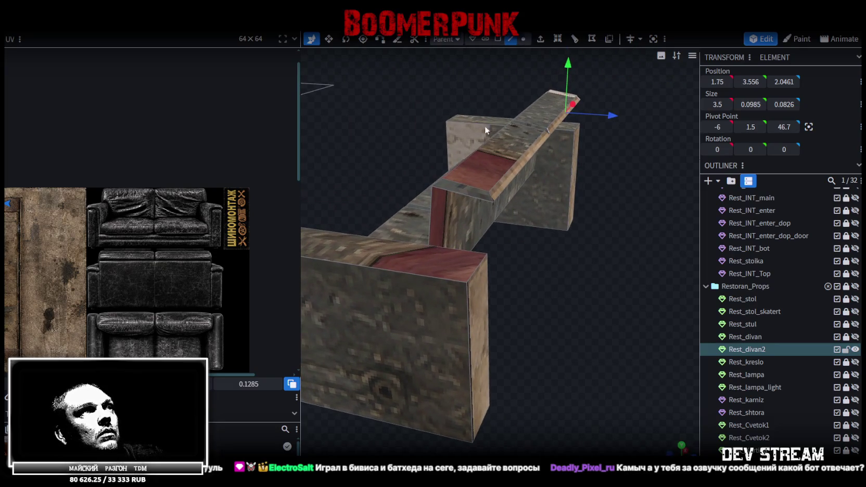
pyautogui.click(468, 196)
pyautogui.moveTo(468, 195)
pyautogui.mouseDown()
pyautogui.moveTo(499, 279)
pyautogui.moveTo(488, 210)
pyautogui.mouseUp()
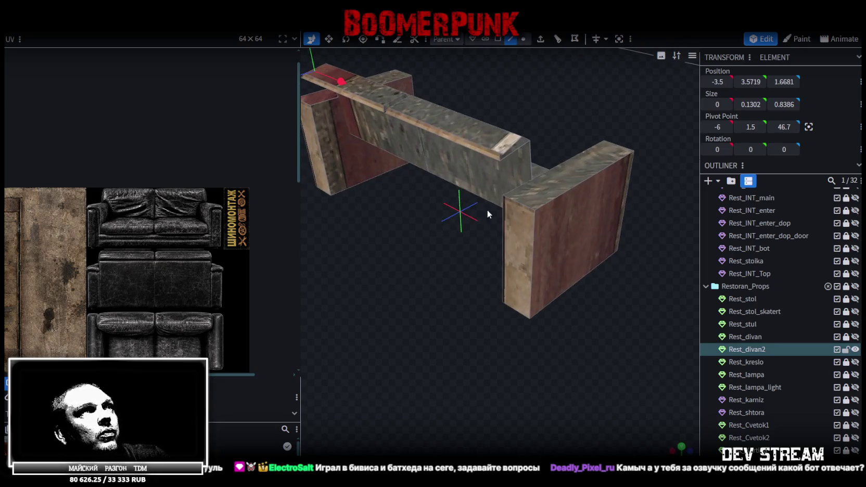
pyautogui.click(512, 151)
pyautogui.moveTo(401, 273)
pyautogui.mouseDown()
pyautogui.moveTo(487, 249)
pyautogui.moveTo(517, 251)
pyautogui.mouseUp()
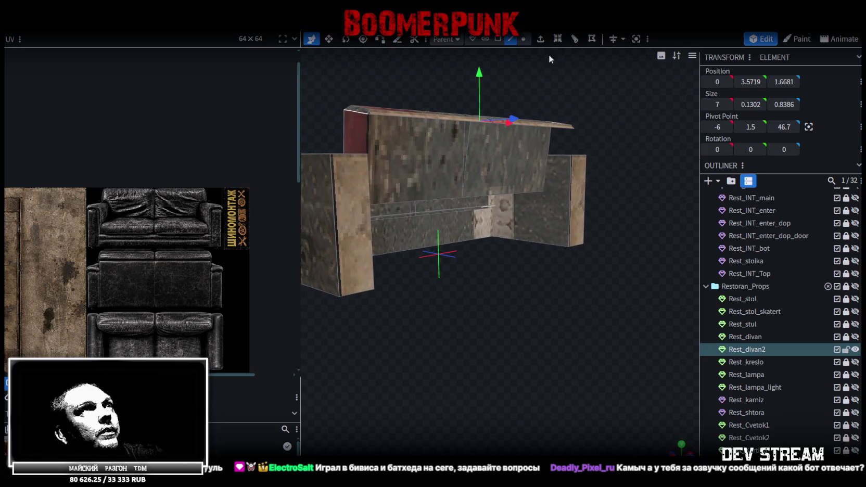
# Extrude the selected top edges 1 unit in the Y- direction
pyautogui.press('e')
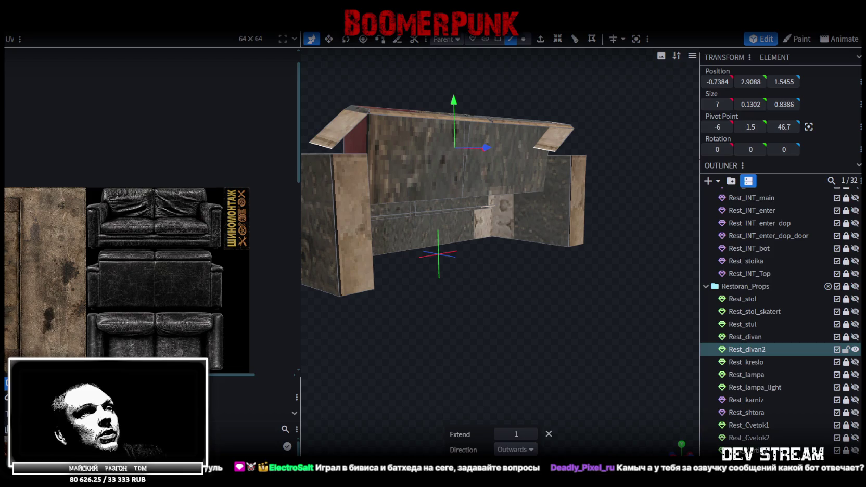
pyautogui.click(530, 451)
pyautogui.click(507, 404)
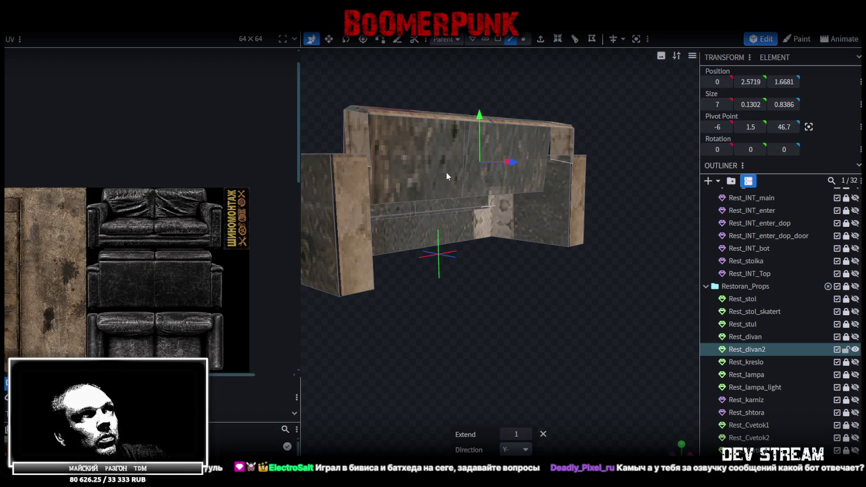
pyautogui.moveTo(525, 289)
pyautogui.mouseDown()
pyautogui.moveTo(397, 308)
pyautogui.moveTo(533, 299)
pyautogui.moveTo(541, 288)
pyautogui.moveTo(533, 279)
pyautogui.mouseUp()
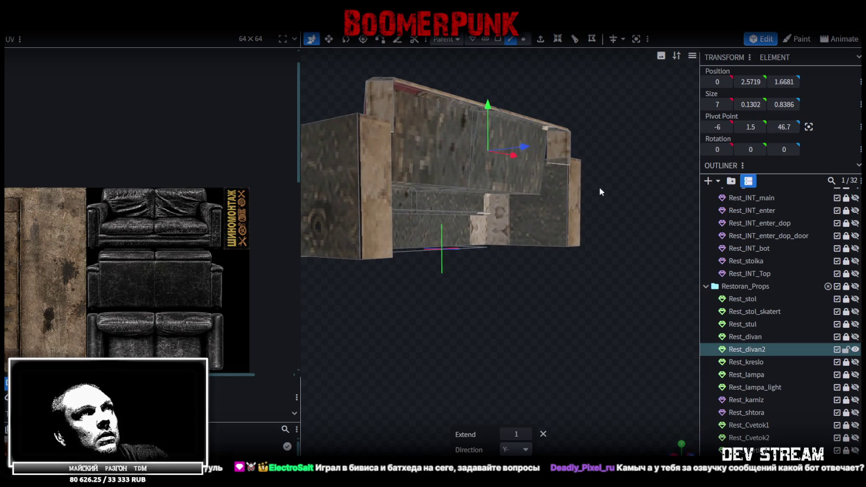
pyautogui.moveTo(599, 191)
pyautogui.mouseDown()
pyautogui.moveTo(499, 236)
pyautogui.moveTo(626, 232)
pyautogui.mouseUp()
# In vertex selection, pick a point at the backrest's end
pyautogui.click(523, 39)
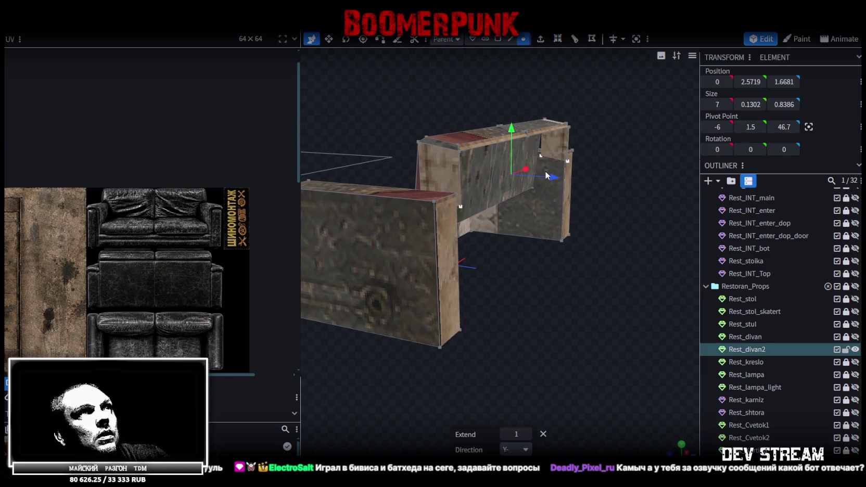
pyautogui.click(561, 146)
pyautogui.moveTo(561, 146)
pyautogui.mouseDown()
pyautogui.moveTo(492, 303)
pyautogui.moveTo(451, 298)
pyautogui.moveTo(558, 299)
pyautogui.moveTo(498, 257)
pyautogui.moveTo(640, 117)
pyautogui.mouseUp()
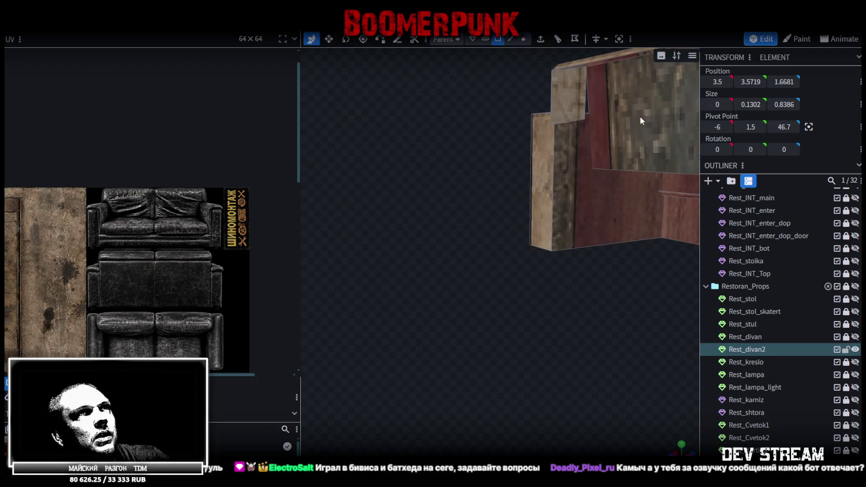
# Merge the overlapping vertex pairs on the backrest end wall
pyautogui.click(594, 169)
pyautogui.rightClick(586, 124)
pyautogui.moveTo(621, 175)
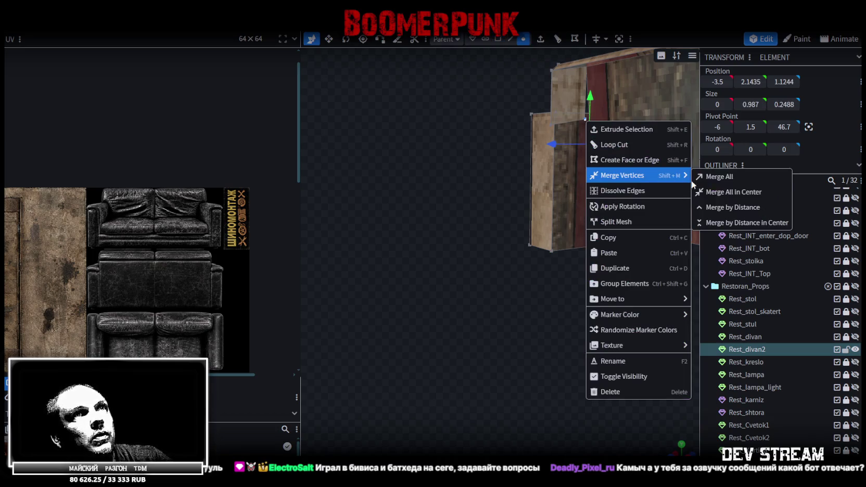
pyautogui.click(692, 174)
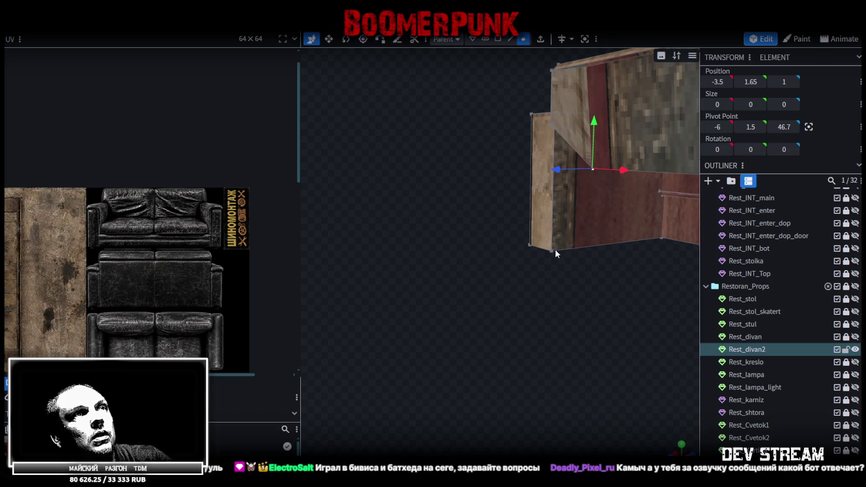
pyautogui.keyDown('shift'); pyautogui.click(552, 125); pyautogui.keyUp('shift')
pyautogui.rightClick(551, 125)
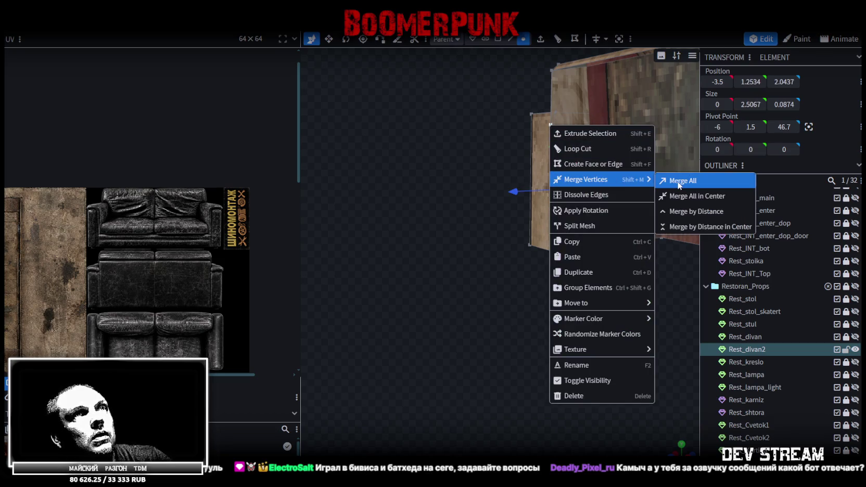
pyautogui.click(675, 184)
pyautogui.moveTo(674, 183)
pyautogui.mouseDown(button='middle')
pyautogui.moveTo(602, 242)
pyautogui.moveTo(610, 284)
pyautogui.moveTo(542, 292)
pyautogui.mouseUp(button='middle')
pyautogui.click(477, 170)
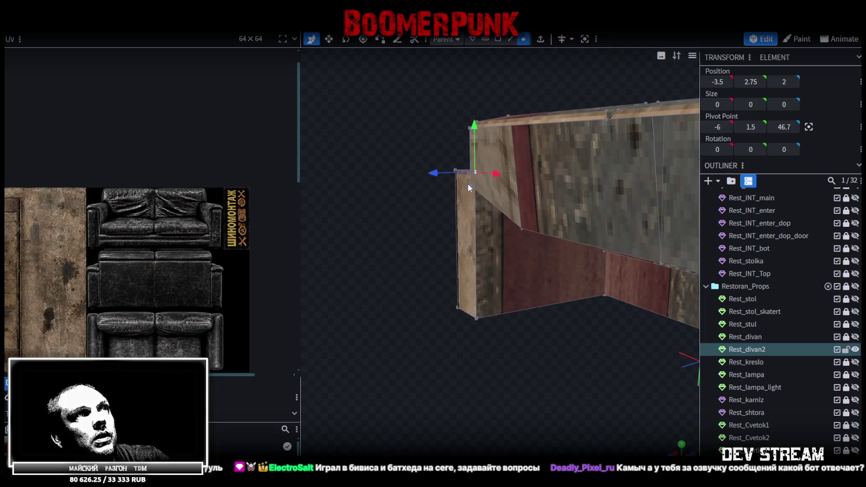
pyautogui.keyDown('shift'); pyautogui.click(470, 186); pyautogui.keyUp('shift')
pyautogui.rightClick(470, 186)
pyautogui.click(614, 240)
pyautogui.moveTo(615, 240)
pyautogui.mouseDown(button='middle')
pyautogui.moveTo(534, 274)
pyautogui.moveTo(610, 320)
pyautogui.moveTo(581, 298)
pyautogui.moveTo(582, 310)
pyautogui.mouseUp(button='middle')
# Copy the thin end-wall face into the mesh and mirror it across X
pyautogui.click(498, 39)
pyautogui.click(424, 156)
pyautogui.hotkey('ctrl', 'c')
pyautogui.hotkey('ctrl', 'v')
pyautogui.click(540, 249)
pyautogui.rightClick(108, 62)
pyautogui.moveTo(139, 52)
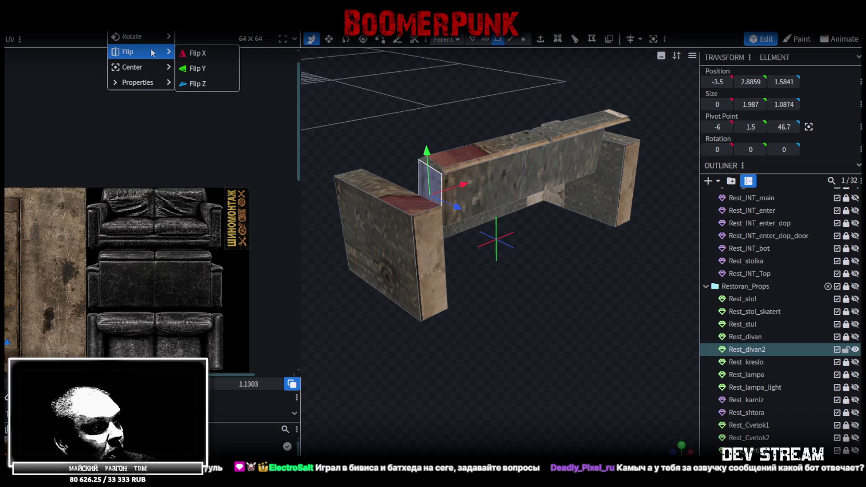
pyautogui.click(222, 55)
pyautogui.click(433, 111)
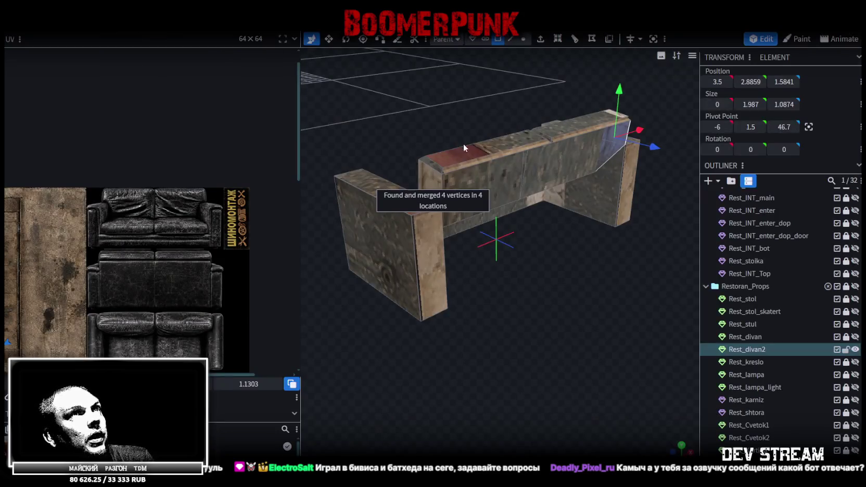
pyautogui.moveTo(536, 289)
pyautogui.mouseDown()
pyautogui.moveTo(589, 278)
pyautogui.moveTo(556, 121)
pyautogui.mouseUp()
# Inspect the sofa's edges, then view the back in solid shading
pyautogui.click(511, 39)
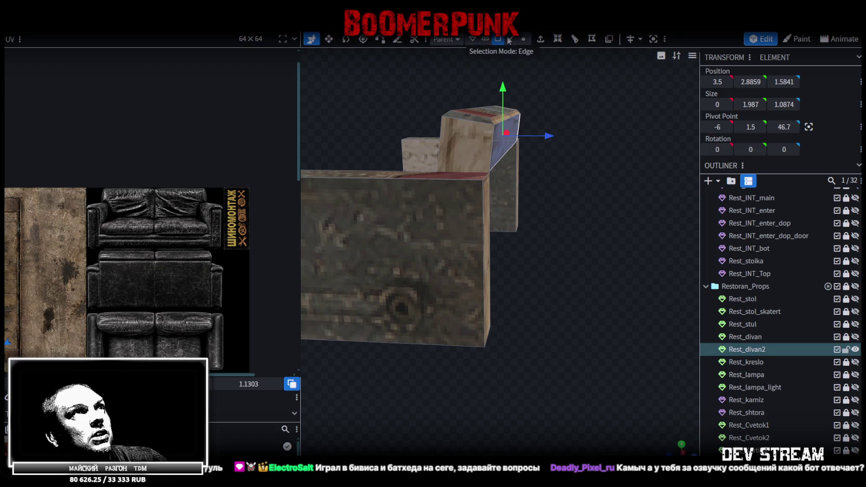
pyautogui.click(489, 141)
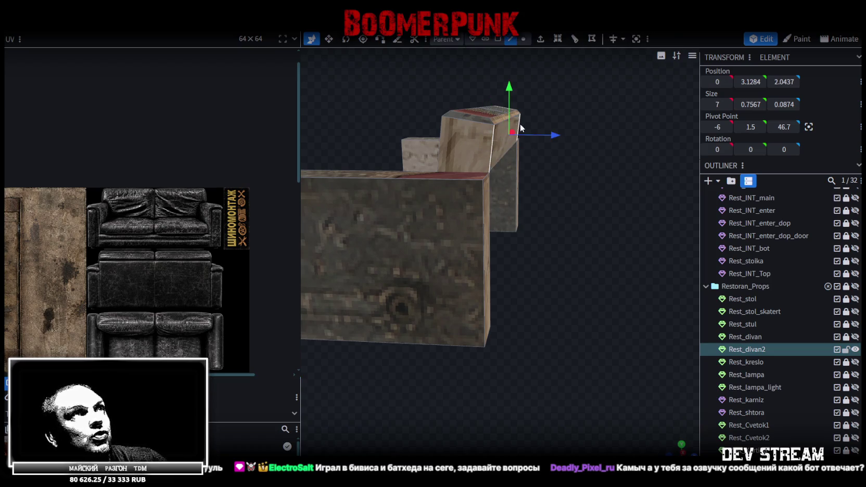
pyautogui.moveTo(525, 185); pyautogui.dragTo(514, 218)
pyautogui.click(610, 173)
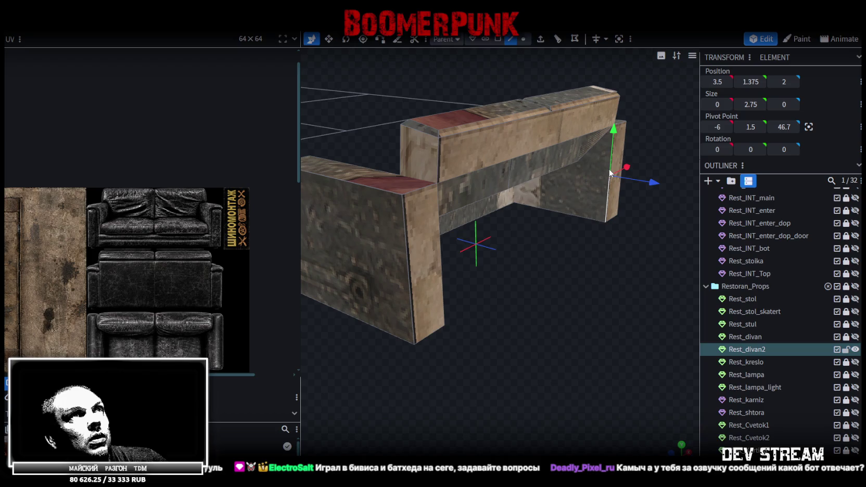
pyautogui.click(439, 233)
pyautogui.moveTo(439, 233); pyautogui.dragTo(499, 262)
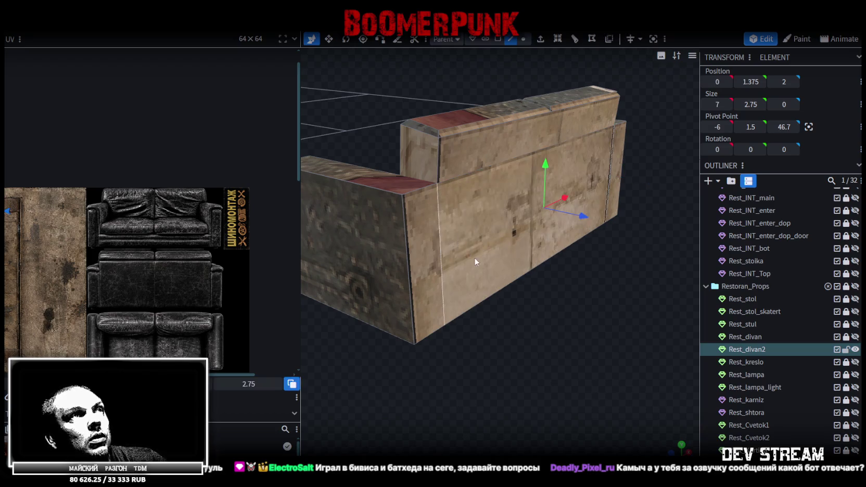
pyautogui.press('z')
pyautogui.press('z')
pyautogui.press('z')
pyautogui.press('z')
pyautogui.moveTo(535, 344); pyautogui.dragTo(520, 346)
pyautogui.press('z')
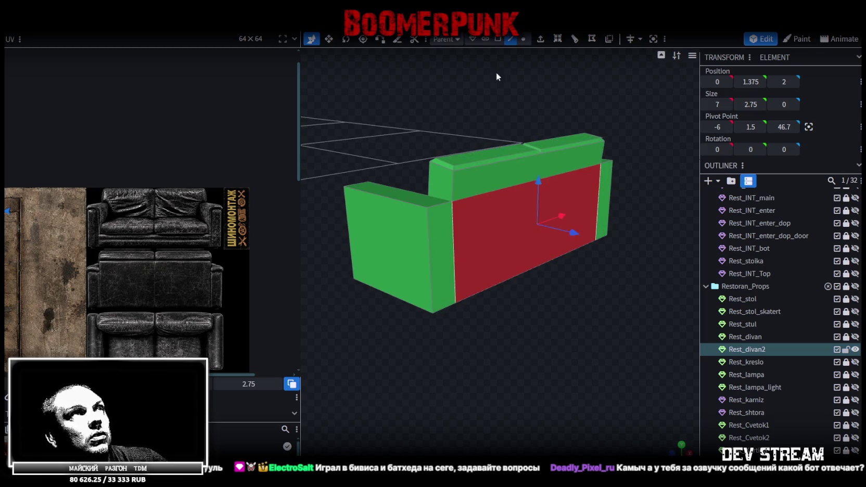
pyautogui.click(502, 42)
# Orbit to a left-front view of the sofa and select the left armrest's top face
pyautogui.moveTo(566, 147)
pyautogui.mouseDown()
pyautogui.moveTo(511, 377)
pyautogui.moveTo(626, 367)
pyautogui.mouseUp()
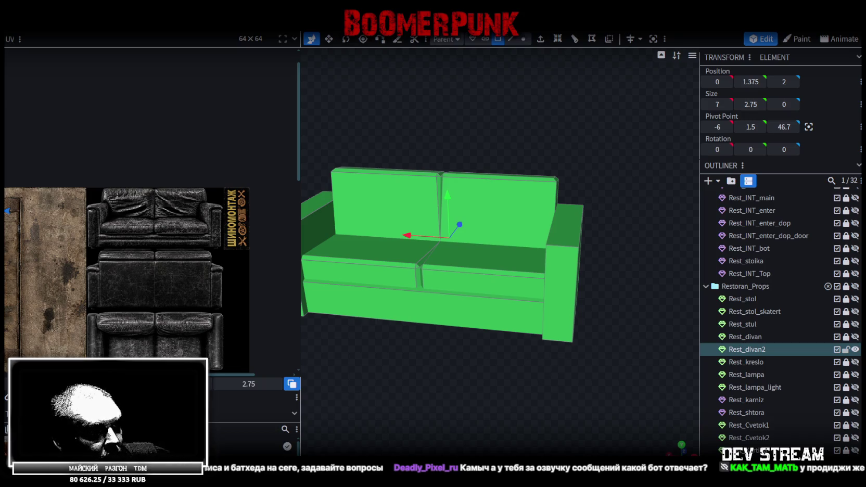
pyautogui.moveTo(456, 349); pyautogui.dragTo(453, 342)
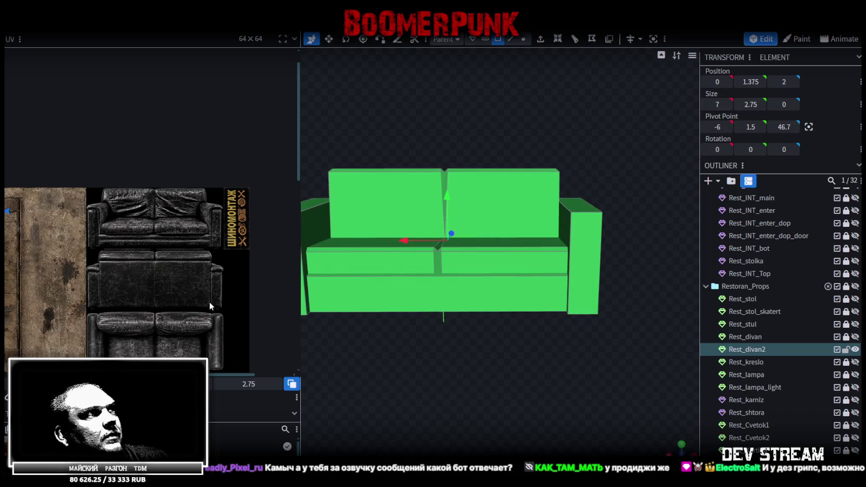
pyautogui.moveTo(426, 385)
pyautogui.mouseDown()
pyautogui.moveTo(442, 367)
pyautogui.moveTo(462, 375)
pyautogui.moveTo(426, 384)
pyautogui.moveTo(474, 371)
pyautogui.moveTo(458, 361)
pyautogui.moveTo(490, 401)
pyautogui.mouseUp()
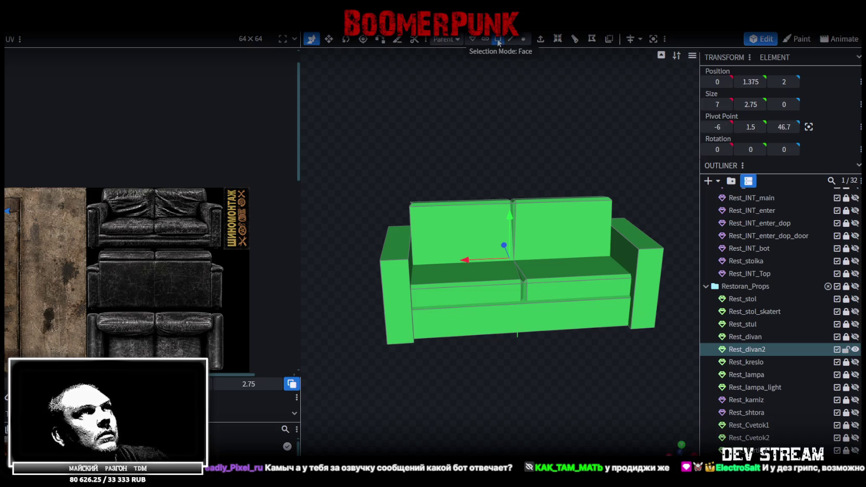
pyautogui.click(409, 233)
# Select both armrest top faces and extrude them upward by 0.25
pyautogui.keyDown('shift'); pyautogui.click(634, 235); pyautogui.keyUp('shift')
pyautogui.moveTo(632, 149)
pyautogui.mouseDown()
pyautogui.moveTo(387, 143)
pyautogui.moveTo(423, 177)
pyautogui.moveTo(551, 369)
pyautogui.moveTo(626, 378)
pyautogui.moveTo(722, 371)
pyautogui.mouseUp()
pyautogui.press('KP_1')
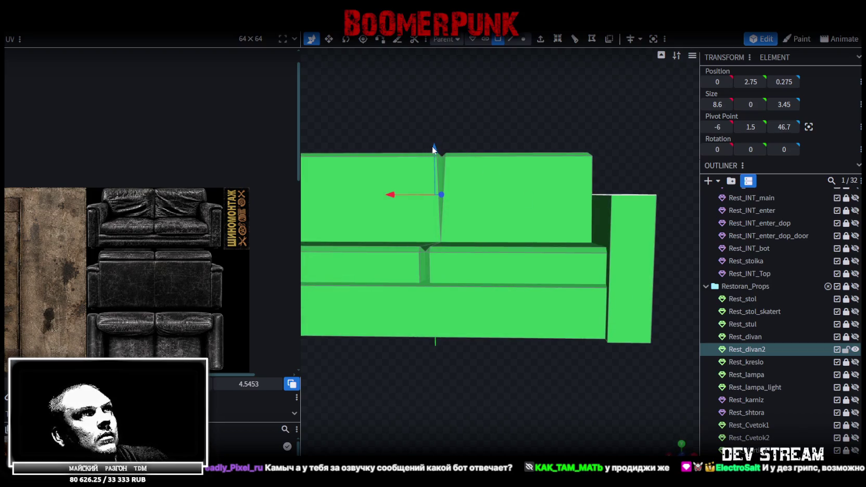
pyautogui.moveTo(432, 150)
pyautogui.mouseDown()
pyautogui.moveTo(435, 159)
pyautogui.moveTo(548, 47)
pyautogui.mouseUp()
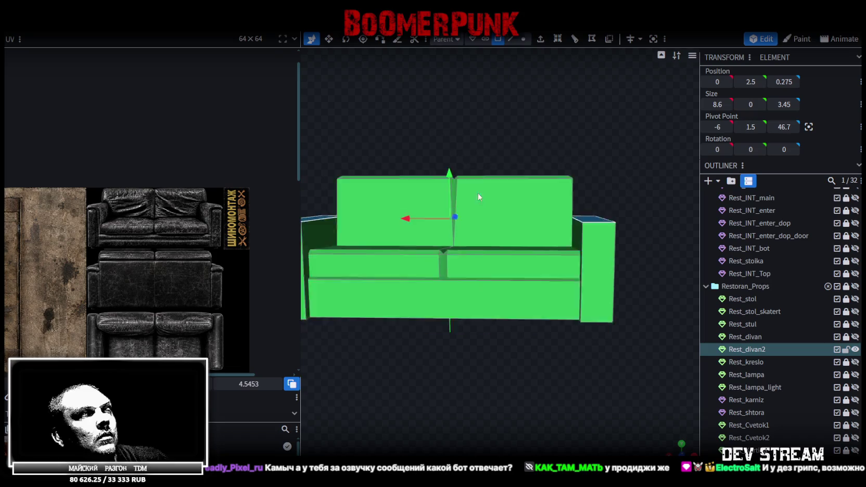
pyautogui.click(547, 46)
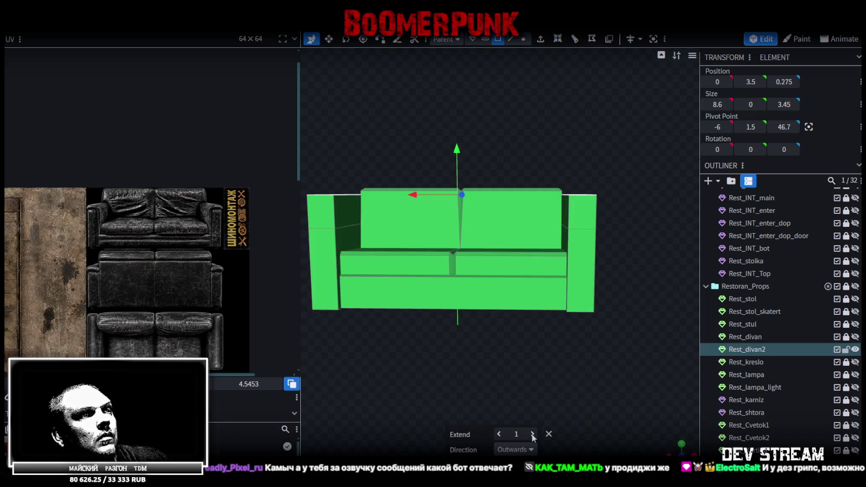
pyautogui.click(500, 435)
pyautogui.keyDown('shift'); pyautogui.click(534, 434); pyautogui.keyUp('shift')
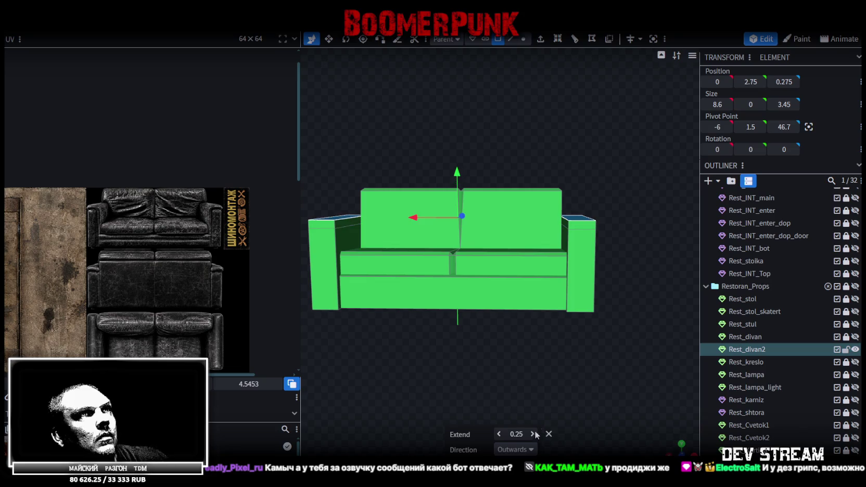
# Narrow the left armrest cap to 0.6 in X, then select the right armrest top
pyautogui.moveTo(557, 365); pyautogui.dragTo(589, 389)
pyautogui.moveTo(568, 238)
pyautogui.mouseDown()
pyautogui.moveTo(594, 335)
pyautogui.moveTo(574, 319)
pyautogui.mouseUp()
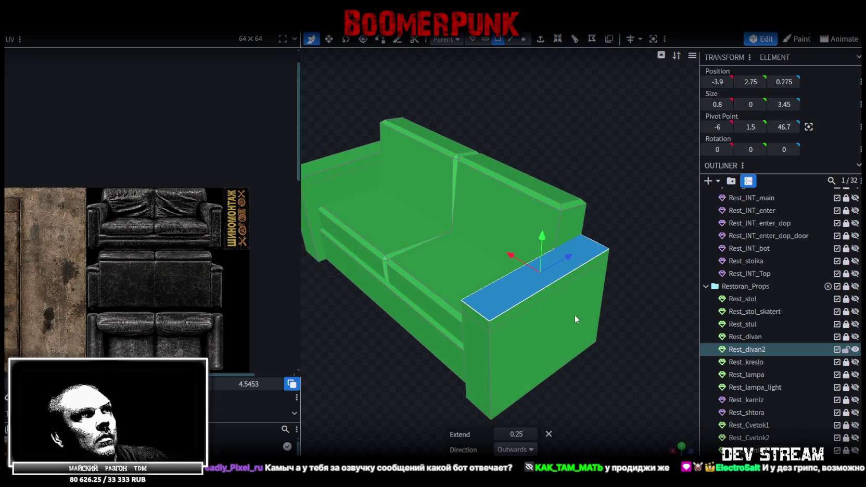
pyautogui.press('v')
pyautogui.moveTo(570, 259); pyautogui.dragTo(569, 259)
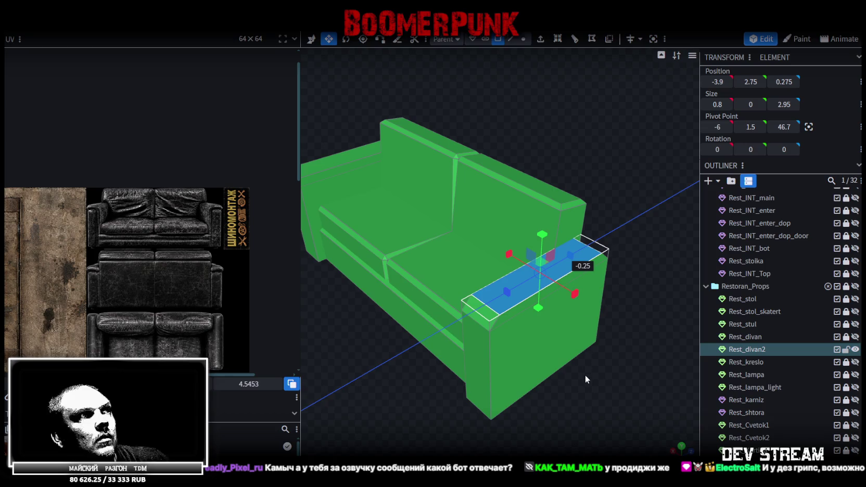
pyautogui.hotkey('ctrl', 'z')
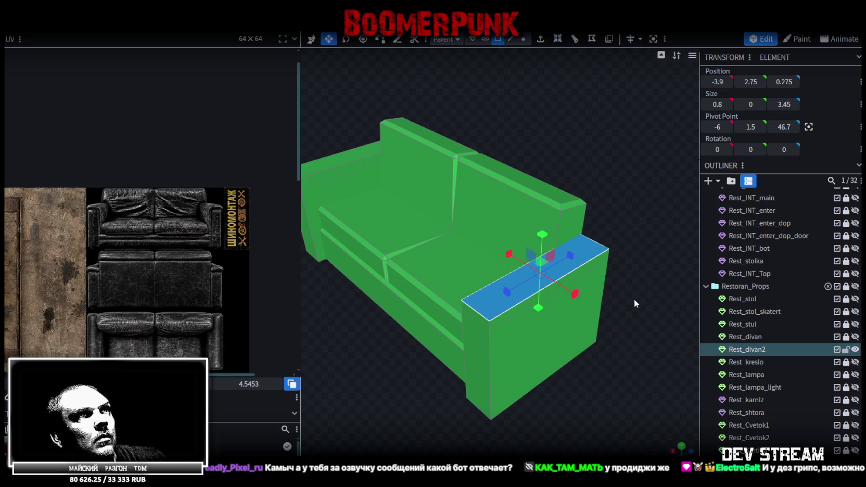
pyautogui.moveTo(575, 293); pyautogui.dragTo(511, 389)
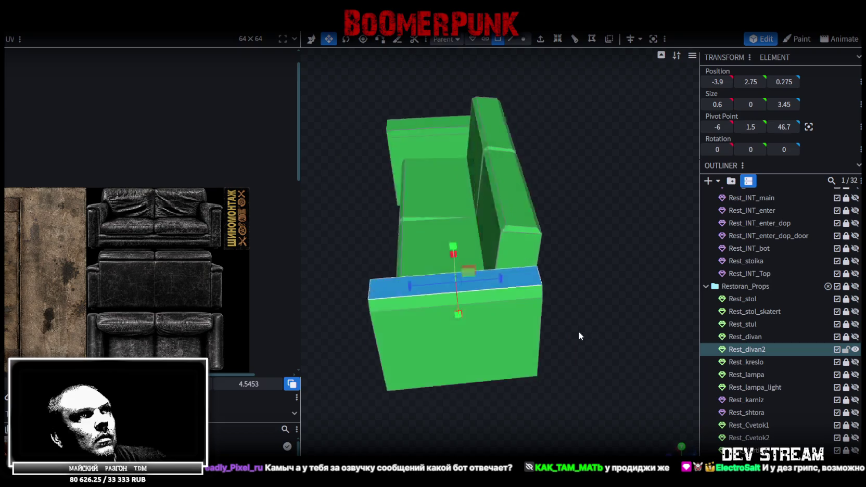
pyautogui.moveTo(511, 394); pyautogui.dragTo(634, 216)
pyautogui.click(640, 217)
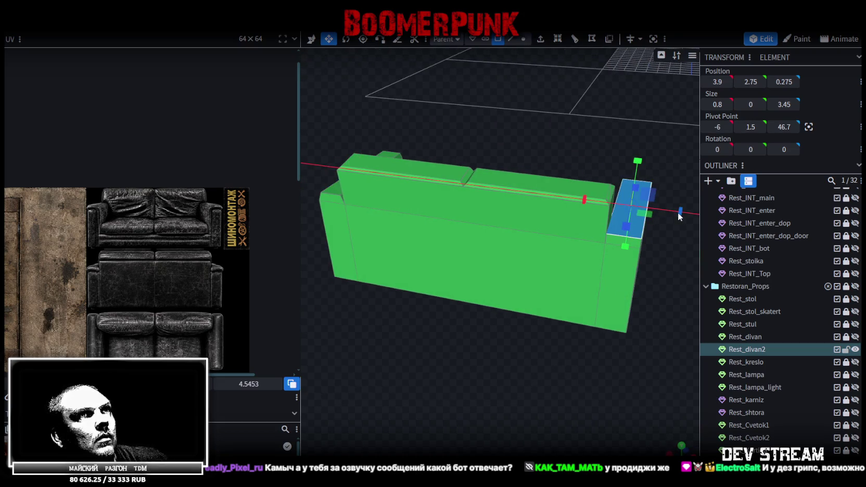
pyautogui.moveTo(670, 220); pyautogui.dragTo(631, 301)
# Lower both armrest caps by 0.1 with the Move tool
pyautogui.keyDown('shift'); pyautogui.click(630, 302); pyautogui.keyUp('shift')
pyautogui.press('v')
pyautogui.moveTo(481, 190); pyautogui.dragTo(481, 199)
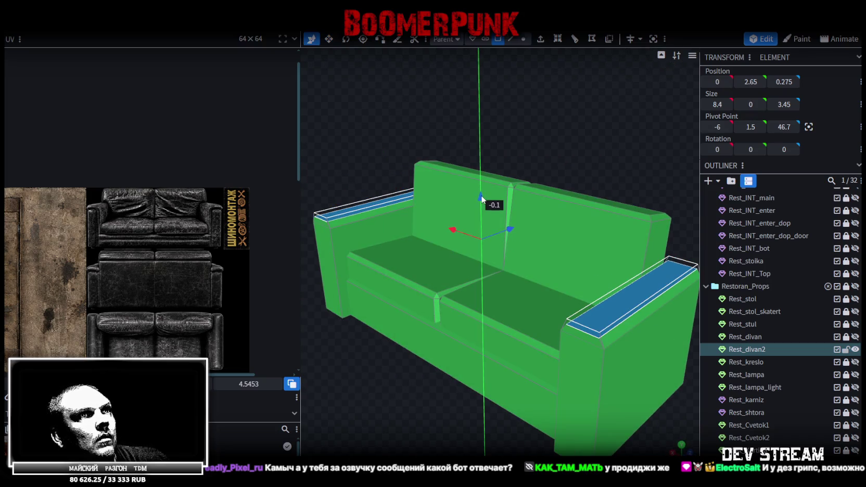
pyautogui.moveTo(421, 375); pyautogui.dragTo(314, 364)
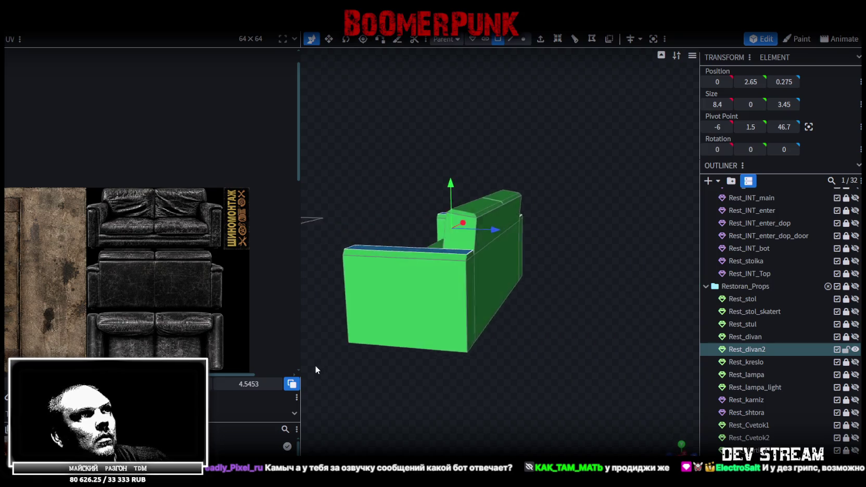
pyautogui.moveTo(428, 346); pyautogui.dragTo(541, 369)
pyautogui.scroll(3, 535, 382)
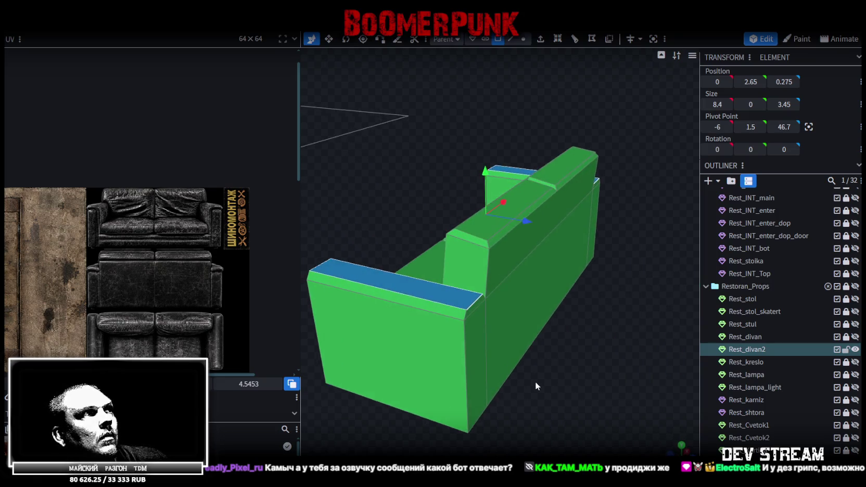
# Shorten both armrest caps front-to-back from 3.45 to 3.25
pyautogui.click(510, 40)
pyautogui.click(475, 297)
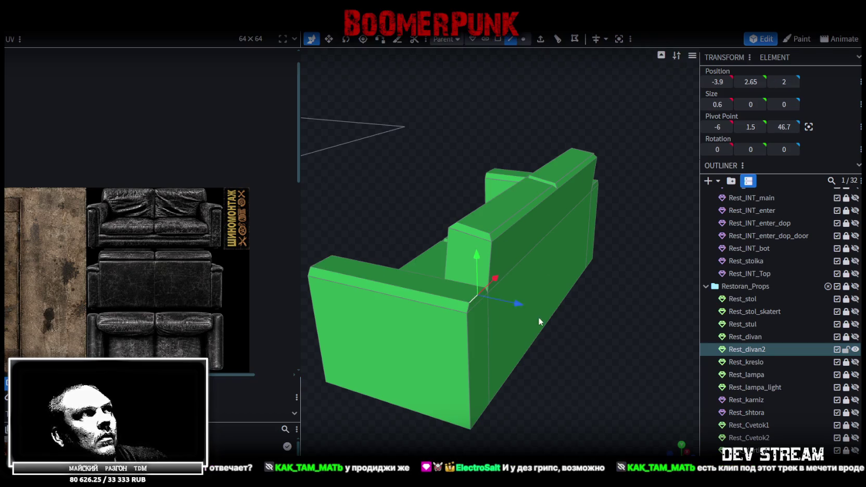
pyautogui.moveTo(602, 348)
pyautogui.mouseDown()
pyautogui.moveTo(436, 354)
pyautogui.moveTo(516, 311)
pyautogui.mouseUp()
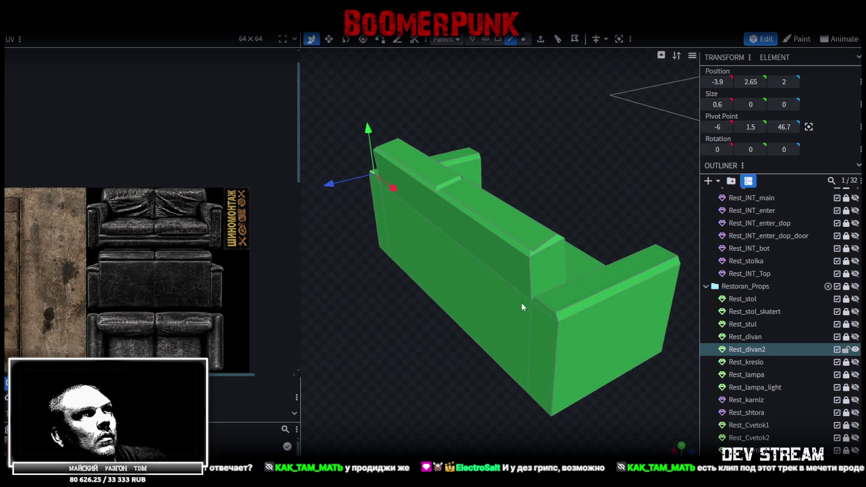
pyautogui.keyDown('shift'); pyautogui.click(550, 306); pyautogui.keyUp('shift')
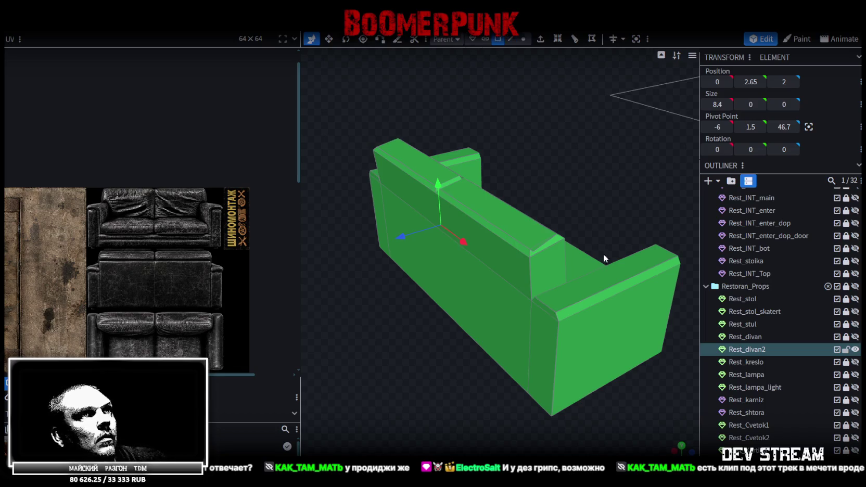
pyautogui.click(605, 267)
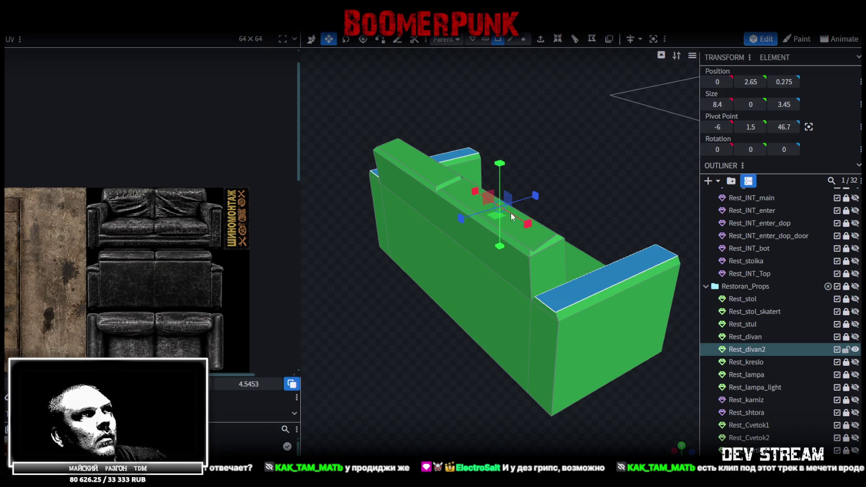
pyautogui.moveTo(535, 196)
pyautogui.mouseDown()
pyautogui.moveTo(581, 186)
pyautogui.moveTo(454, 149)
pyautogui.moveTo(446, 169)
pyautogui.moveTo(454, 210)
pyautogui.moveTo(458, 202)
pyautogui.moveTo(433, 180)
pyautogui.moveTo(452, 163)
pyautogui.moveTo(438, 152)
pyautogui.mouseUp()
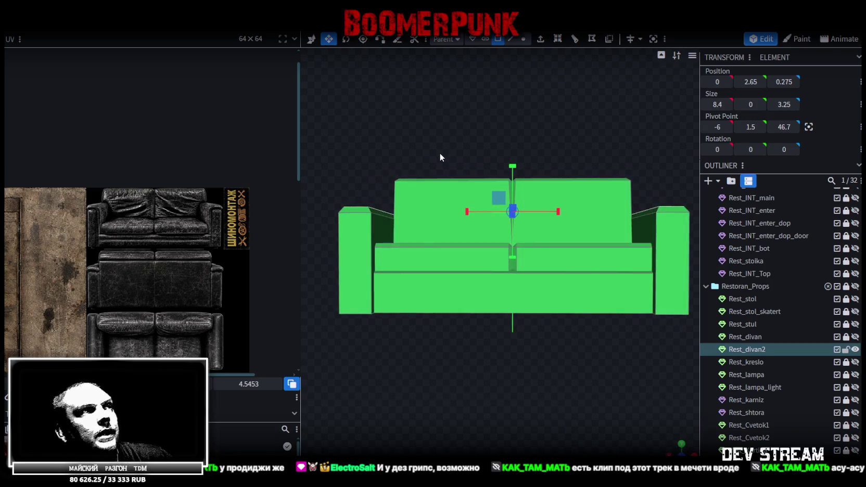
pyautogui.scroll(2, 463, 193)
pyautogui.scroll(-3, 524, 339)
pyautogui.moveTo(524, 340)
pyautogui.mouseDown()
pyautogui.moveTo(504, 384)
pyautogui.moveTo(516, 367)
pyautogui.mouseUp()
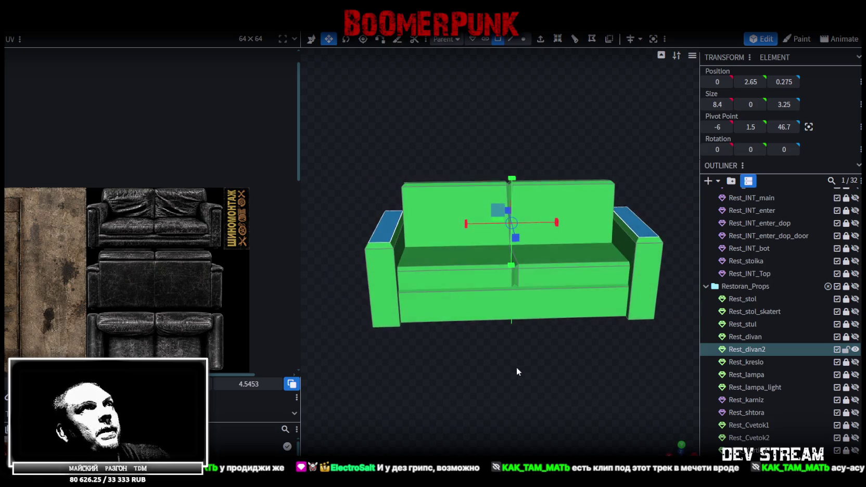
# Select every face of the sofa and move their UV area onto the texture
pyautogui.click(498, 39)
pyautogui.click(515, 203)
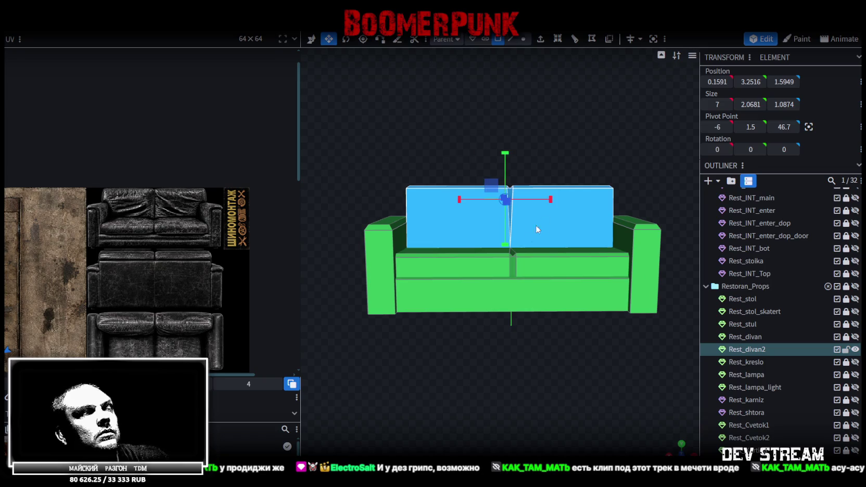
pyautogui.click(682, 443)
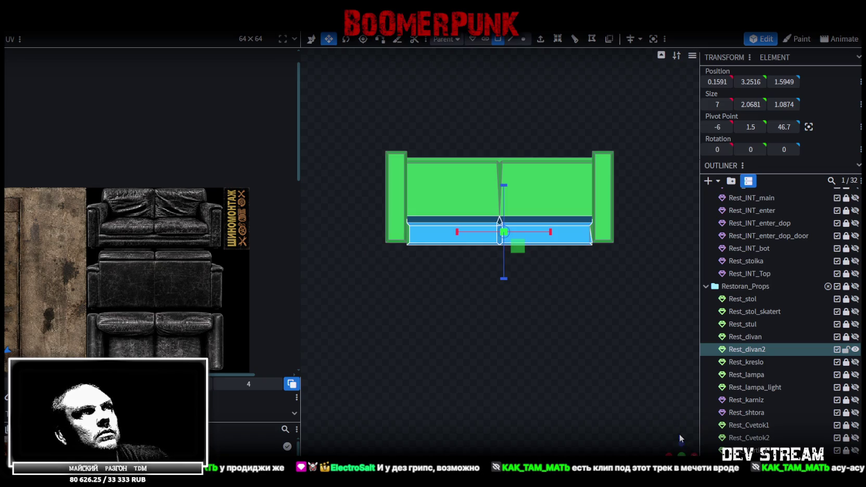
pyautogui.hotkey('ctrl', 'a')
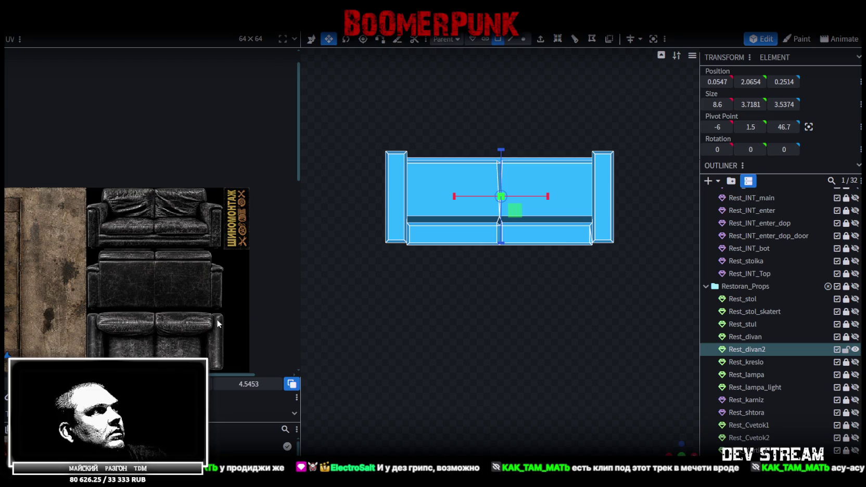
pyautogui.scroll(-3, 111, 259)
pyautogui.scroll(5, 50, 253)
pyautogui.moveTo(56, 236); pyautogui.dragTo(199, 260)
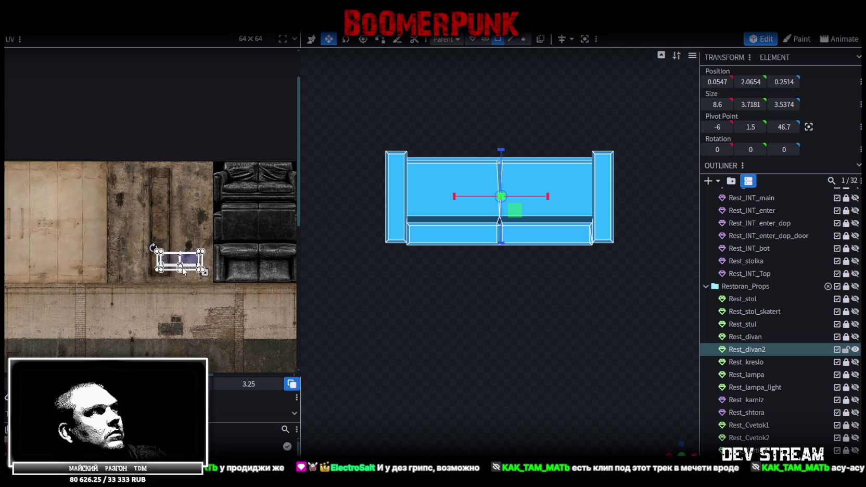
pyautogui.scroll(2, 200, 275)
pyautogui.scroll(2, 200, 275)
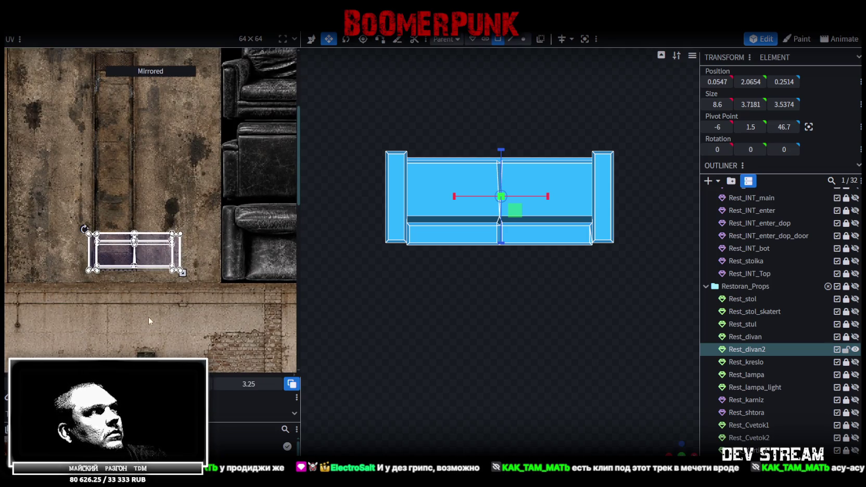
pyautogui.hscroll(3, 115, 293)
# Stretch the top back bar to 7 × 0.2114 × 0.8386
pyautogui.moveTo(520, 364); pyautogui.dragTo(511, 346)
pyautogui.scroll(3, 505, 354)
pyautogui.scroll(2, 496, 362)
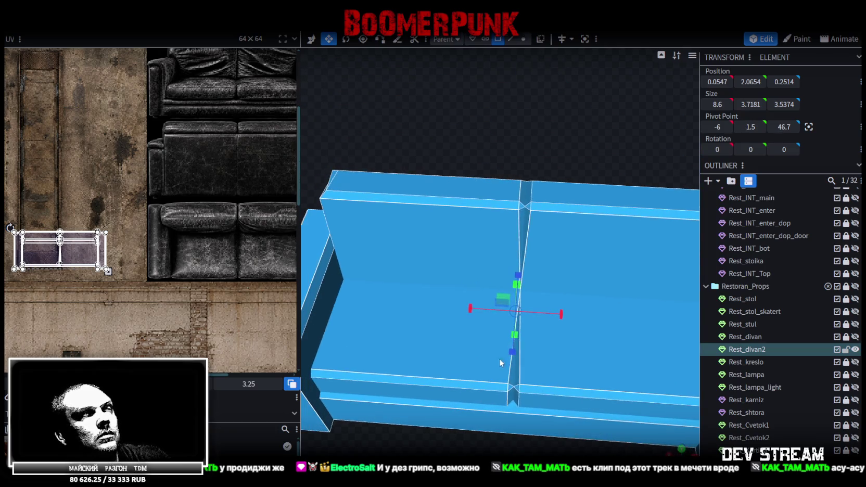
pyautogui.click(465, 202)
pyautogui.click(529, 205)
pyautogui.click(524, 205)
pyautogui.moveTo(524, 202); pyautogui.dragTo(553, 204)
pyautogui.moveTo(607, 173)
pyautogui.mouseDown()
pyautogui.moveTo(519, 124)
pyautogui.moveTo(529, 222)
pyautogui.mouseUp()
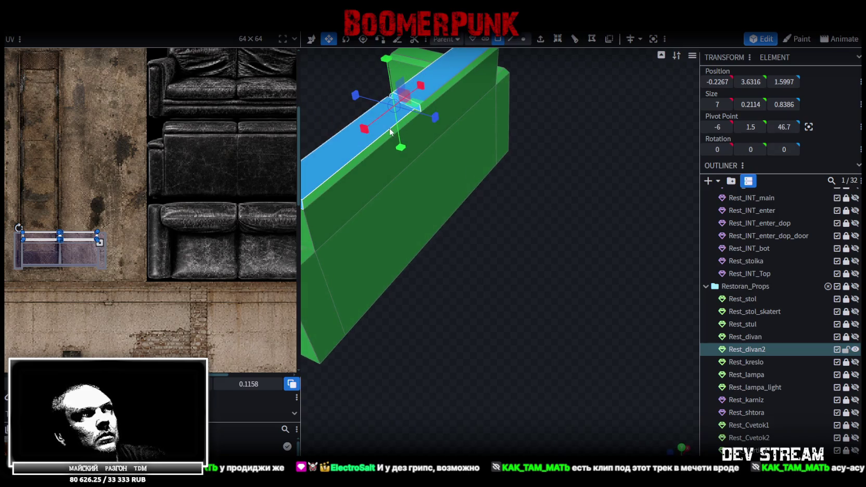
# Nudge the sofa's top back bar slightly into place
pyautogui.moveTo(438, 95); pyautogui.dragTo(443, 95)
pyautogui.moveTo(443, 95)
pyautogui.mouseDown()
pyautogui.moveTo(504, 278)
pyautogui.moveTo(533, 290)
pyautogui.moveTo(394, 276)
pyautogui.mouseUp()
pyautogui.moveTo(606, 209)
pyautogui.mouseDown()
pyautogui.moveTo(394, 350)
pyautogui.moveTo(496, 232)
pyautogui.mouseUp()
pyautogui.scroll(3, 496, 233)
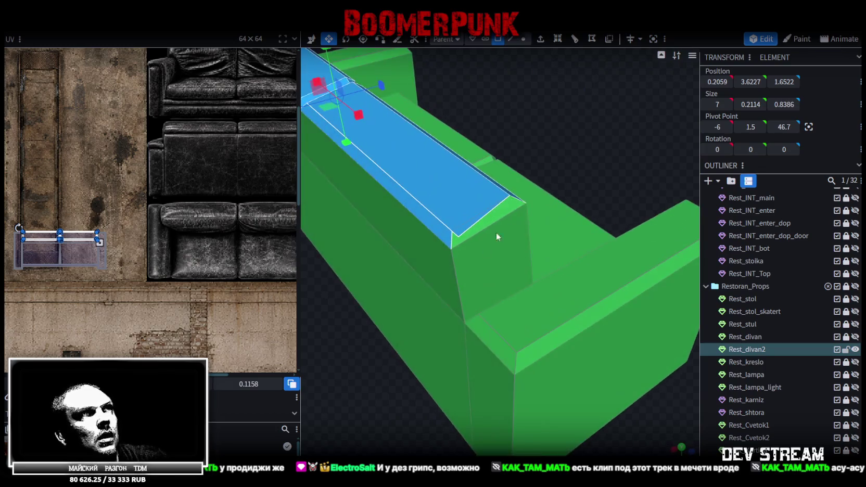
# Slide the bar's end corner vertex along Z to 3.4, 3.6052, 2.0048 and merge the overlapping vertices
pyautogui.click(524, 46)
pyautogui.moveTo(500, 156); pyautogui.dragTo(456, 213)
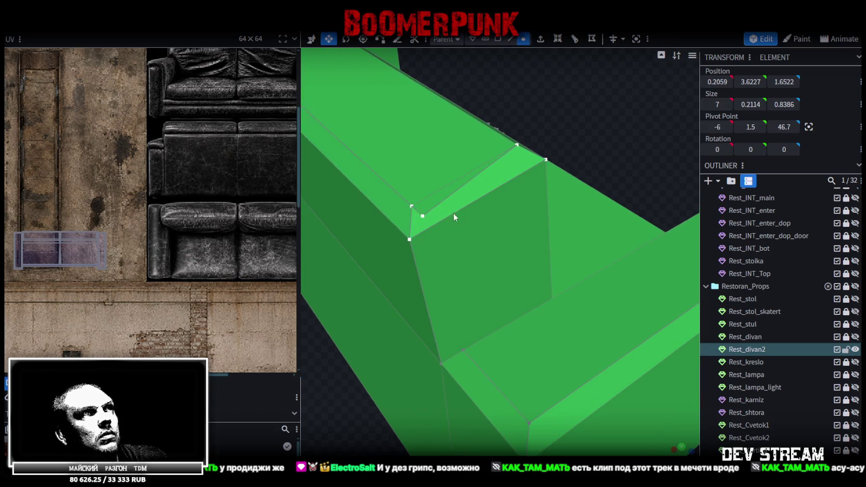
pyautogui.click(411, 206)
pyautogui.press('x')
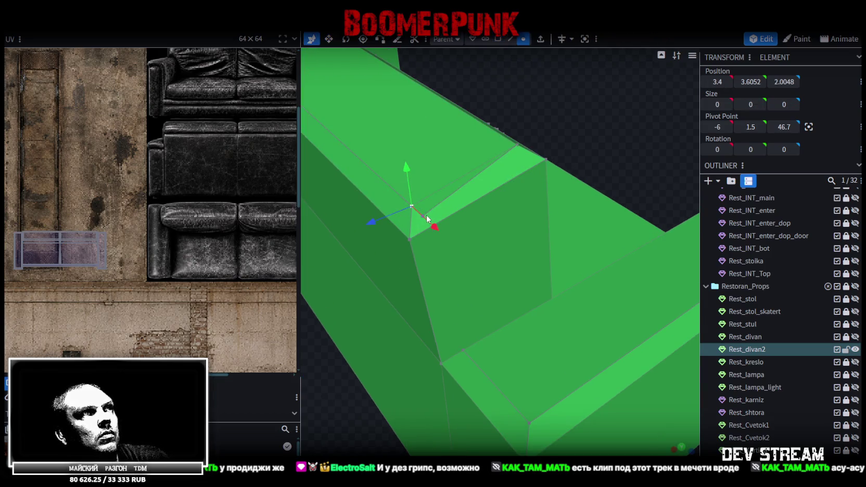
pyautogui.moveTo(442, 237); pyautogui.dragTo(432, 229)
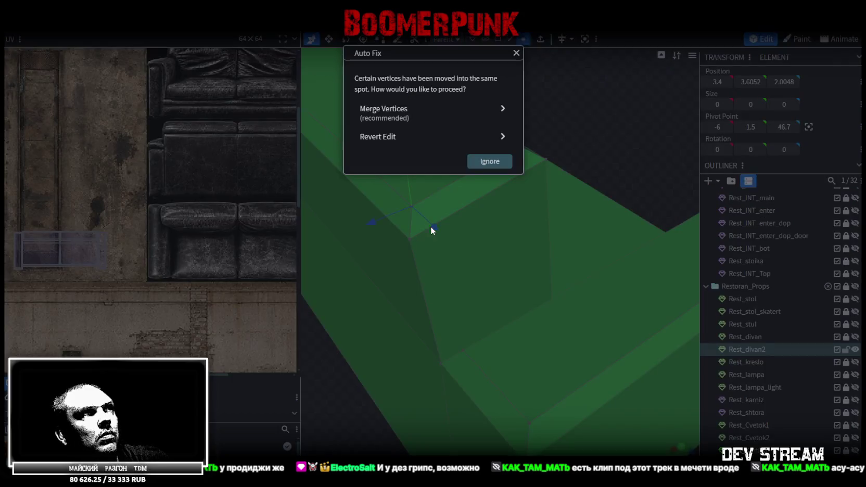
pyautogui.click(415, 112)
pyautogui.scroll(-5, 405, 299)
pyautogui.moveTo(405, 300)
pyautogui.mouseDown()
pyautogui.moveTo(433, 330)
pyautogui.moveTo(360, 312)
pyautogui.moveTo(370, 302)
pyautogui.mouseUp()
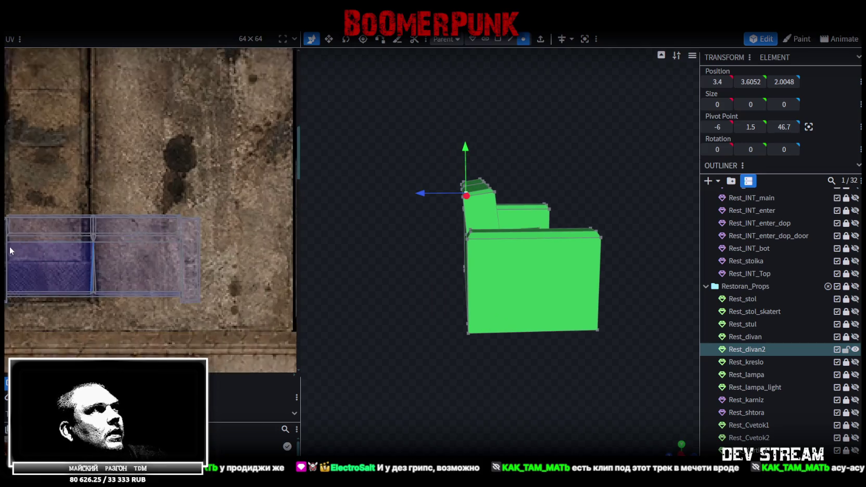
# In face selection mode, select the faces across the top back bar
pyautogui.scroll(3, 29, 231)
pyautogui.scroll(2, 132, 195)
pyautogui.scroll(2, 132, 196)
pyautogui.scroll(2, 105, 192)
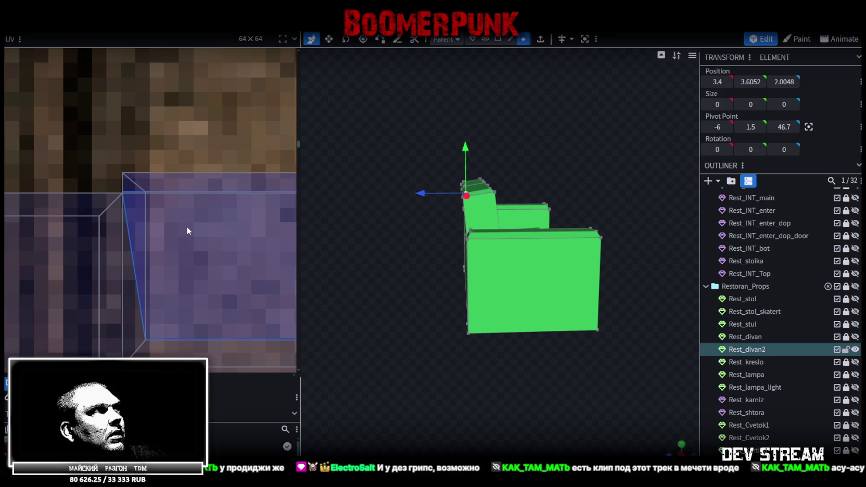
pyautogui.moveTo(396, 311); pyautogui.dragTo(519, 300)
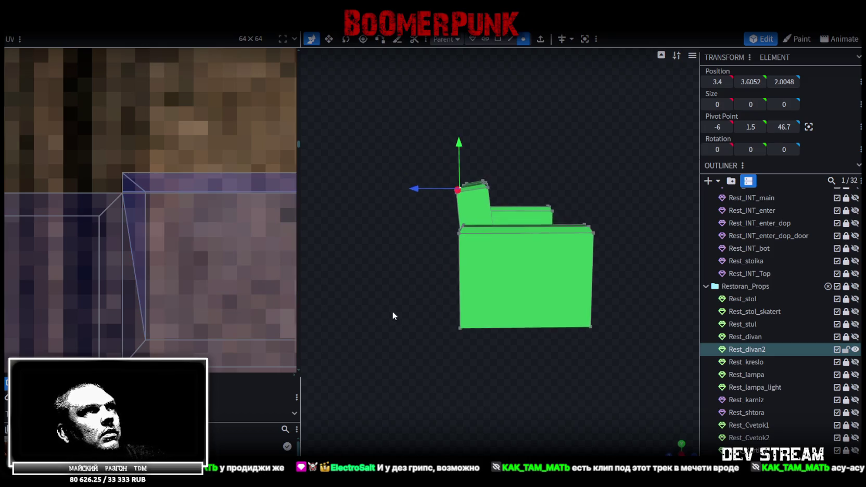
pyautogui.moveTo(519, 301); pyautogui.dragTo(499, 66)
pyautogui.click(497, 39)
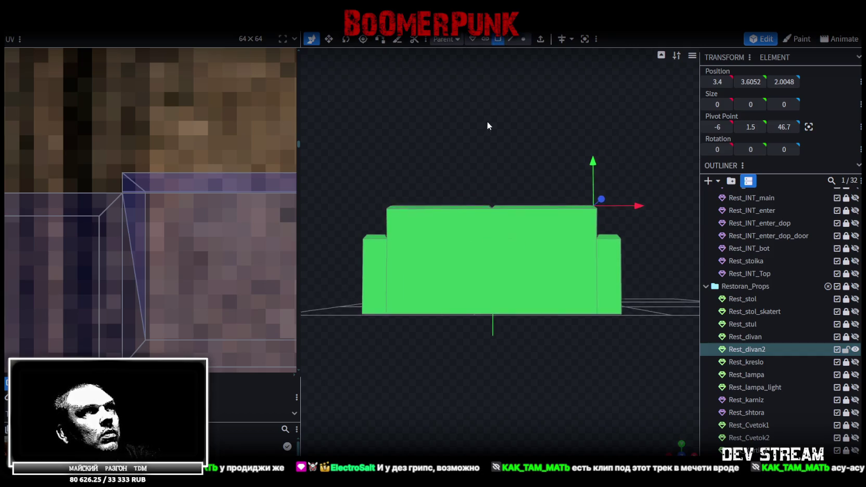
pyautogui.moveTo(346, 138); pyautogui.dragTo(637, 207)
# In top view, move the first top-bar face's UV onto the sofa texture
pyautogui.click(682, 446)
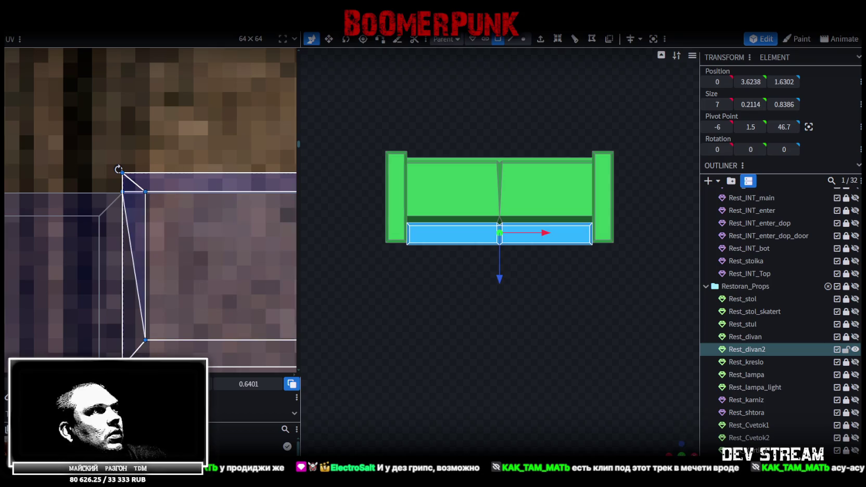
pyautogui.scroll(-2, 114, 299)
pyautogui.scroll(-2, 114, 300)
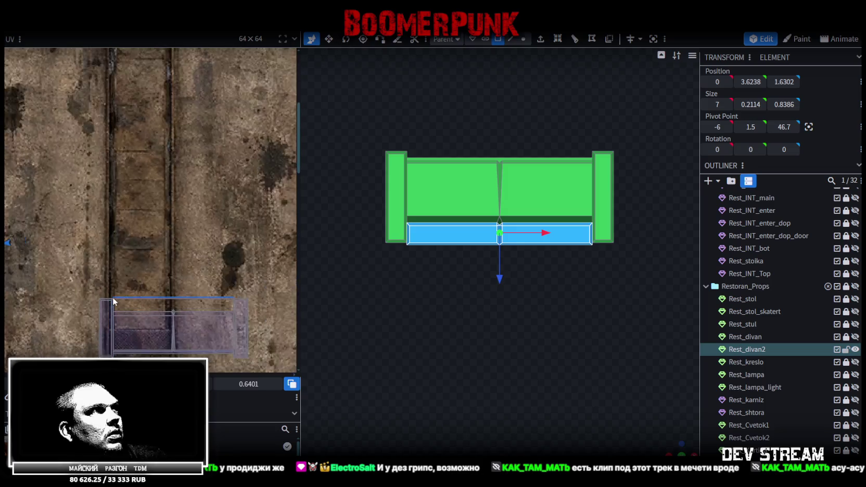
pyautogui.scroll(-2, 114, 299)
pyautogui.scroll(-1, 114, 300)
pyautogui.scroll(-1, 114, 299)
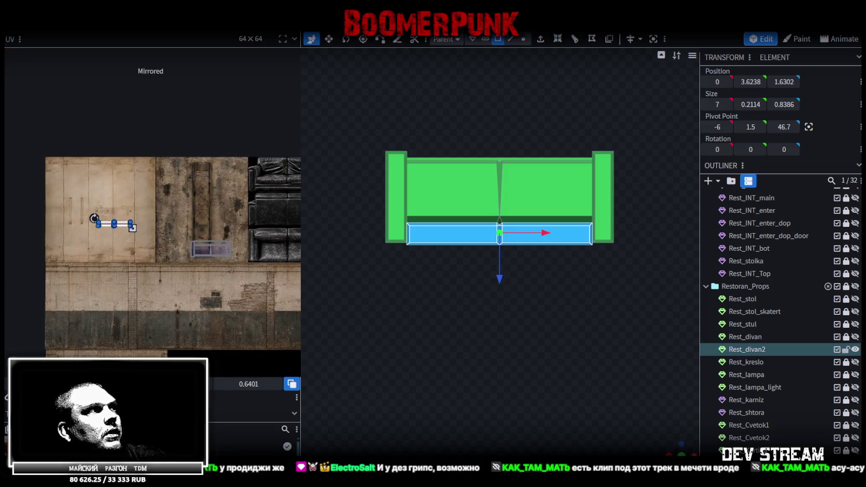
pyautogui.moveTo(107, 225); pyautogui.dragTo(244, 233)
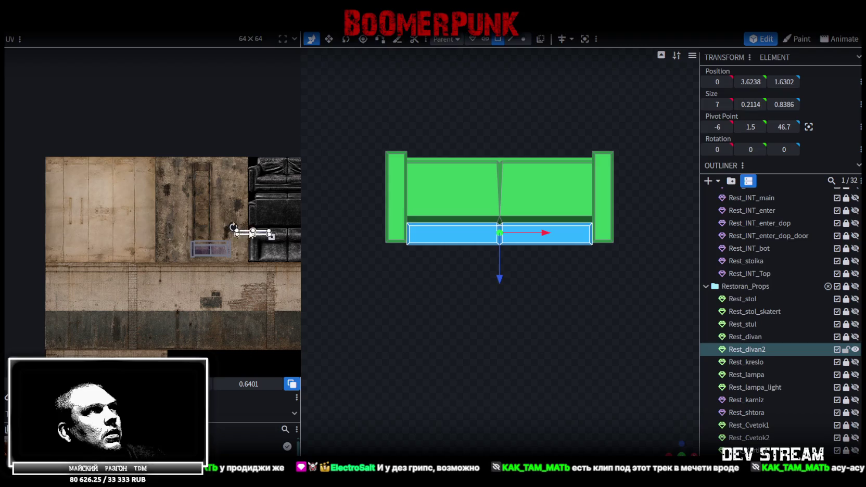
pyautogui.scroll(3, 266, 234)
pyautogui.scroll(3, 220, 221)
# Stretch the next face's UV box across both leather back cushions and trim its bottom edge
pyautogui.click(205, 204)
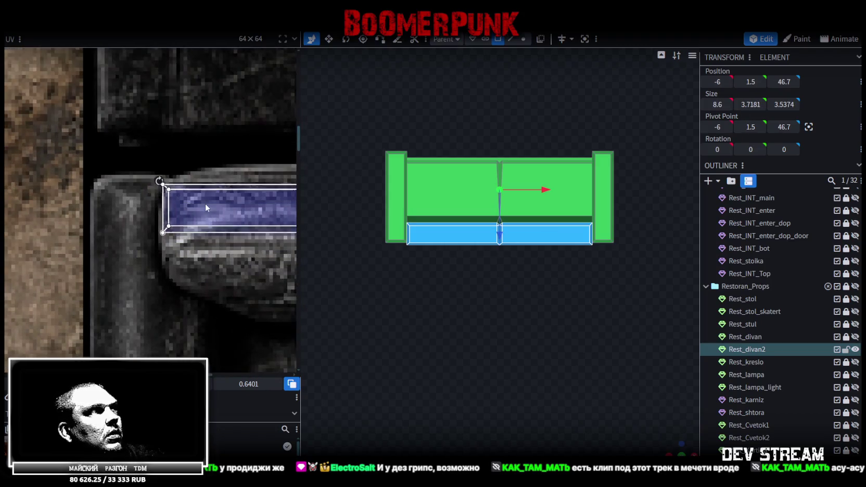
pyautogui.scroll(-2, 207, 206)
pyautogui.scroll(-2, 156, 208)
pyautogui.scroll(-2, 159, 211)
pyautogui.moveTo(139, 206); pyautogui.dragTo(250, 220)
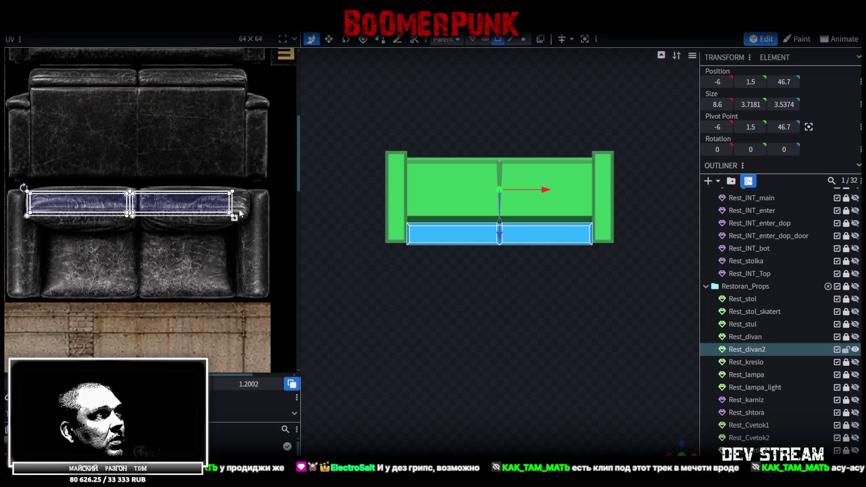
pyautogui.scroll(1, 250, 218)
pyautogui.scroll(1, 248, 220)
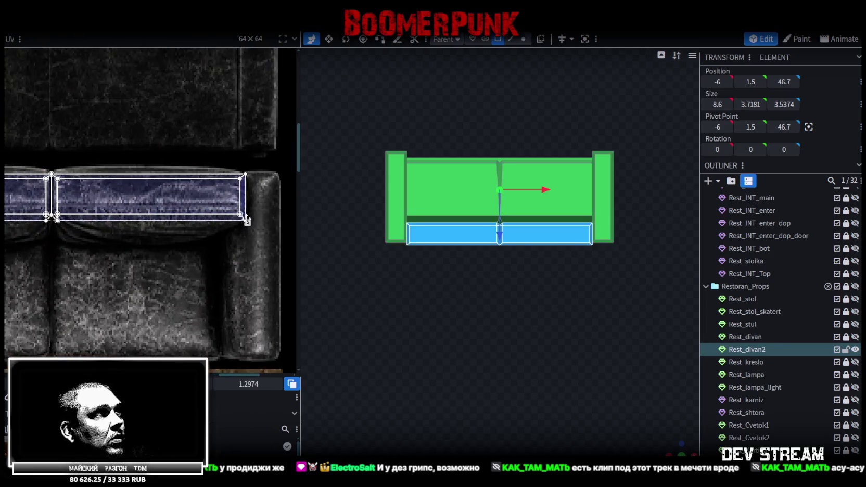
pyautogui.moveTo(248, 222); pyautogui.dragTo(249, 211)
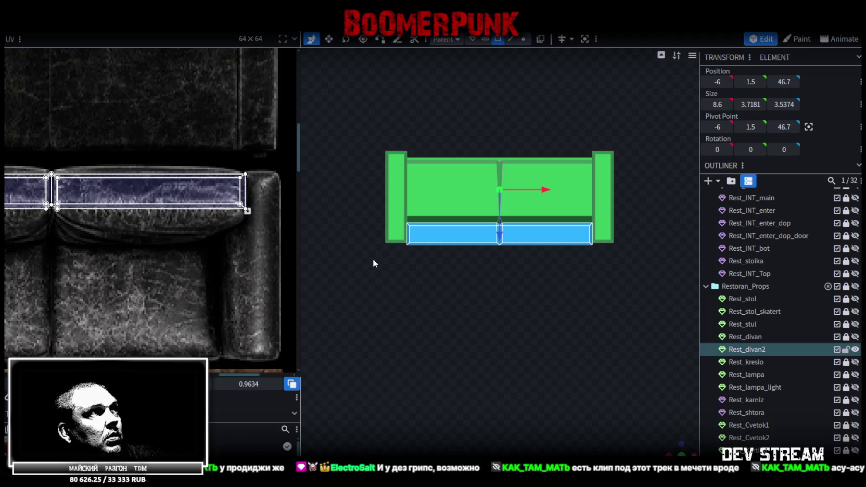
pyautogui.moveTo(635, 416)
pyautogui.mouseDown()
pyautogui.moveTo(629, 270)
pyautogui.moveTo(604, 376)
pyautogui.mouseUp()
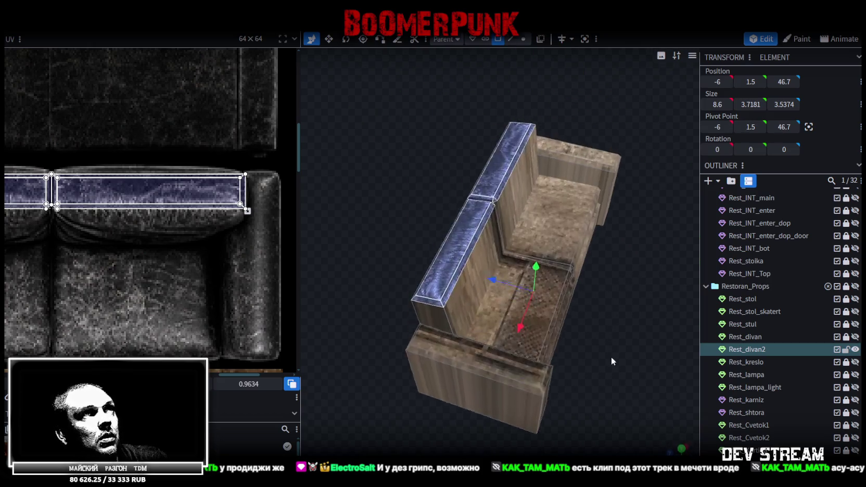
# Push the top bar's thin side face out 0.2 along Z, to 0, 3.6711, 1.5112
pyautogui.moveTo(604, 376)
pyautogui.mouseDown()
pyautogui.moveTo(512, 408)
pyautogui.moveTo(573, 319)
pyautogui.moveTo(611, 324)
pyautogui.moveTo(547, 163)
pyautogui.mouseUp()
pyautogui.scroll(5, 512, 406)
pyautogui.click(505, 151)
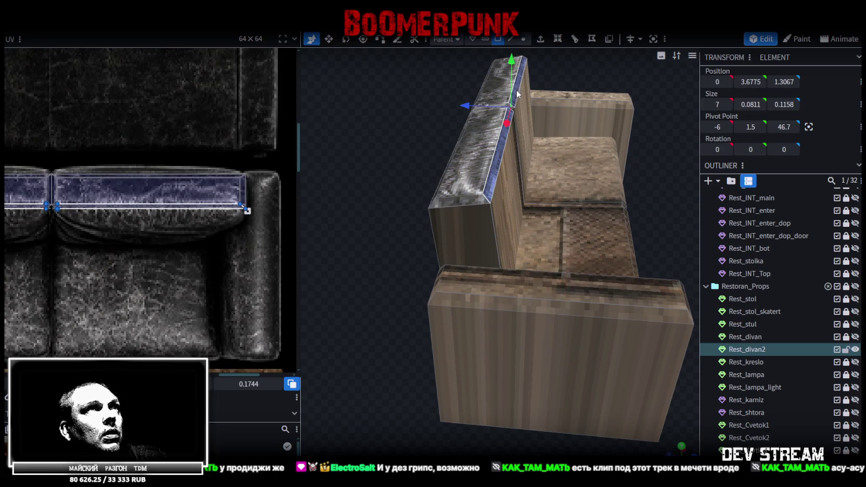
pyautogui.moveTo(467, 110); pyautogui.dragTo(461, 110)
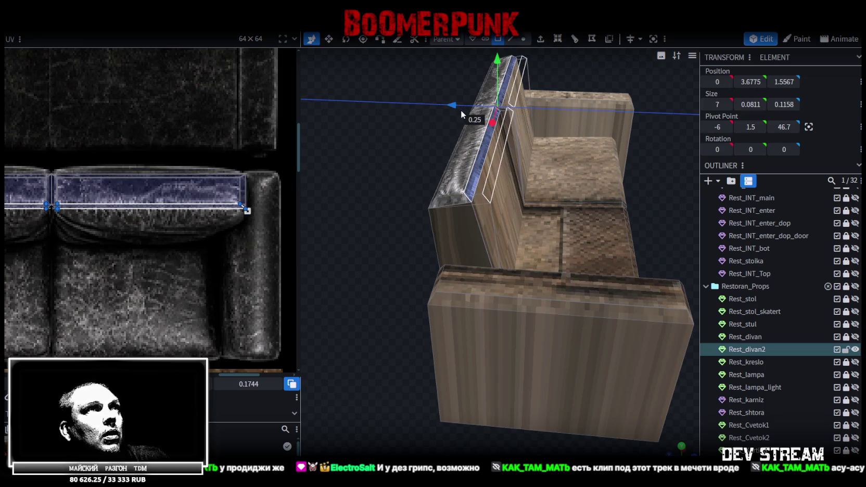
pyautogui.hotkey('ctrl', 'z')
pyautogui.moveTo(406, 173)
pyautogui.mouseDown()
pyautogui.moveTo(419, 162)
pyautogui.moveTo(400, 174)
pyautogui.moveTo(467, 186)
pyautogui.moveTo(490, 164)
pyautogui.moveTo(418, 153)
pyautogui.moveTo(414, 222)
pyautogui.mouseUp()
pyautogui.scroll(5, 417, 164)
pyautogui.moveTo(423, 265)
pyautogui.mouseDown()
pyautogui.moveTo(397, 163)
pyautogui.moveTo(491, 155)
pyautogui.moveTo(469, 181)
pyautogui.mouseUp()
pyautogui.moveTo(534, 161); pyautogui.dragTo(516, 162)
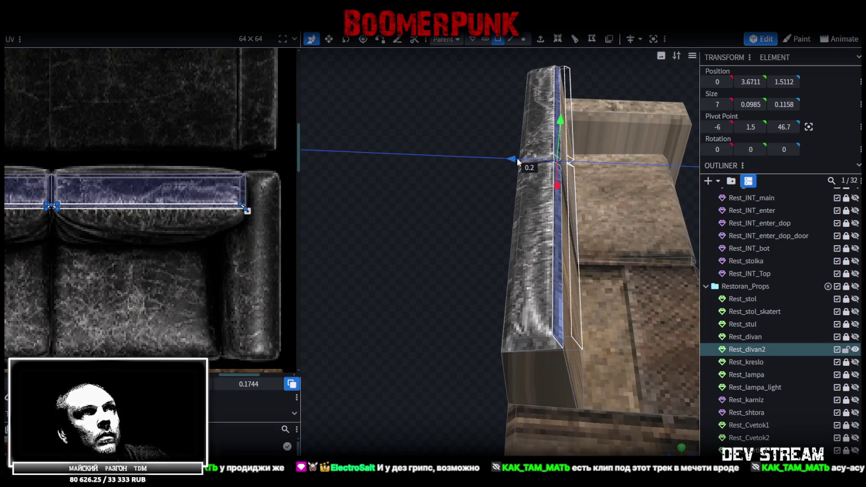
pyautogui.scroll(-5, 516, 163)
pyautogui.moveTo(469, 261)
pyautogui.mouseDown()
pyautogui.moveTo(348, 236)
pyautogui.moveTo(462, 300)
pyautogui.mouseUp()
# Select both the left and right backrest cushions
pyautogui.click(418, 196)
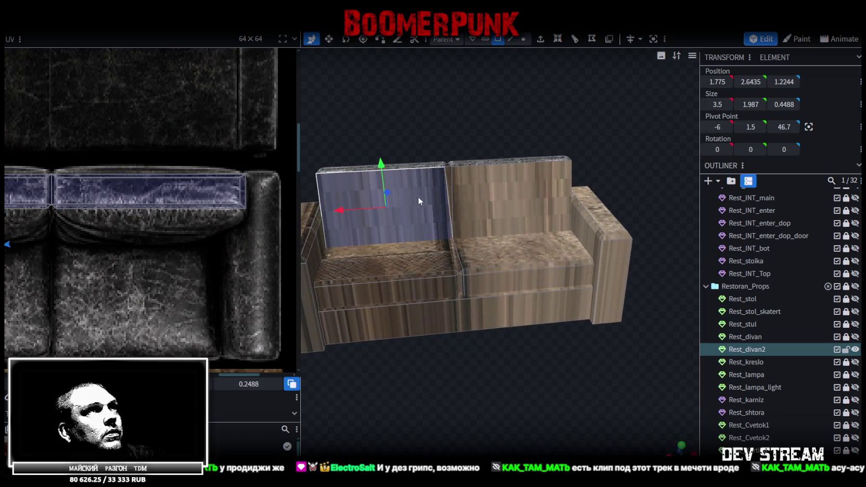
pyautogui.keyDown('shift'); pyautogui.click(463, 173); pyautogui.keyUp('shift')
pyautogui.moveTo(479, 308)
pyautogui.mouseDown()
pyautogui.moveTo(476, 376)
pyautogui.moveTo(464, 335)
pyautogui.moveTo(356, 377)
pyautogui.moveTo(316, 350)
pyautogui.moveTo(309, 325)
pyautogui.moveTo(485, 320)
pyautogui.moveTo(657, 453)
pyautogui.mouseUp()
# In front view, move both cushions' UV box onto the leather sofa image
pyautogui.press('KP_1')
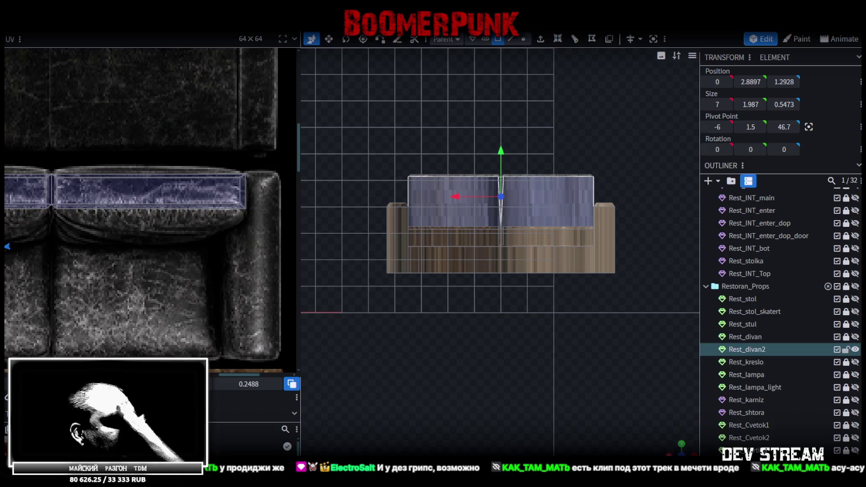
pyautogui.scroll(-5, 61, 303)
pyautogui.moveTo(60, 303)
pyautogui.mouseDown(button='middle')
pyautogui.moveTo(100, 304)
pyautogui.moveTo(128, 272)
pyautogui.mouseUp(button='middle')
pyautogui.moveTo(37, 272); pyautogui.dragTo(195, 229)
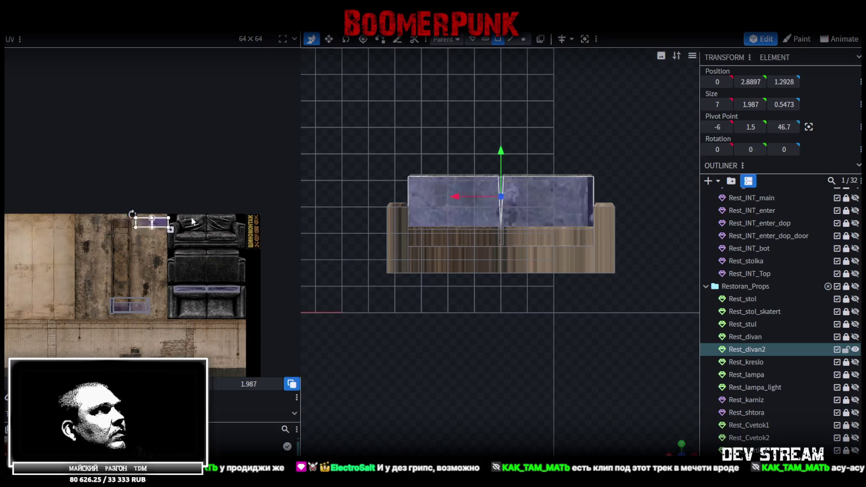
pyautogui.scroll(3, 195, 229)
pyautogui.scroll(2, 197, 230)
pyautogui.click(197, 230)
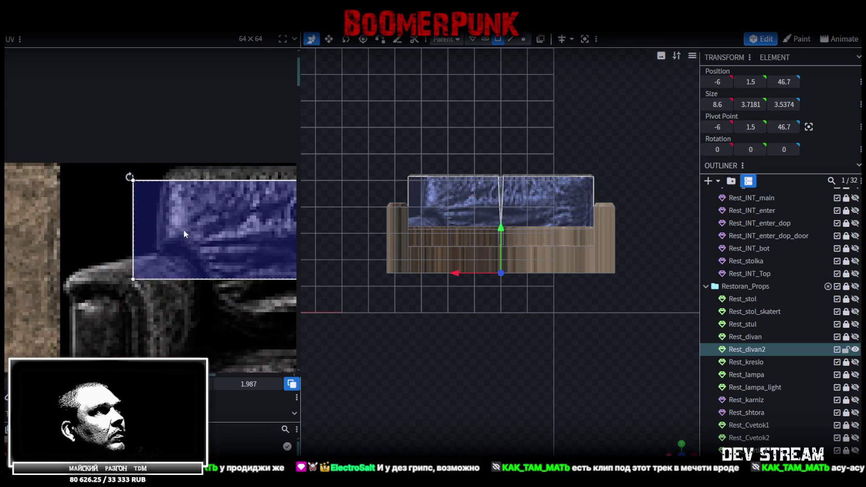
pyautogui.moveTo(183, 228); pyautogui.dragTo(242, 217)
# Position and slightly resize the UV box to cover the back cushions in the atlas
pyautogui.scroll(-3, 242, 218)
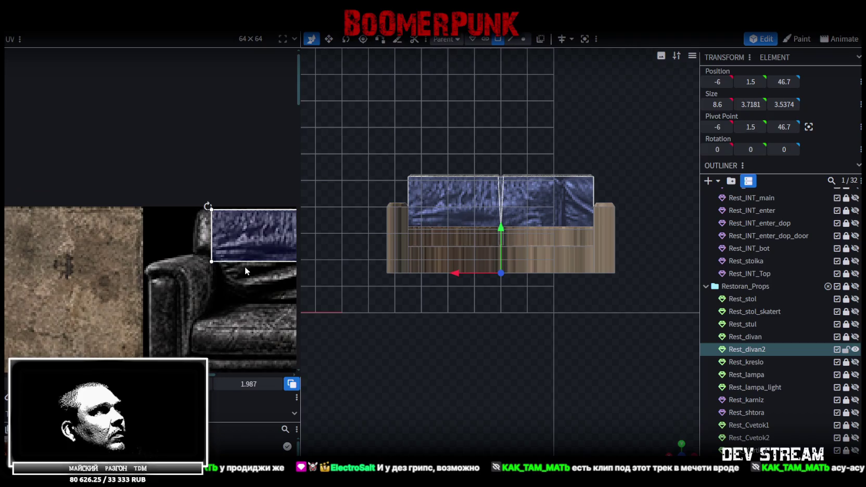
pyautogui.moveTo(245, 267); pyautogui.dragTo(156, 261, button='middle')
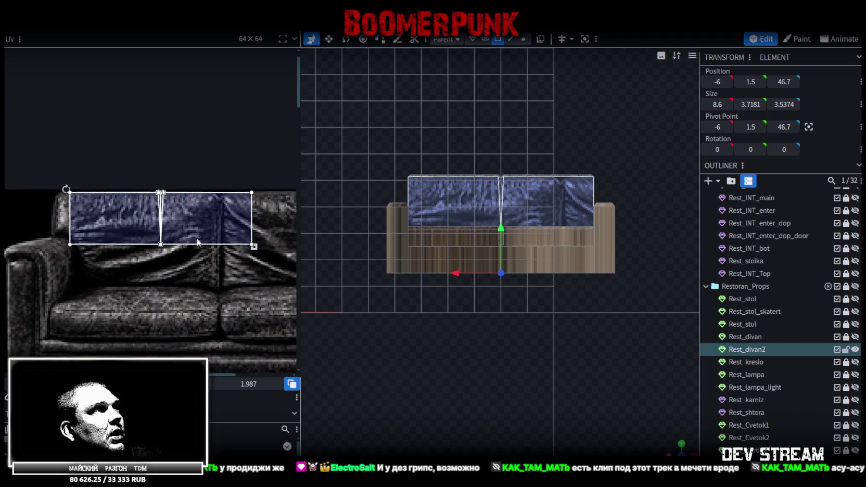
pyautogui.scroll(1, 202, 242)
pyautogui.moveTo(177, 208); pyautogui.dragTo(209, 218)
pyautogui.scroll(1, 209, 218)
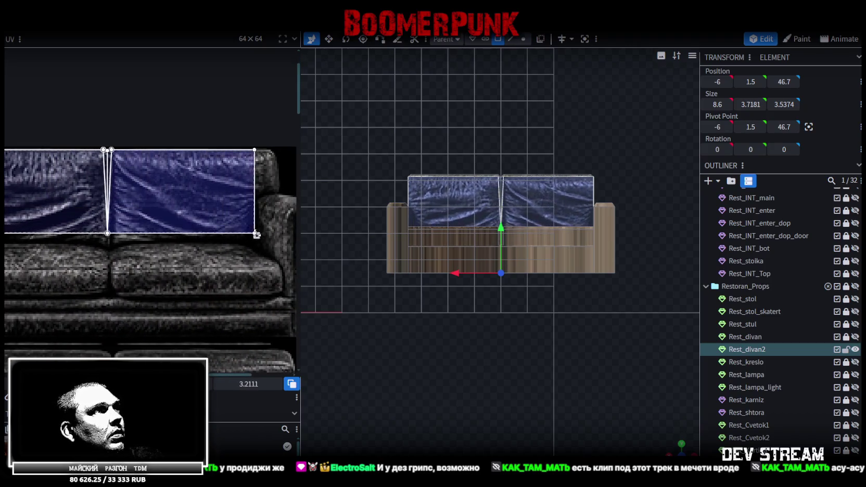
pyautogui.scroll(1, 259, 236)
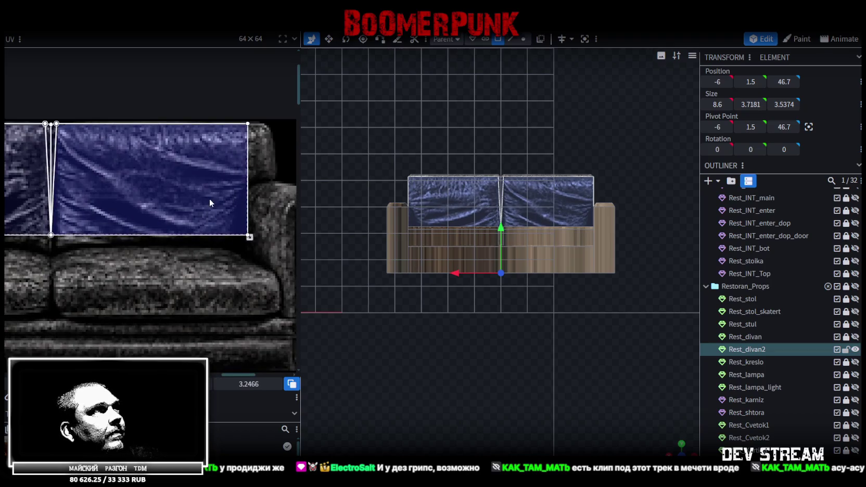
pyautogui.scroll(2, 255, 228)
pyautogui.moveTo(233, 245); pyautogui.dragTo(232, 257)
pyautogui.scroll(-3, 128, 240)
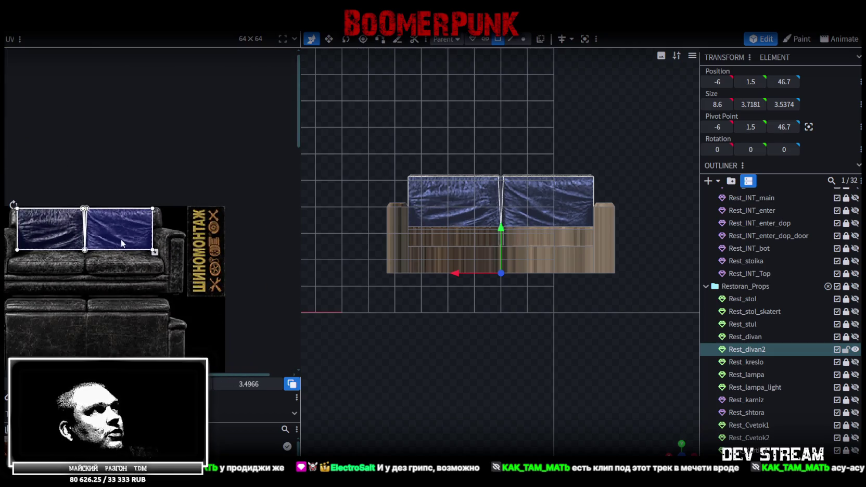
pyautogui.moveTo(121, 243); pyautogui.dragTo(192, 239, button='middle')
pyautogui.moveTo(674, 451); pyautogui.dragTo(506, 373)
pyautogui.scroll(-5, 506, 373)
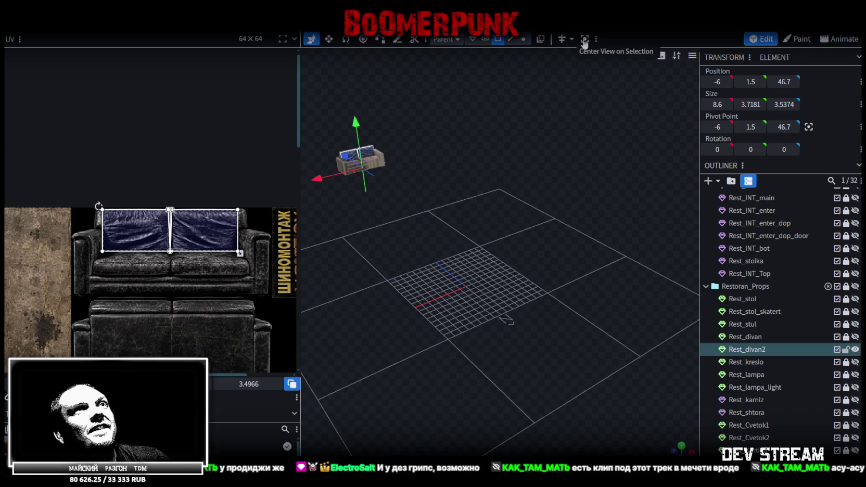
# Select the seat cushion and stretch it slightly toward the corner
pyautogui.click(585, 43)
pyautogui.scroll(1, 425, 218)
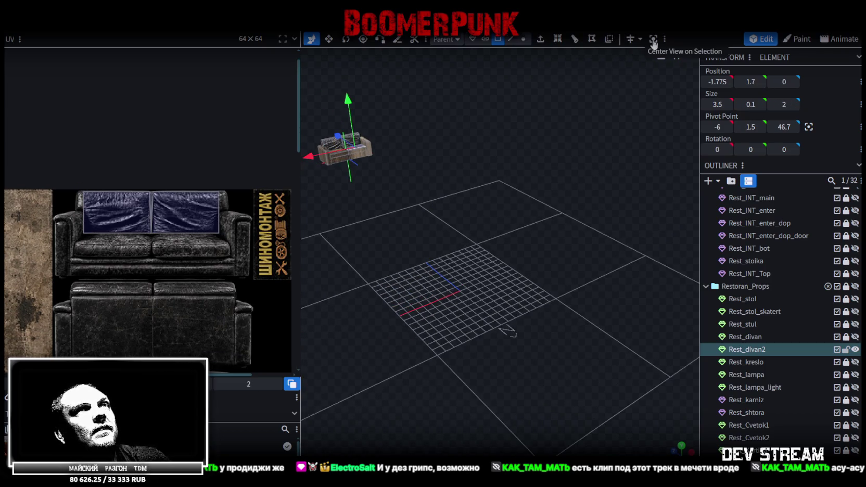
pyautogui.click(653, 39)
pyautogui.scroll(3, 489, 392)
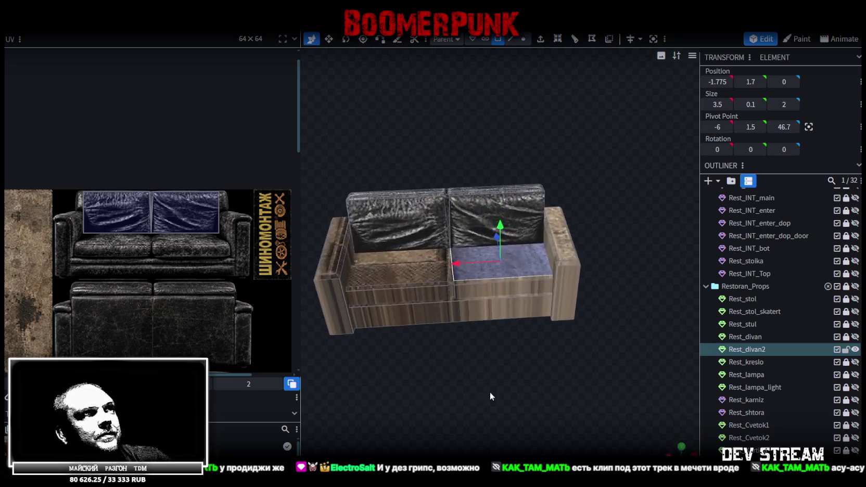
pyautogui.moveTo(488, 391); pyautogui.dragTo(523, 372)
pyautogui.scroll(5, 548, 287)
pyautogui.moveTo(576, 355); pyautogui.dragTo(512, 333)
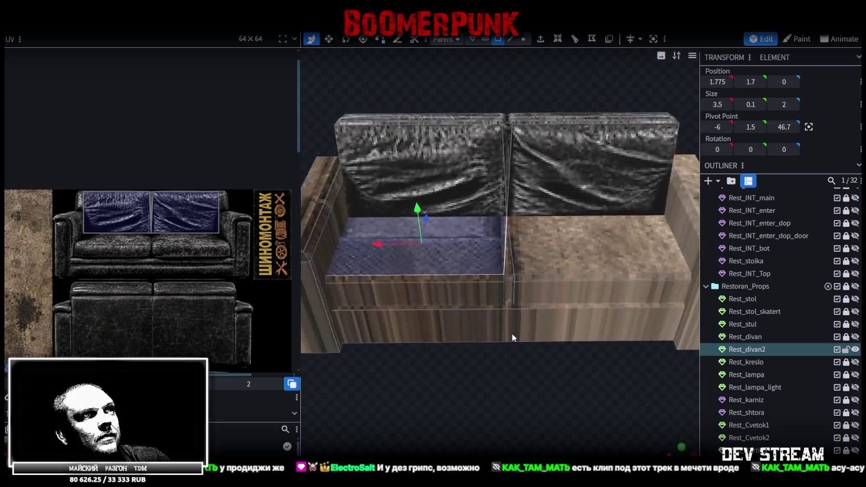
pyautogui.scroll(3, 492, 265)
pyautogui.moveTo(488, 286); pyautogui.dragTo(544, 292)
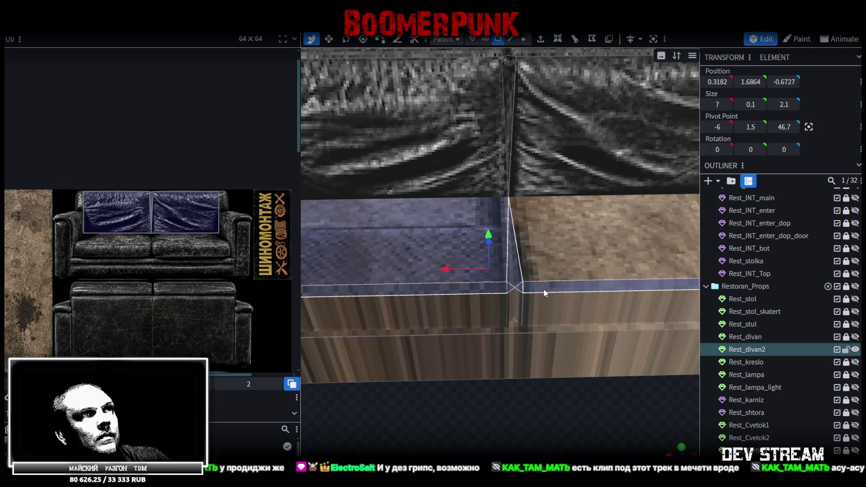
# Move the seat cushion's UV box onto the blue leather seat area of the atlas
pyautogui.scroll(-5, 547, 367)
pyautogui.scroll(-2, 145, 280)
pyautogui.moveTo(144, 280); pyautogui.dragTo(188, 252, button='middle')
pyautogui.scroll(3, 188, 253)
pyautogui.moveTo(50, 283)
pyautogui.mouseDown()
pyautogui.moveTo(221, 263)
pyautogui.moveTo(178, 249)
pyautogui.mouseUp()
pyautogui.scroll(3, 141, 271)
pyautogui.scroll(-2, 219, 260)
pyautogui.scroll(3, 183, 246)
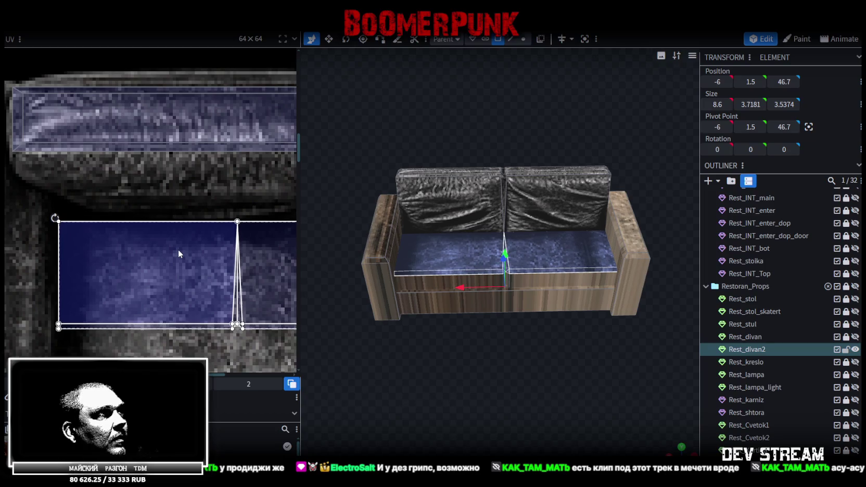
pyautogui.scroll(-2, 177, 249)
pyautogui.scroll(-1, 196, 263)
pyautogui.scroll(3, 117, 199)
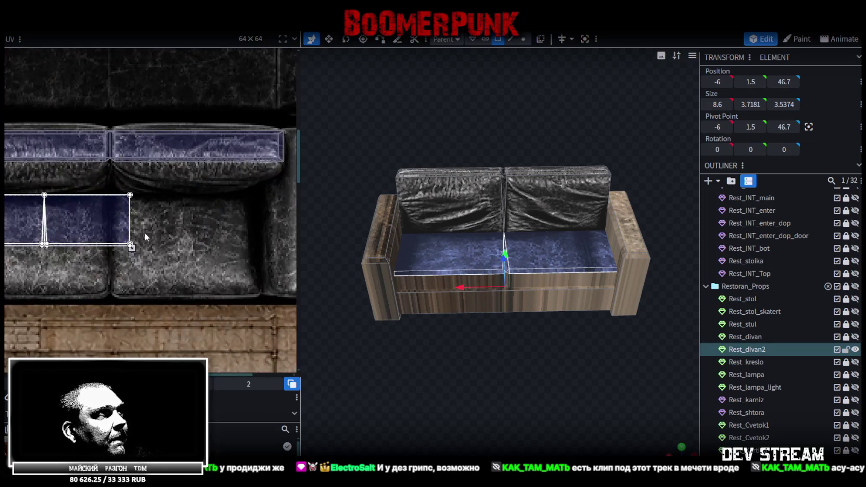
# Stretch the seat UV box over both seat cushions and extend it downward
pyautogui.moveTo(130, 246); pyautogui.dragTo(262, 285)
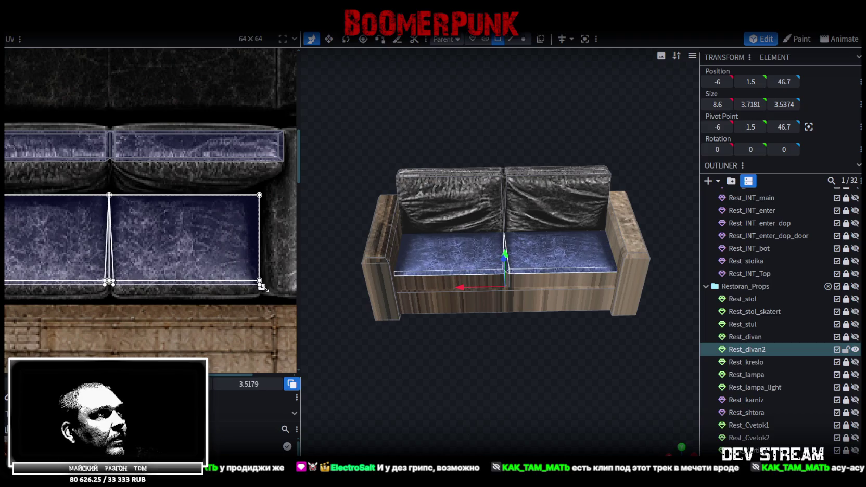
pyautogui.scroll(2, 262, 287)
pyautogui.moveTo(245, 271); pyautogui.dragTo(246, 292)
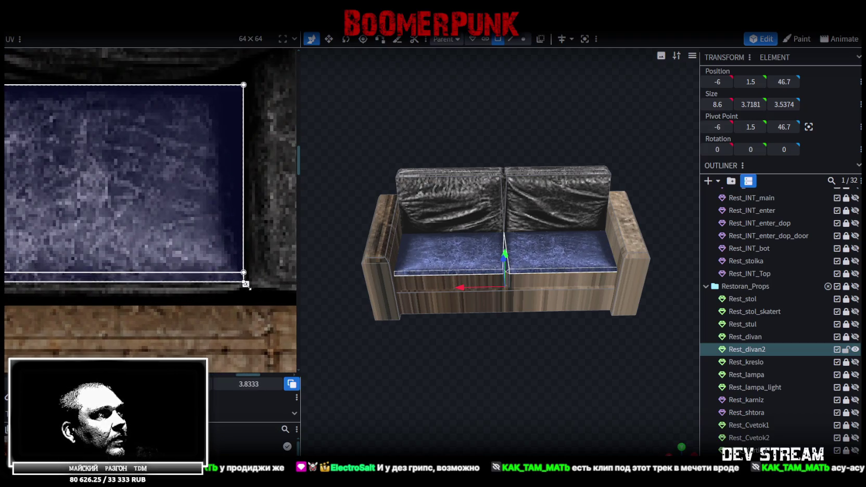
pyautogui.scroll(-2, 156, 263)
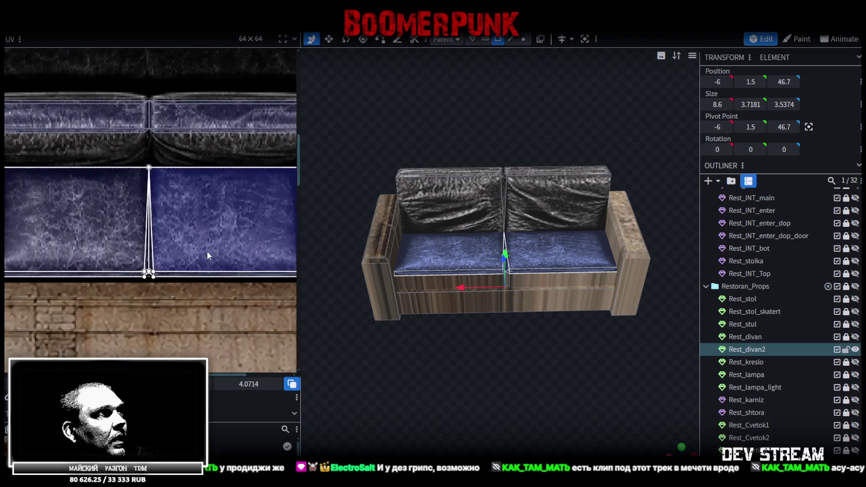
pyautogui.scroll(3, 150, 273)
pyautogui.scroll(3, 466, 400)
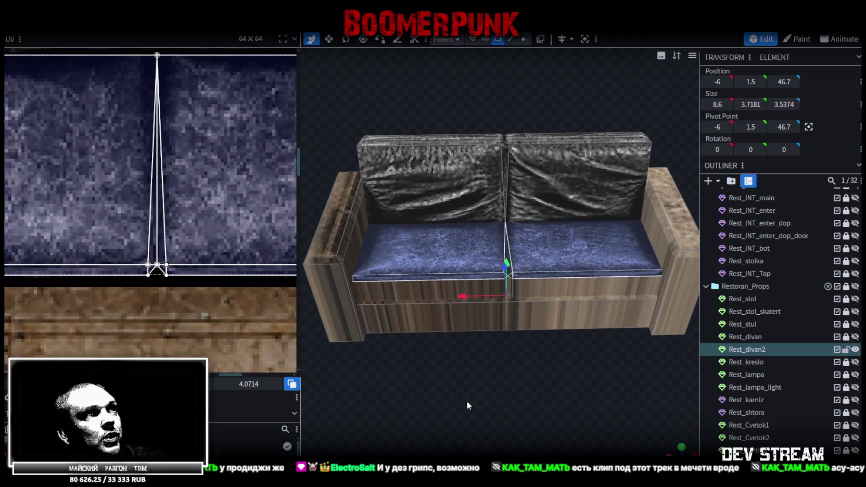
pyautogui.moveTo(466, 400); pyautogui.dragTo(461, 319)
pyautogui.click(447, 281)
# Select the lower front panel and centre it under the seat at X 0
pyautogui.moveTo(447, 280); pyautogui.dragTo(524, 367)
pyautogui.scroll(2, 482, 388)
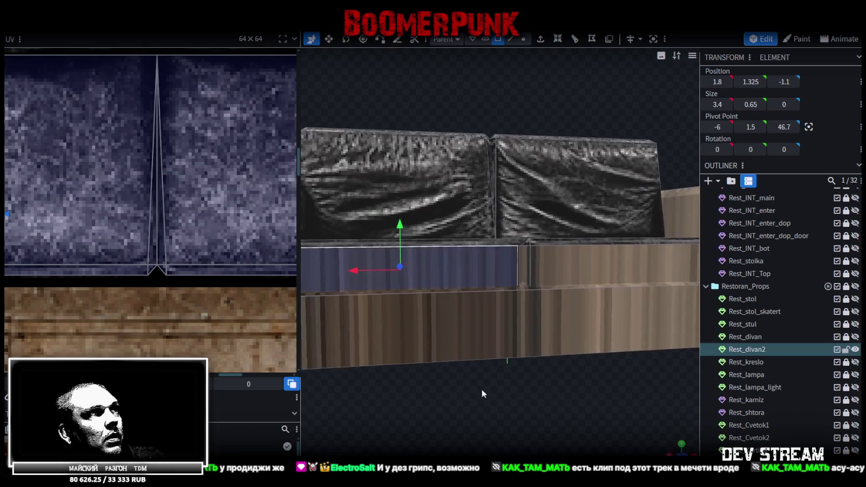
pyautogui.moveTo(481, 389); pyautogui.dragTo(522, 410)
pyautogui.click(450, 303)
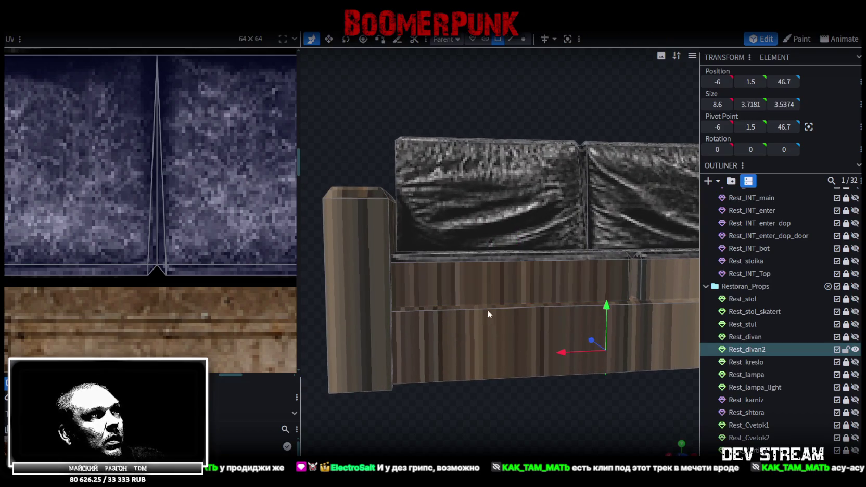
pyautogui.click(482, 307)
pyautogui.click(483, 306)
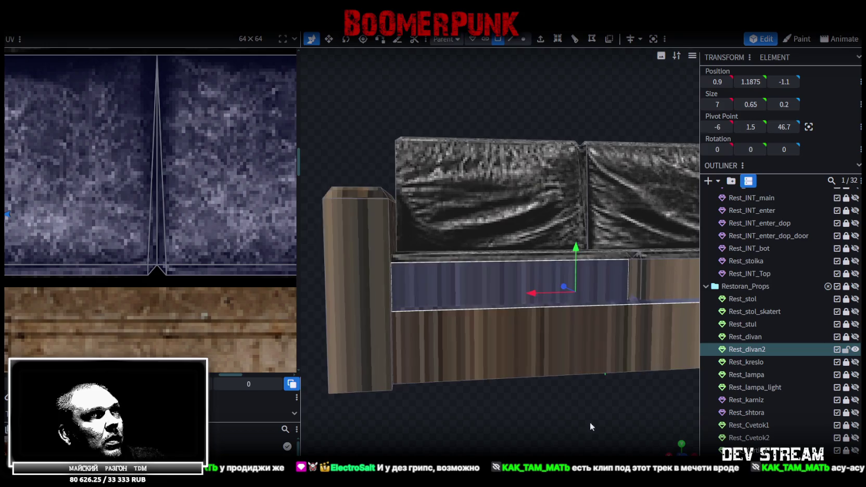
pyautogui.scroll(3, 458, 417)
pyautogui.scroll(3, 448, 398)
pyautogui.click(451, 358)
pyautogui.moveTo(461, 275); pyautogui.dragTo(503, 257)
# In orthographic front view, place the panel face's UV onto the seat cushion leather
pyautogui.scroll(-3, 514, 394)
pyautogui.scroll(-2, 462, 332)
pyautogui.moveTo(462, 332)
pyautogui.mouseDown()
pyautogui.moveTo(487, 362)
pyautogui.moveTo(485, 385)
pyautogui.moveTo(527, 363)
pyautogui.moveTo(548, 388)
pyautogui.mouseUp()
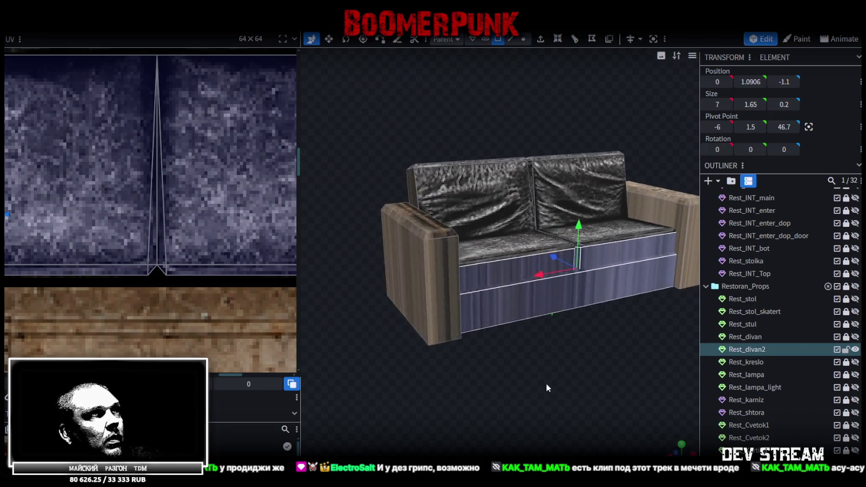
pyautogui.press('KP_1')
pyautogui.press('KP_5')
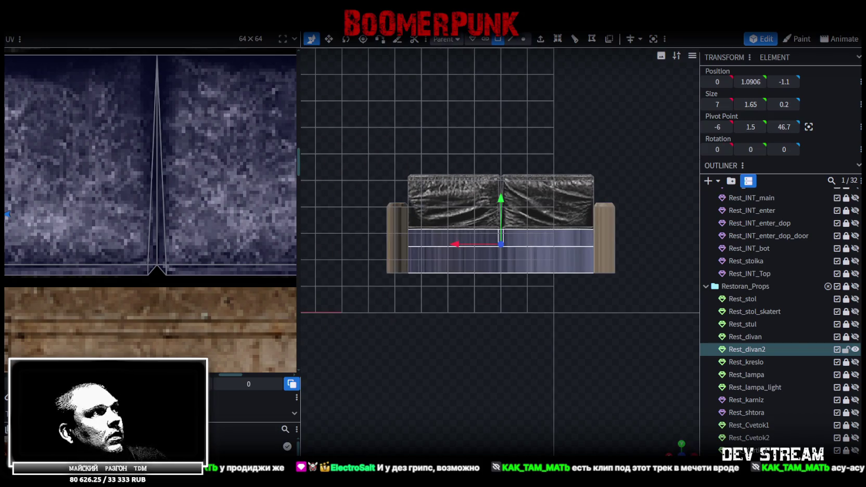
pyautogui.moveTo(232, 422); pyautogui.dragTo(77, 272)
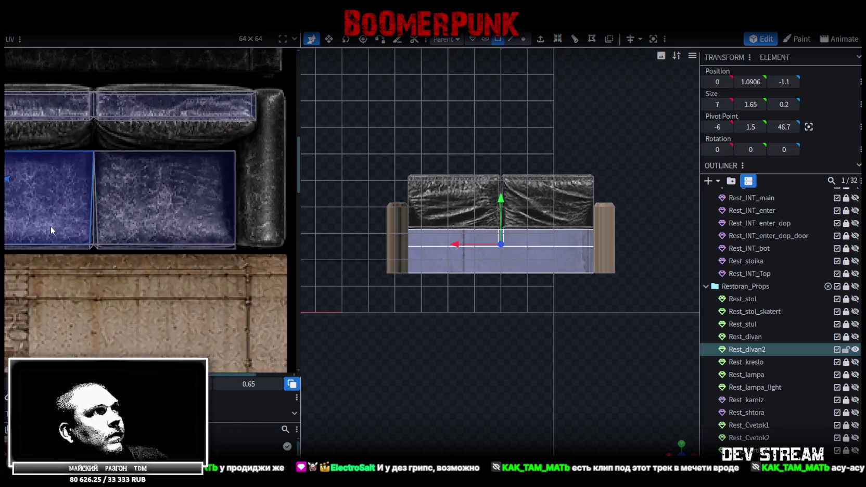
pyautogui.scroll(-2, 51, 231)
pyautogui.scroll(-1, 222, 277)
pyautogui.scroll(-1, 80, 256)
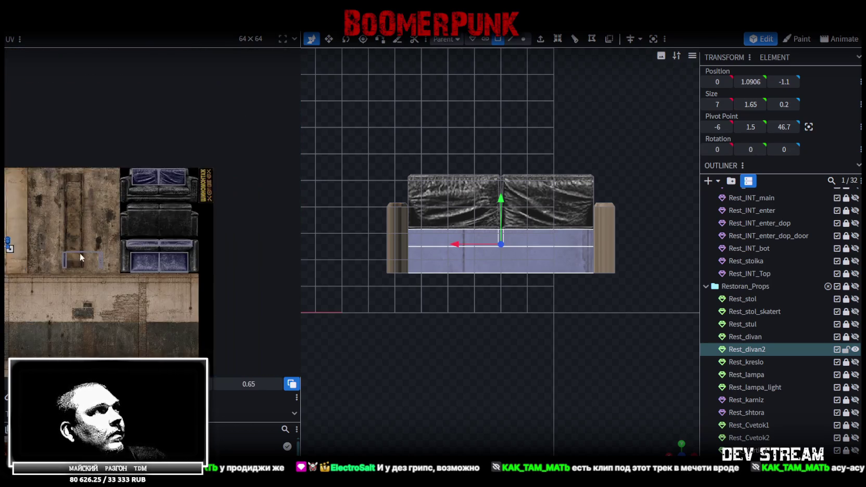
pyautogui.scroll(1, 80, 257)
pyautogui.moveTo(91, 249)
pyautogui.mouseDown()
pyautogui.moveTo(241, 197)
pyautogui.moveTo(219, 216)
pyautogui.mouseUp()
# Enlarge the panel's UV box across the cushion-front leather band and extend it lower
pyautogui.scroll(2, 242, 198)
pyautogui.scroll(2, 227, 218)
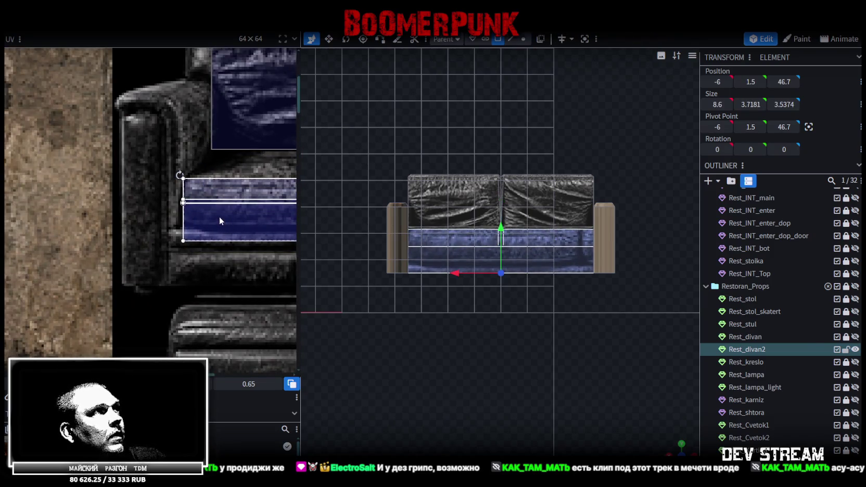
pyautogui.scroll(-2, 231, 227)
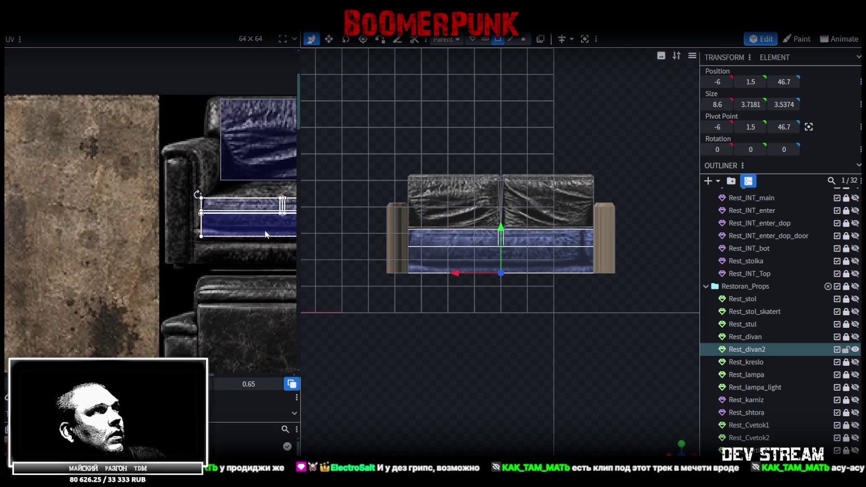
pyautogui.scroll(2, 127, 221)
pyautogui.scroll(1, 139, 220)
pyautogui.moveTo(111, 210); pyautogui.dragTo(257, 226)
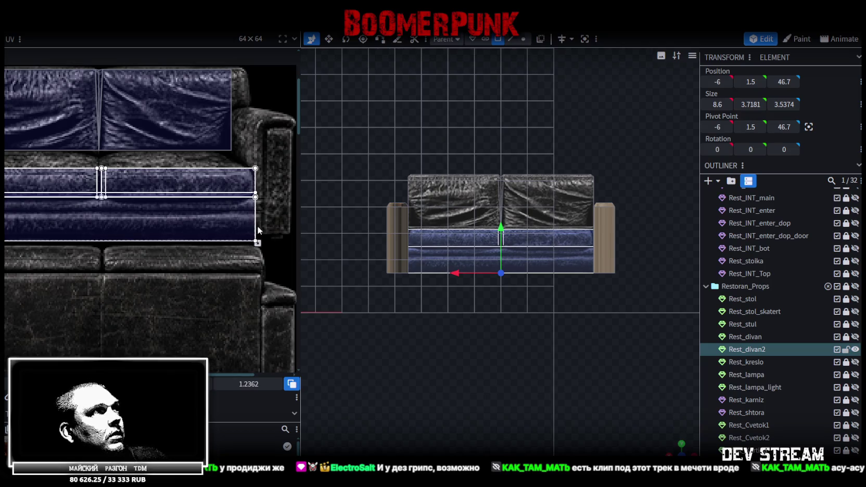
pyautogui.scroll(1, 241, 223)
pyautogui.scroll(1, 246, 224)
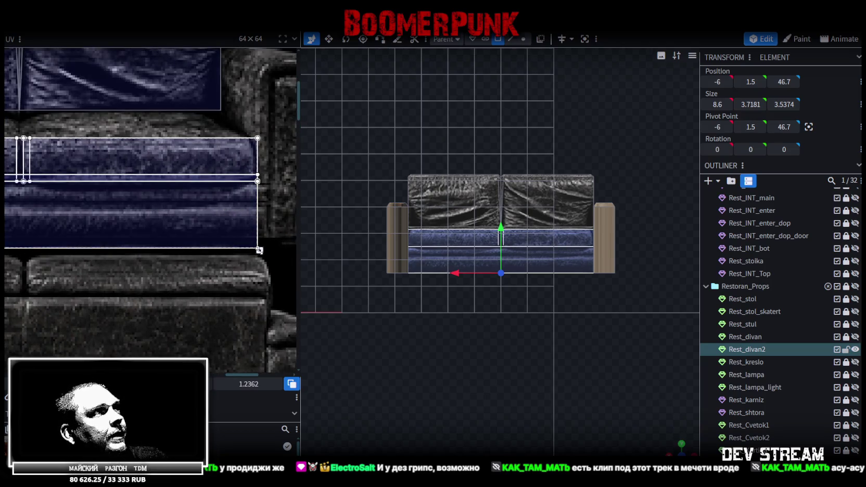
pyautogui.moveTo(259, 250)
pyautogui.mouseDown()
pyautogui.moveTo(261, 269)
pyautogui.moveTo(253, 256)
pyautogui.mouseUp()
# Stretch the UV box's bottom edge further down over the cushion front
pyautogui.scroll(-1, 261, 269)
pyautogui.scroll(-2, 261, 269)
pyautogui.scroll(2, 257, 254)
pyautogui.scroll(2, 267, 261)
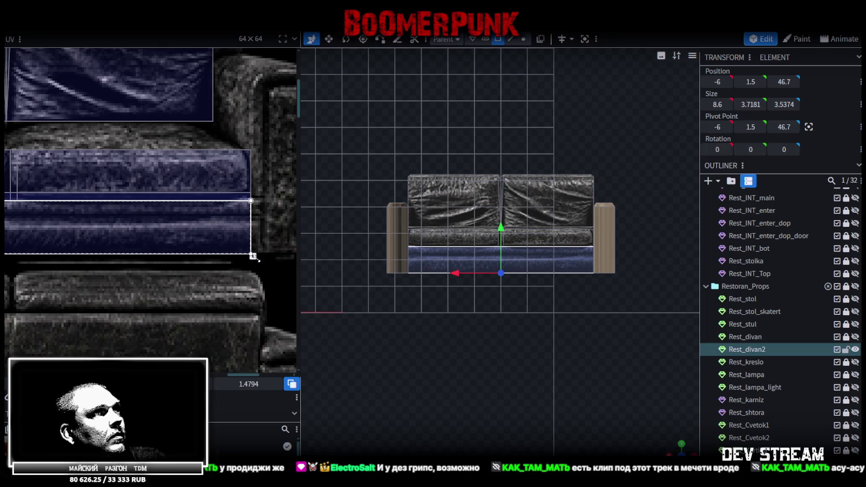
pyautogui.scroll(2, 275, 242)
pyautogui.moveTo(210, 258); pyautogui.dragTo(211, 267)
pyautogui.scroll(-4, 210, 266)
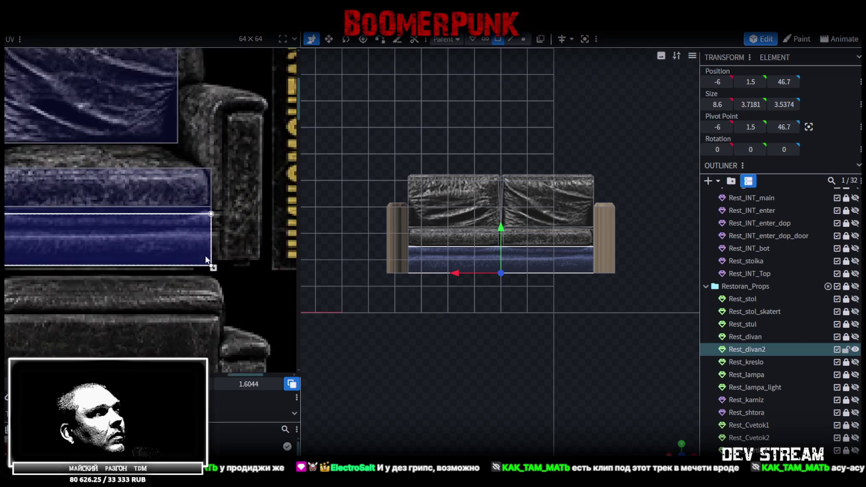
pyautogui.scroll(4, 605, 391)
pyautogui.scroll(-5, 588, 385)
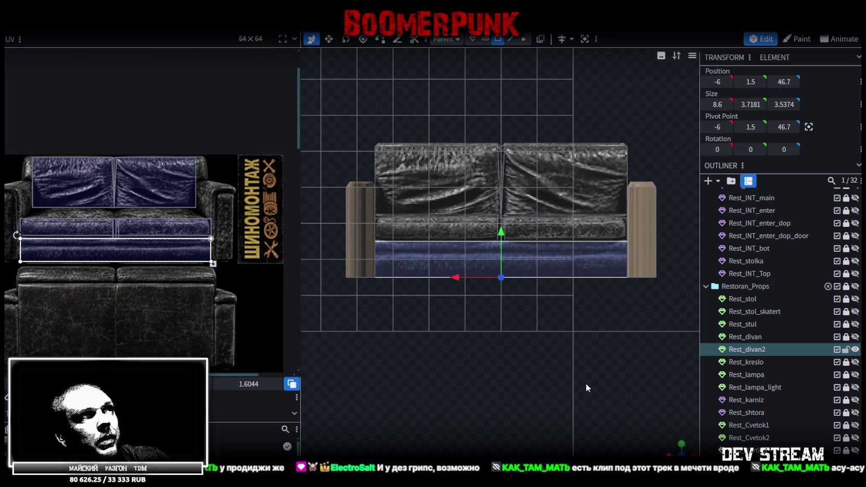
# From a front view, lower the sofa's upper vertices slightly
pyautogui.moveTo(585, 383); pyautogui.dragTo(527, 345)
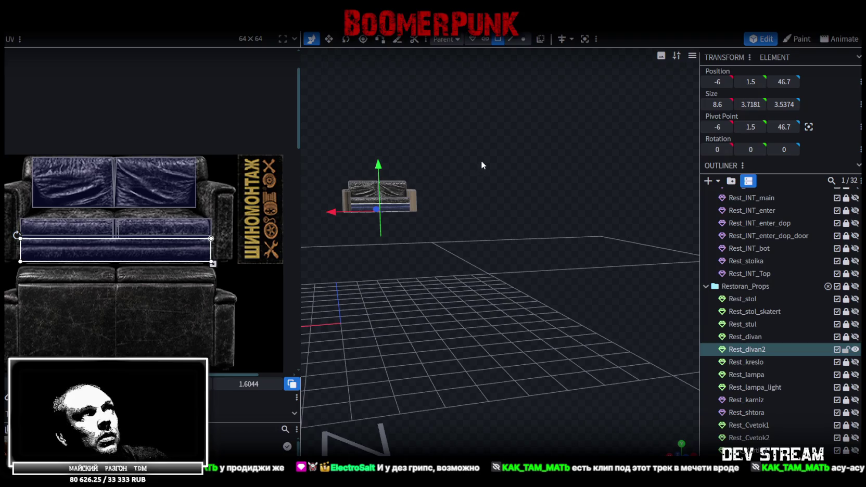
pyautogui.click(407, 206)
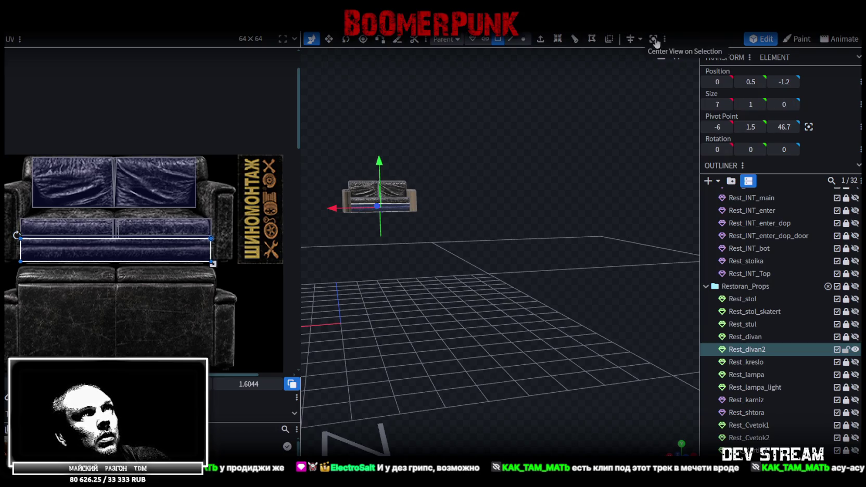
pyautogui.click(653, 39)
pyautogui.press('KP_1')
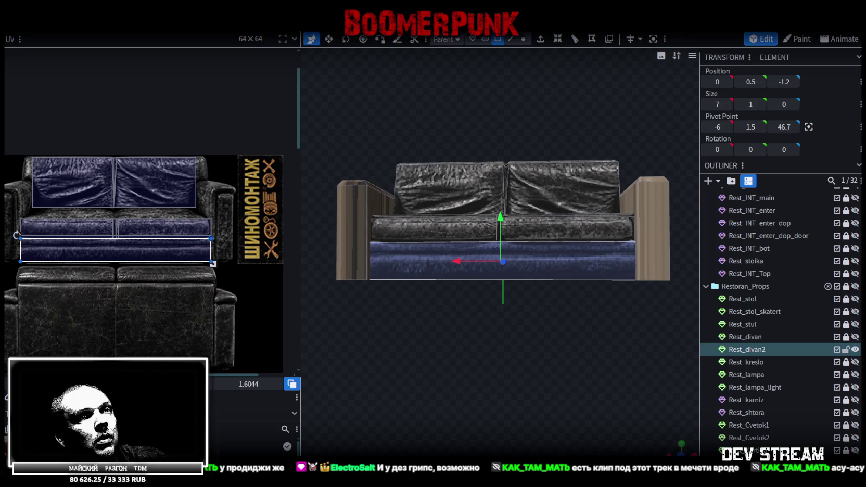
pyautogui.click(523, 39)
pyautogui.moveTo(321, 119); pyautogui.dragTo(676, 255)
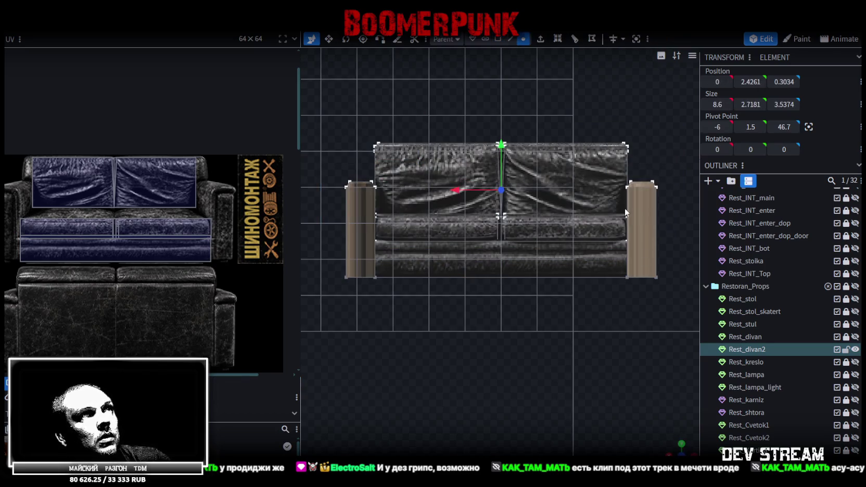
pyautogui.moveTo(502, 145); pyautogui.dragTo(514, 162)
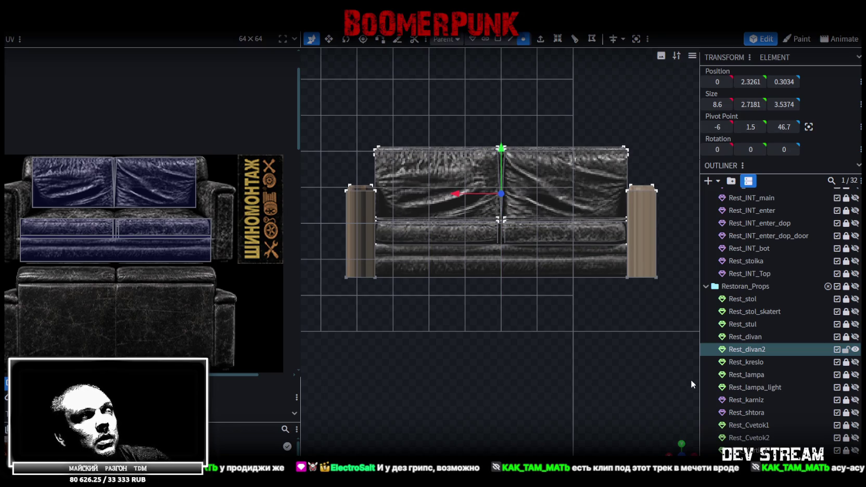
# In face mode, select the outer side faces and top faces of both armrests
pyautogui.moveTo(681, 447)
pyautogui.mouseDown()
pyautogui.moveTo(465, 333)
pyautogui.moveTo(551, 304)
pyautogui.mouseUp()
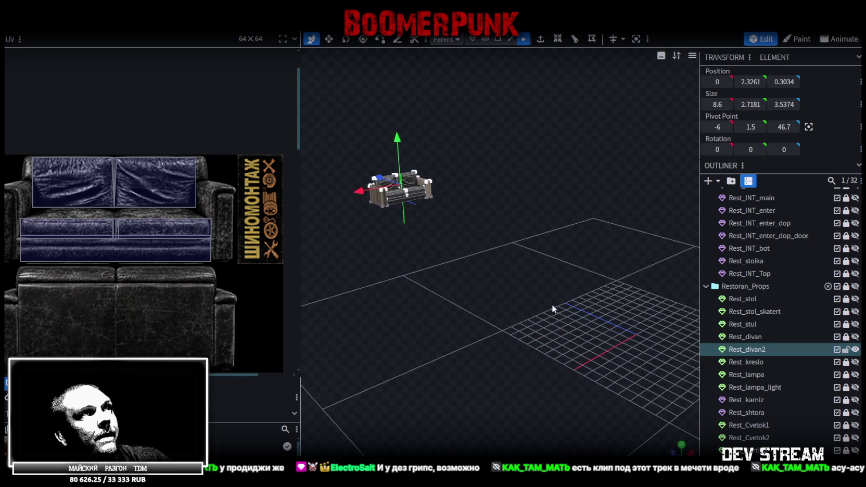
pyautogui.click(635, 42)
pyautogui.moveTo(533, 387); pyautogui.dragTo(429, 365)
pyautogui.scroll(2, 449, 351)
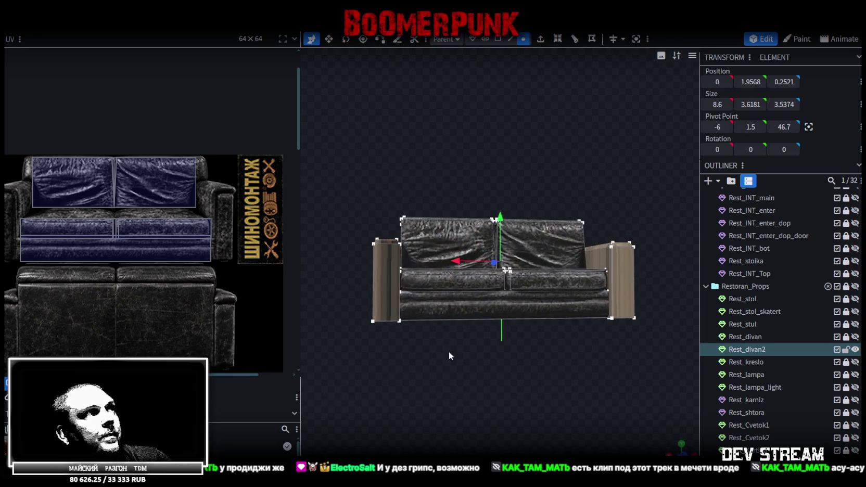
pyautogui.click(497, 39)
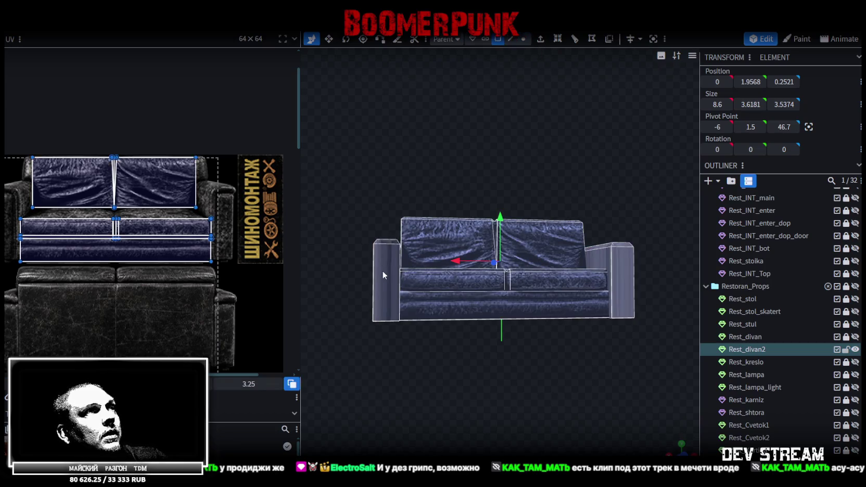
pyautogui.click(384, 269)
pyautogui.keyDown('shift'); pyautogui.click(623, 283); pyautogui.keyUp('shift')
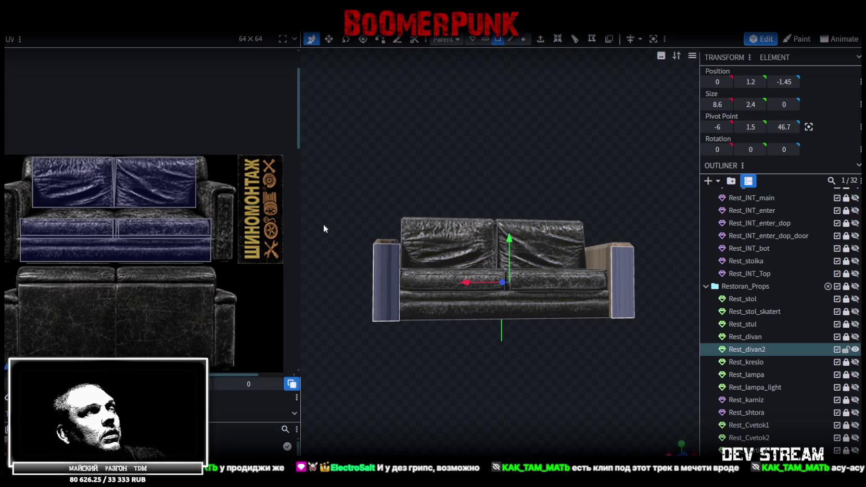
pyautogui.keyDown('shift'); pyautogui.click(385, 245); pyautogui.keyUp('shift')
pyautogui.keyDown('shift'); pyautogui.click(621, 248); pyautogui.keyUp('shift')
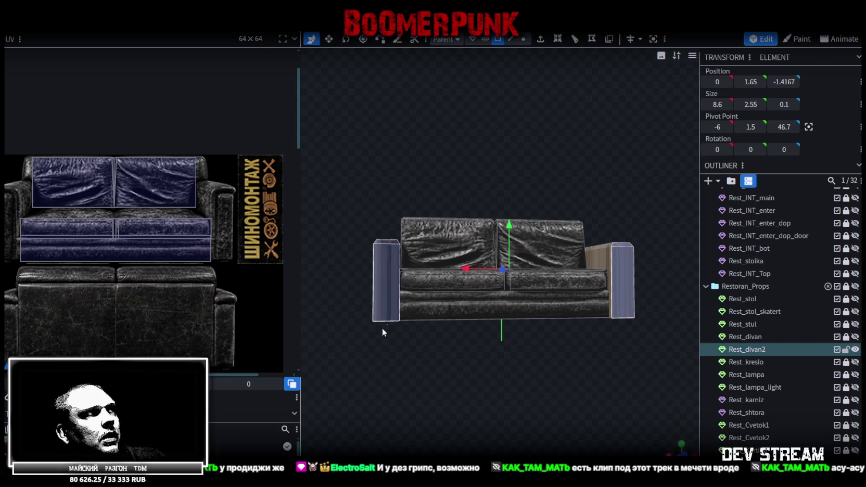
pyautogui.scroll(-1, 198, 292)
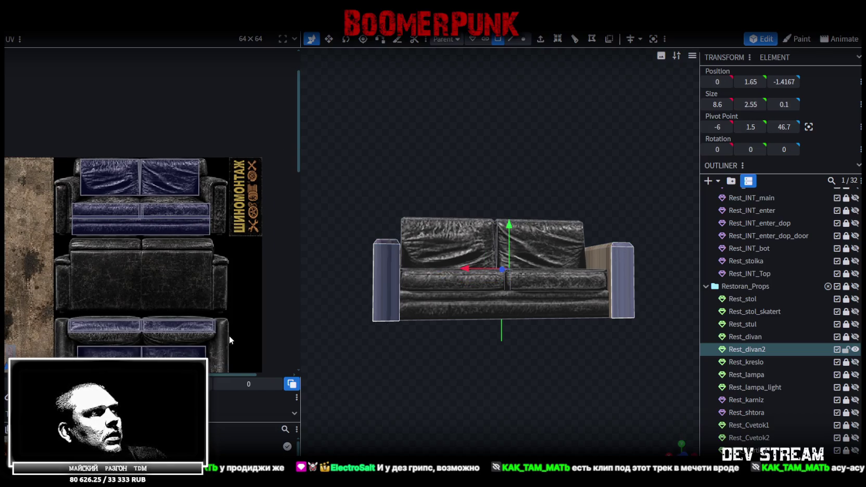
# Orbit round to the sofa's back and box-select the backrest cushion block
pyautogui.scroll(-3, 233, 223)
pyautogui.moveTo(455, 356)
pyautogui.mouseDown()
pyautogui.moveTo(593, 420)
pyautogui.moveTo(455, 408)
pyautogui.moveTo(488, 365)
pyautogui.moveTo(560, 357)
pyautogui.moveTo(438, 391)
pyautogui.moveTo(421, 376)
pyautogui.moveTo(431, 372)
pyautogui.moveTo(408, 381)
pyautogui.moveTo(382, 368)
pyautogui.moveTo(310, 398)
pyautogui.moveTo(420, 343)
pyautogui.moveTo(464, 346)
pyautogui.moveTo(435, 351)
pyautogui.mouseUp()
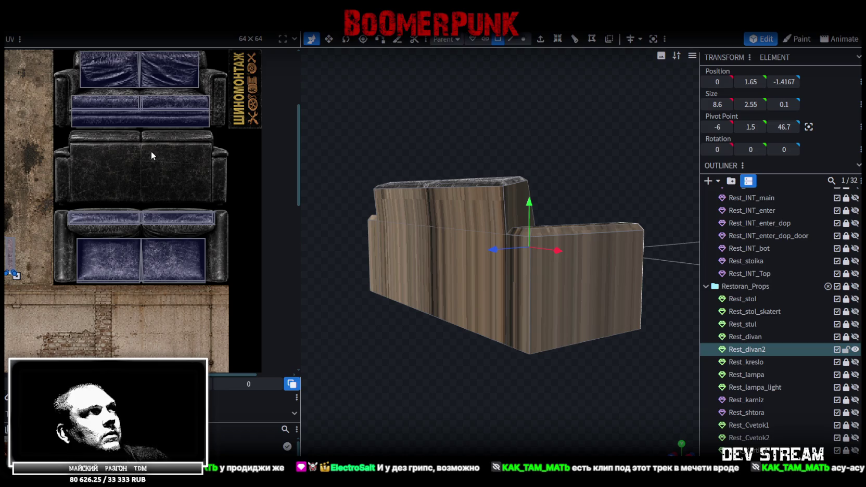
pyautogui.scroll(1, 157, 206)
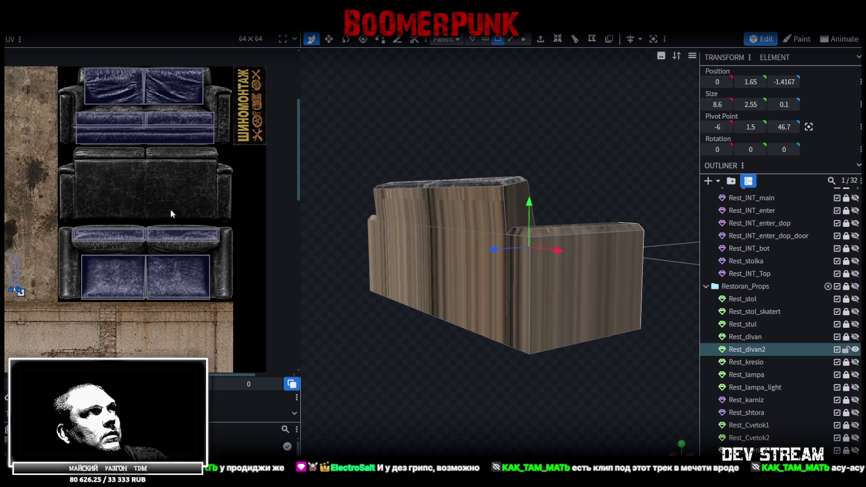
pyautogui.moveTo(406, 354)
pyautogui.mouseDown()
pyautogui.moveTo(461, 392)
pyautogui.moveTo(463, 405)
pyautogui.moveTo(453, 390)
pyautogui.moveTo(466, 394)
pyautogui.moveTo(346, 390)
pyautogui.moveTo(362, 387)
pyautogui.moveTo(392, 334)
pyautogui.mouseUp()
pyautogui.moveTo(404, 170); pyautogui.dragTo(484, 203)
pyautogui.moveTo(398, 393)
pyautogui.mouseDown()
pyautogui.moveTo(398, 431)
pyautogui.moveTo(490, 268)
pyautogui.mouseUp()
# Split the selected backrest cushions off into their own mesh
pyautogui.rightClick(475, 239)
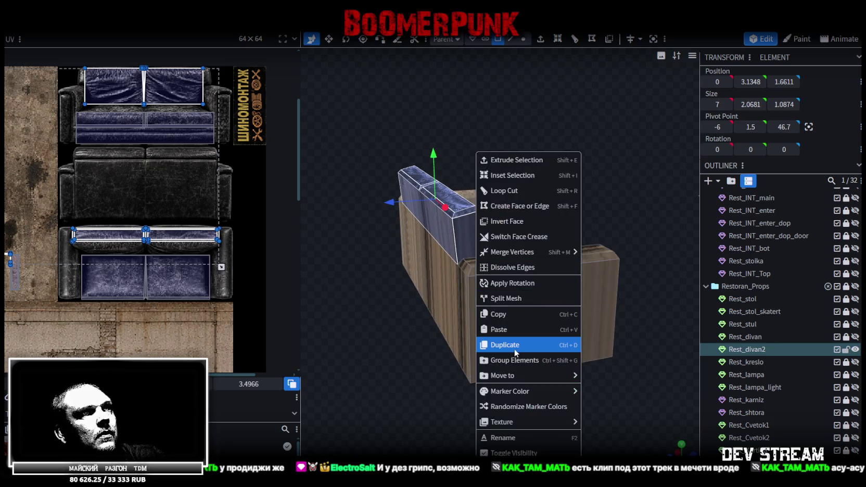
pyautogui.click(514, 298)
pyautogui.moveTo(496, 319)
pyautogui.mouseDown()
pyautogui.moveTo(501, 365)
pyautogui.moveTo(340, 371)
pyautogui.moveTo(488, 397)
pyautogui.moveTo(493, 211)
pyautogui.mouseUp()
# Move the backrest's left and right vertices 0.4 outward on X to meet the armrests
pyautogui.click(523, 39)
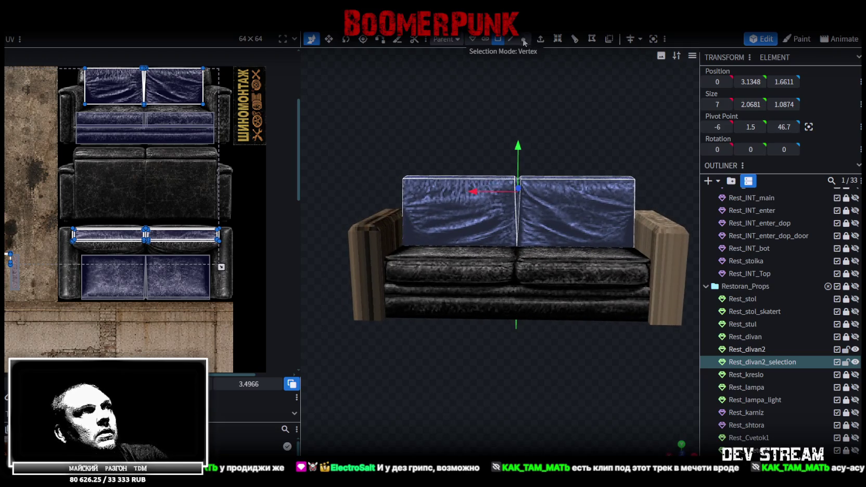
pyautogui.moveTo(342, 133); pyautogui.dragTo(432, 288)
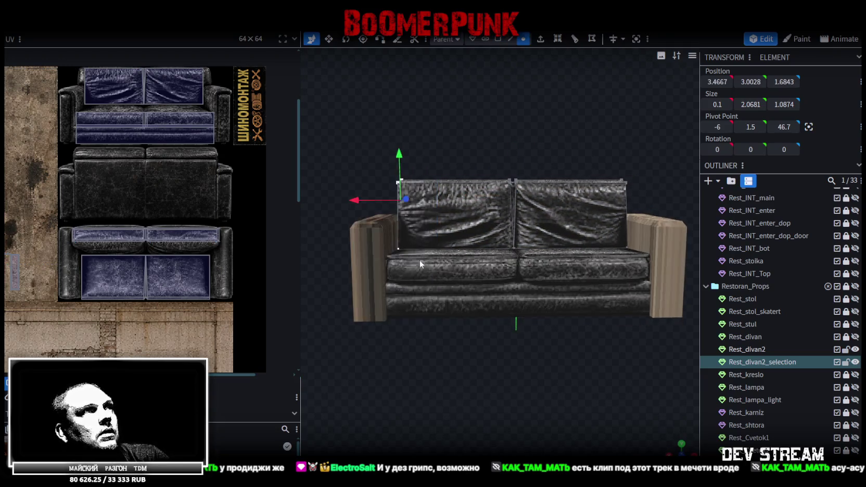
pyautogui.moveTo(352, 200); pyautogui.dragTo(343, 200)
pyautogui.moveTo(358, 164)
pyautogui.mouseDown()
pyautogui.moveTo(406, 259)
pyautogui.moveTo(441, 260)
pyautogui.moveTo(418, 255)
pyautogui.mouseUp()
pyautogui.hotkey('ctrl', 'z')
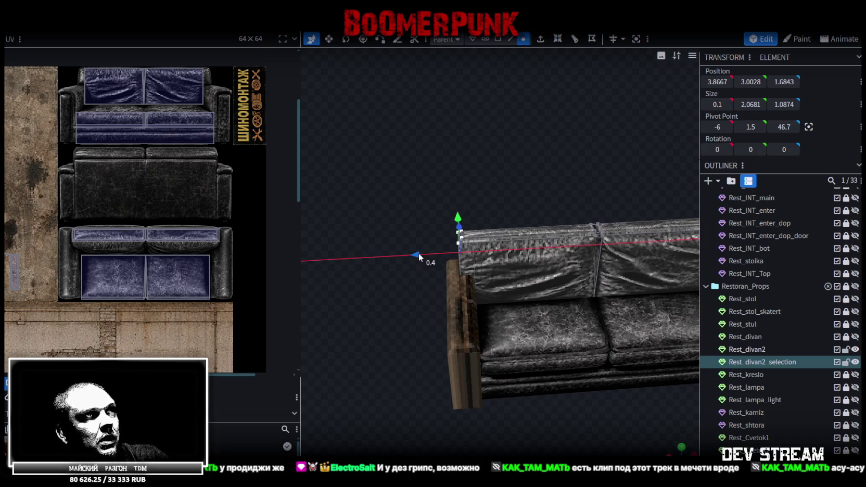
pyautogui.moveTo(562, 378); pyautogui.dragTo(520, 359)
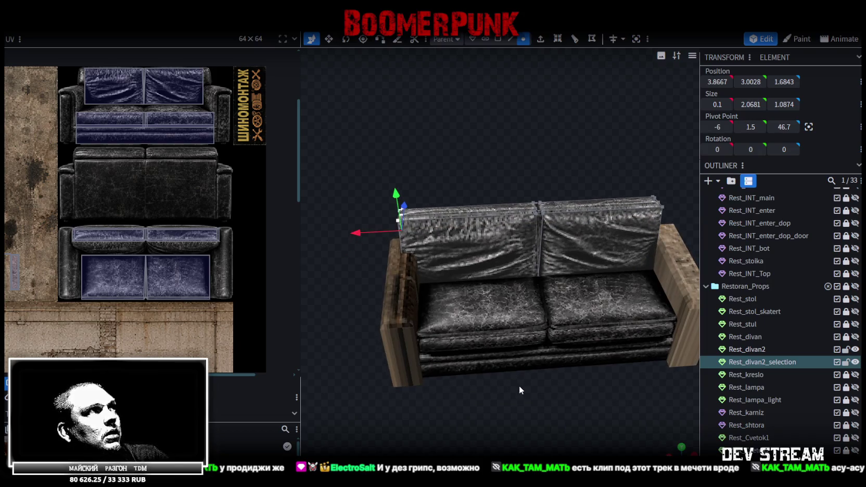
pyautogui.moveTo(367, 233); pyautogui.dragTo(359, 237)
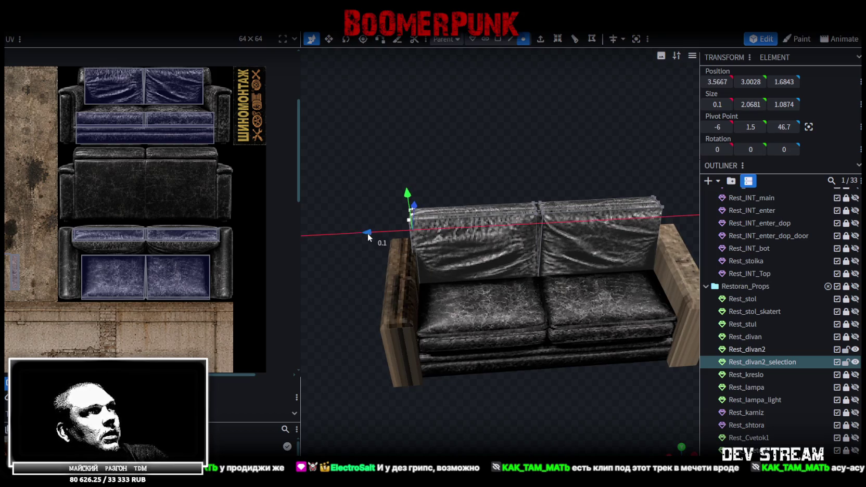
pyautogui.moveTo(359, 236); pyautogui.dragTo(448, 376)
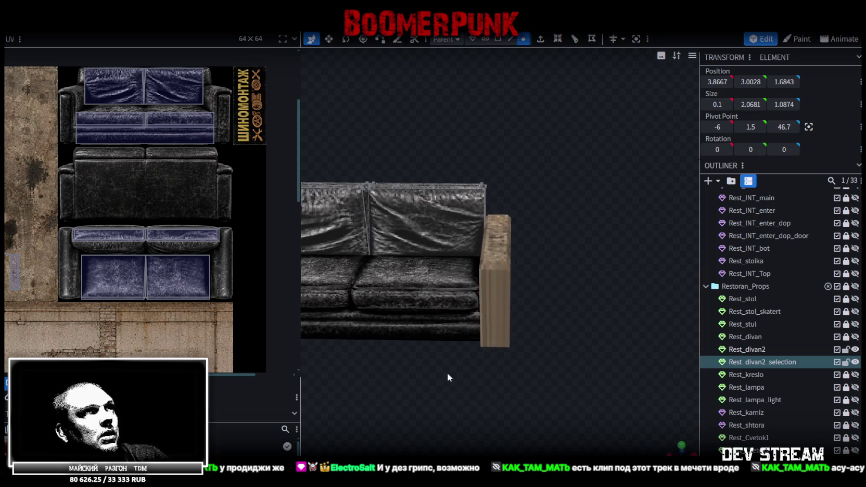
pyautogui.click(525, 135)
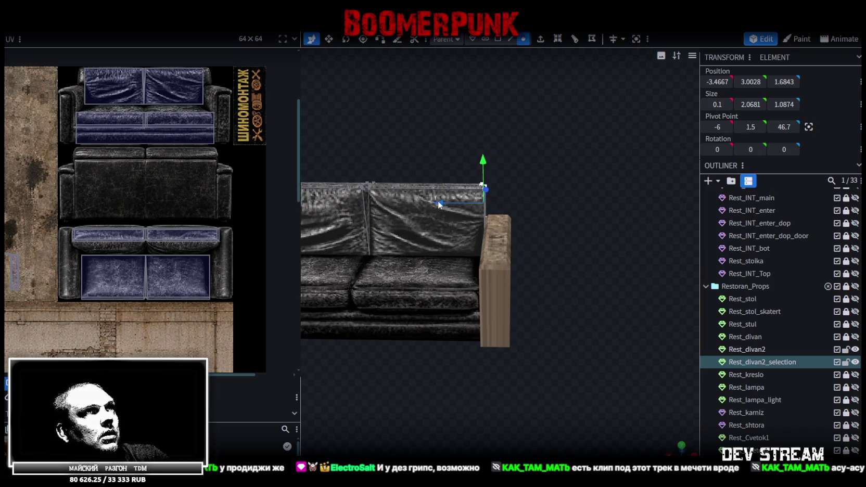
pyautogui.moveTo(438, 204)
pyautogui.mouseDown()
pyautogui.moveTo(458, 209)
pyautogui.moveTo(407, 259)
pyautogui.moveTo(357, 246)
pyautogui.moveTo(333, 262)
pyautogui.moveTo(441, 307)
pyautogui.moveTo(596, 309)
pyautogui.moveTo(383, 425)
pyautogui.moveTo(487, 432)
pyautogui.moveTo(511, 374)
pyautogui.moveTo(626, 368)
pyautogui.moveTo(543, 285)
pyautogui.mouseUp()
# Merge Rest_divan2 and Rest_divan2_selection back into a single mesh
pyautogui.click(508, 253)
pyautogui.moveTo(508, 253)
pyautogui.mouseDown()
pyautogui.moveTo(484, 342)
pyautogui.moveTo(614, 341)
pyautogui.mouseUp()
pyautogui.click(756, 350)
pyautogui.keyDown('ctrl'); pyautogui.click(766, 363); pyautogui.keyUp('ctrl')
pyautogui.rightClick(765, 363)
pyautogui.click(682, 183)
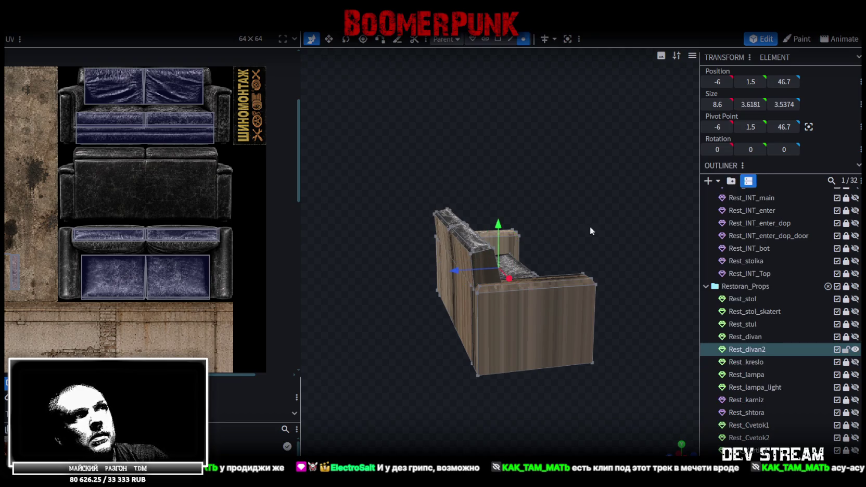
# Merge the doubled vertex using Auto Fix's Merge Vertices
pyautogui.moveTo(603, 198); pyautogui.dragTo(541, 174)
pyautogui.hotkey('ctrl', 'a')
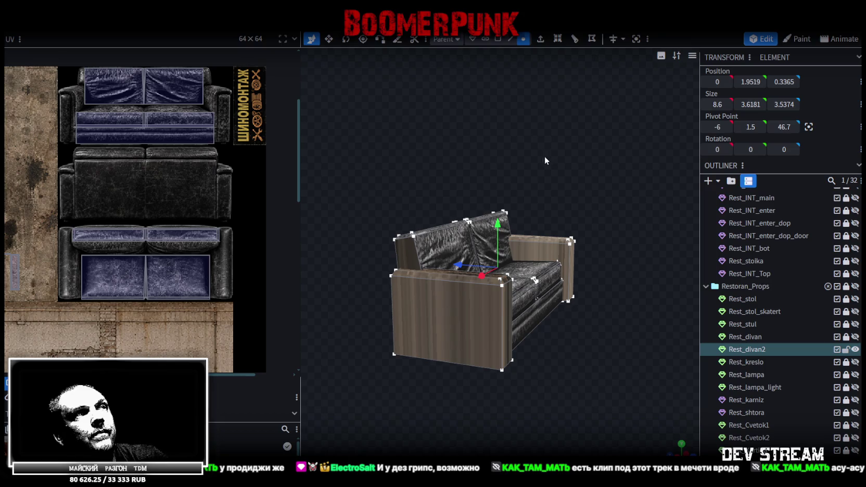
pyautogui.moveTo(497, 225); pyautogui.dragTo(486, 194)
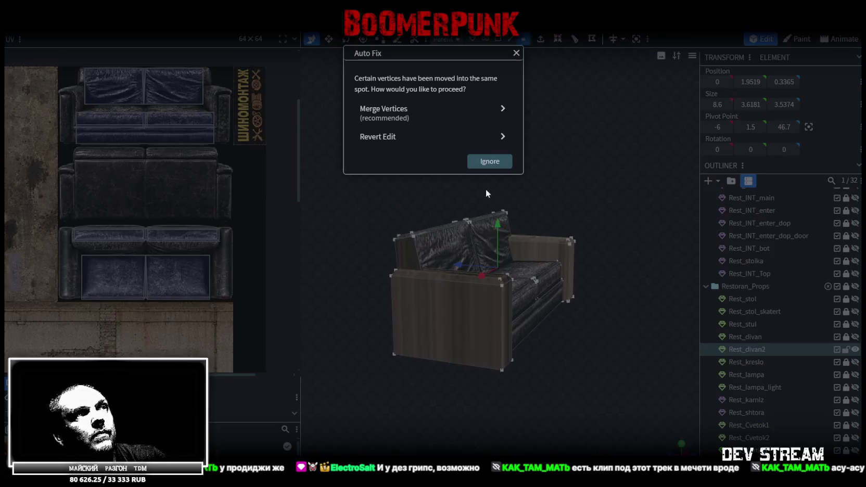
pyautogui.click(396, 114)
# Stretch the left cushion's UV area leftward and the right cushion's rightward
pyautogui.scroll(2, 92, 152)
pyautogui.scroll(2, 105, 120)
pyautogui.scroll(2, 105, 124)
pyautogui.scroll(2, 98, 169)
pyautogui.click(145, 98)
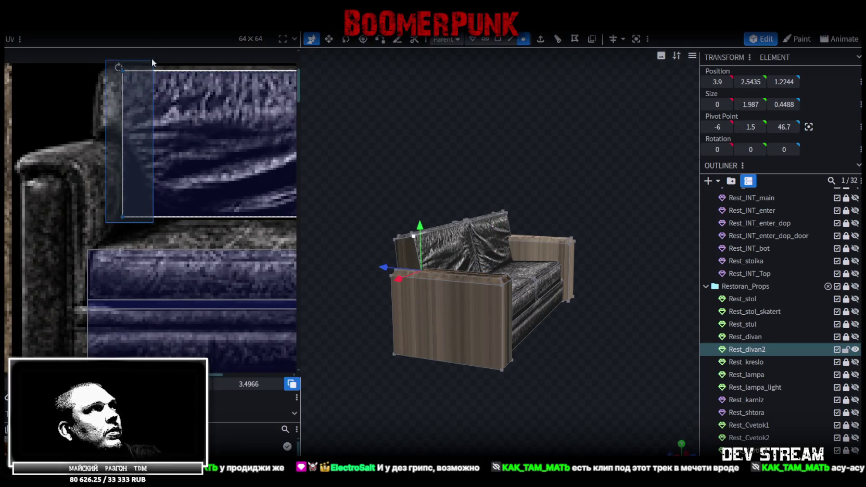
pyautogui.moveTo(122, 141); pyautogui.dragTo(94, 140)
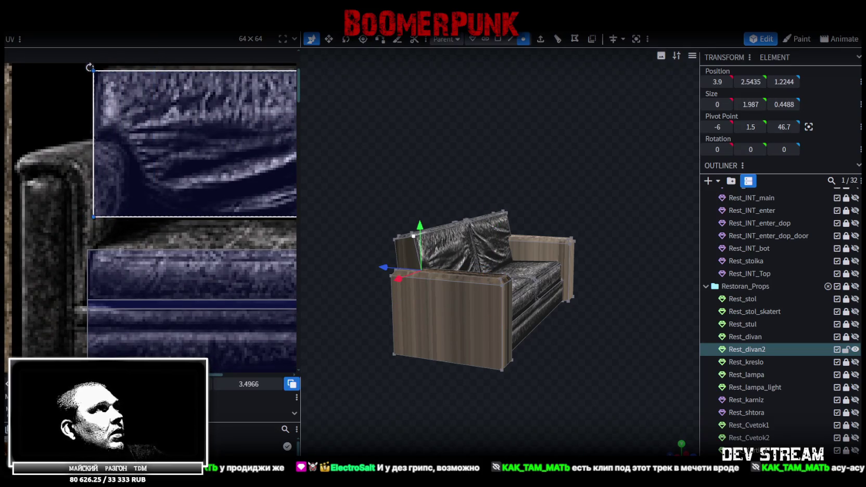
pyautogui.scroll(-2, 114, 322)
pyautogui.scroll(-2, 163, 290)
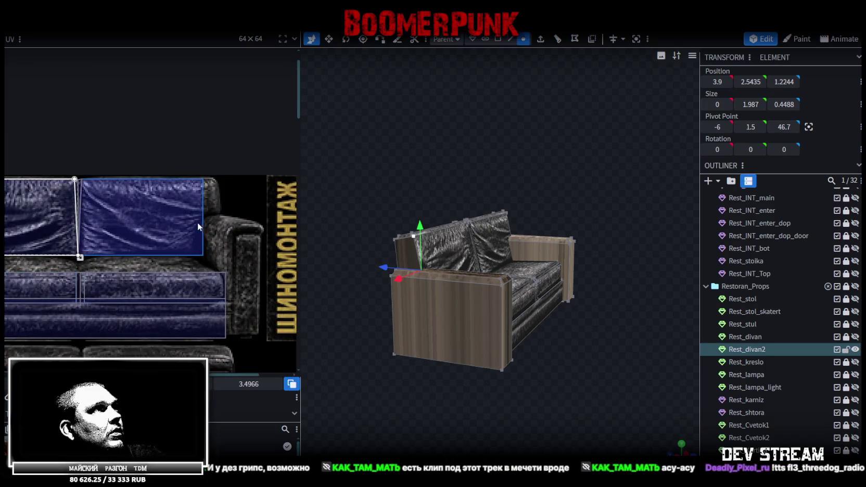
pyautogui.click(189, 224)
pyautogui.scroll(2, 189, 224)
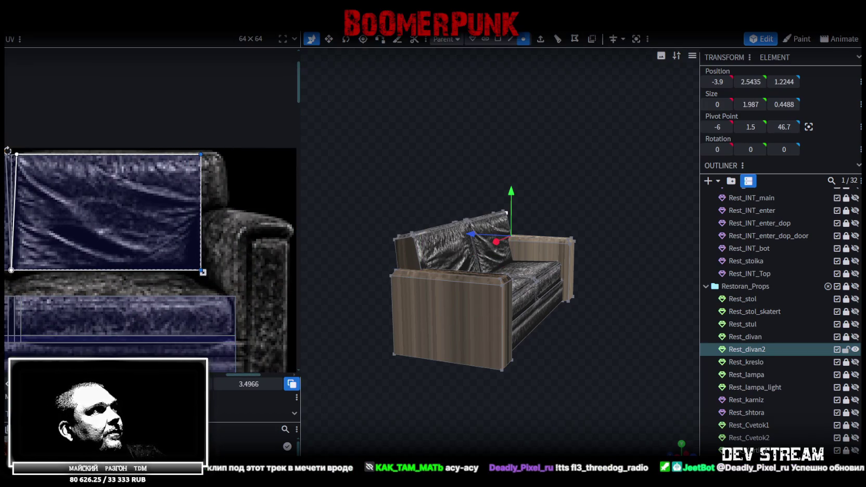
pyautogui.moveTo(203, 272); pyautogui.dragTo(222, 272)
# Check the widened cushions, then select another backrest face's texture area
pyautogui.moveTo(345, 422); pyautogui.dragTo(744, 437)
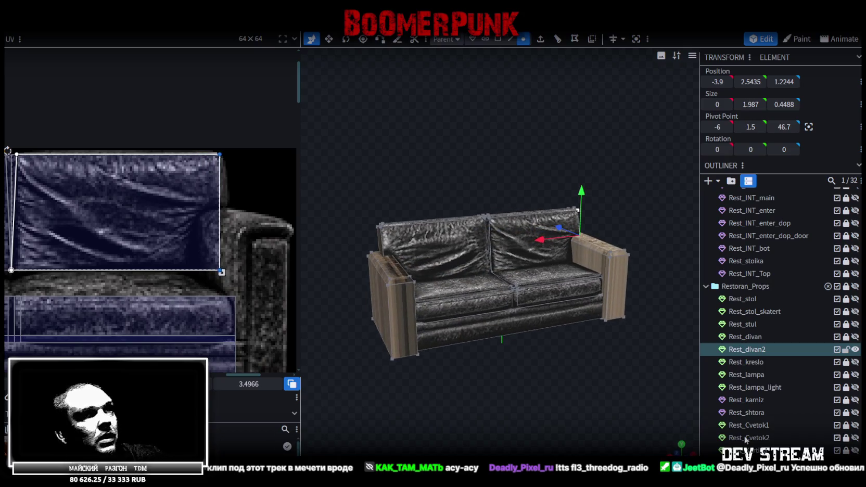
pyautogui.scroll(-3, 745, 436)
pyautogui.click(556, 389)
pyautogui.scroll(2, 556, 388)
pyautogui.scroll(2, 568, 379)
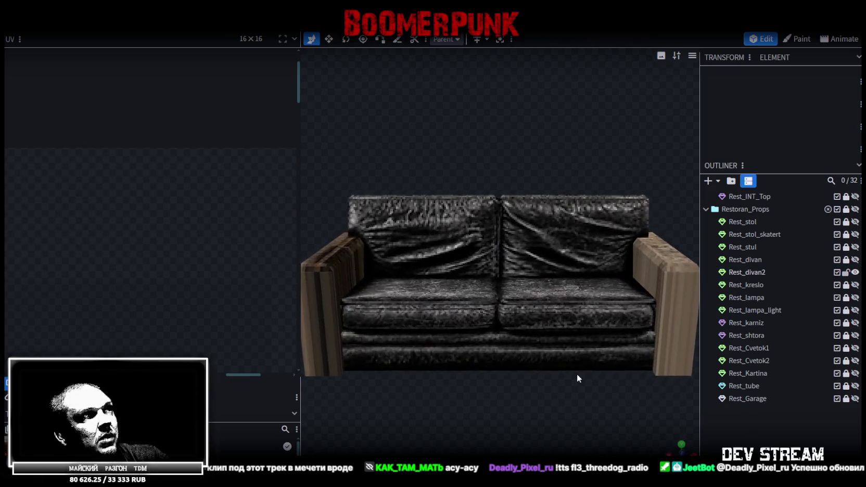
pyautogui.moveTo(577, 376); pyautogui.dragTo(572, 400)
pyautogui.moveTo(506, 409)
pyautogui.mouseDown()
pyautogui.moveTo(400, 382)
pyautogui.moveTo(396, 371)
pyautogui.mouseUp()
pyautogui.click(661, 268)
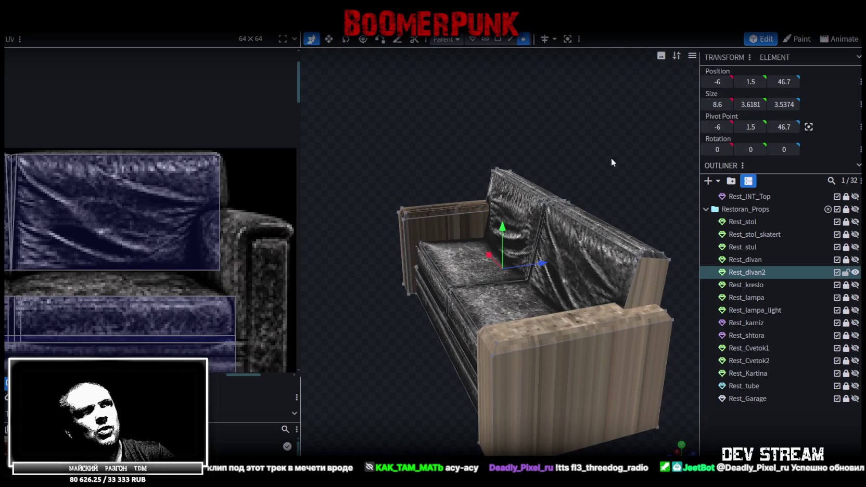
pyautogui.press('3')
pyautogui.moveTo(628, 231); pyautogui.dragTo(466, 259)
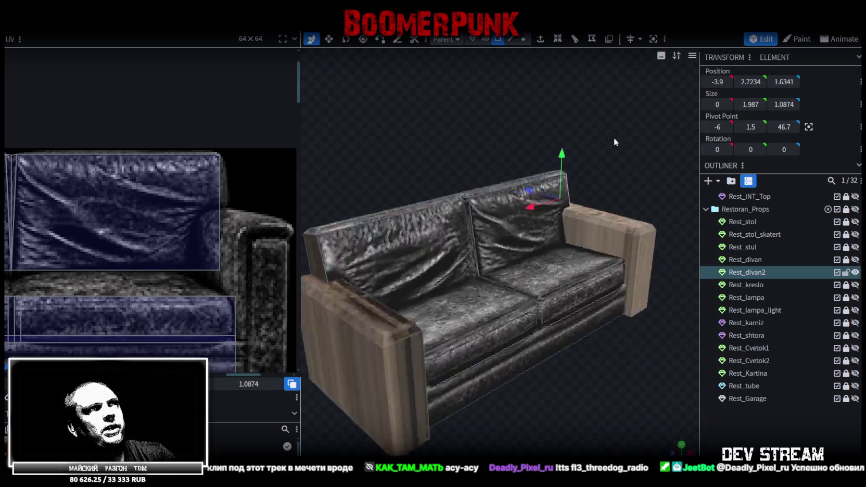
pyautogui.click(424, 292)
pyautogui.scroll(-3, 196, 279)
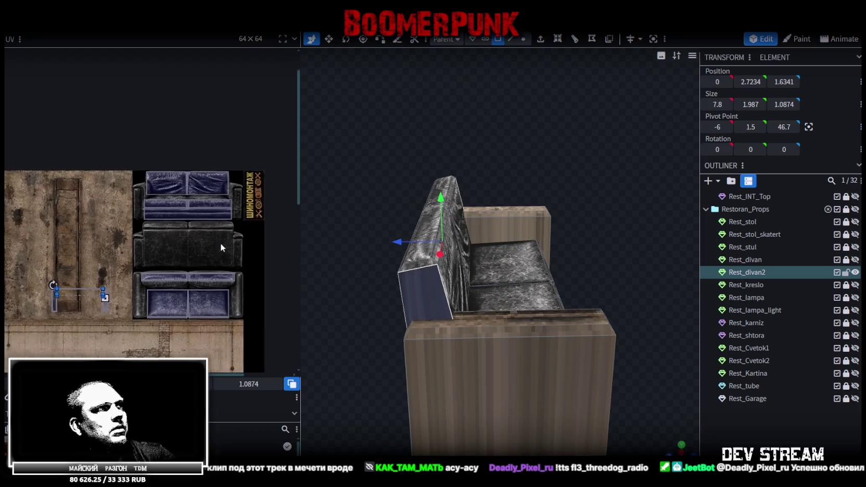
pyautogui.moveTo(335, 315); pyautogui.dragTo(396, 300)
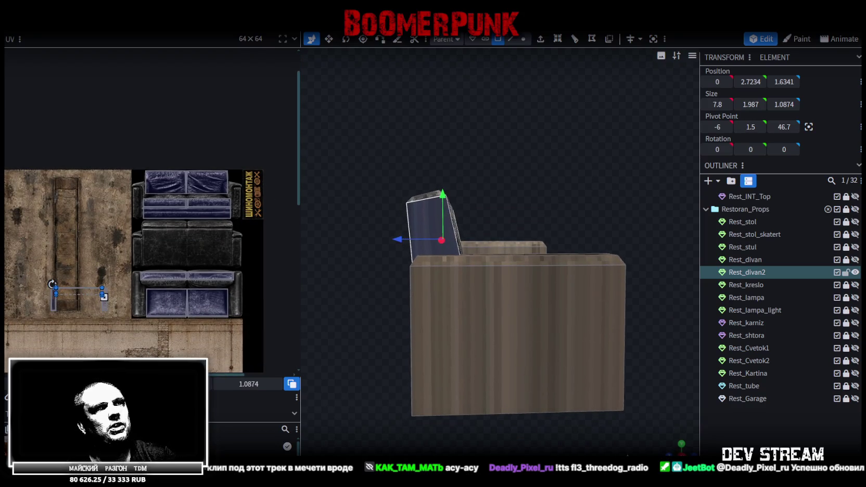
pyautogui.scroll(-3, 618, 418)
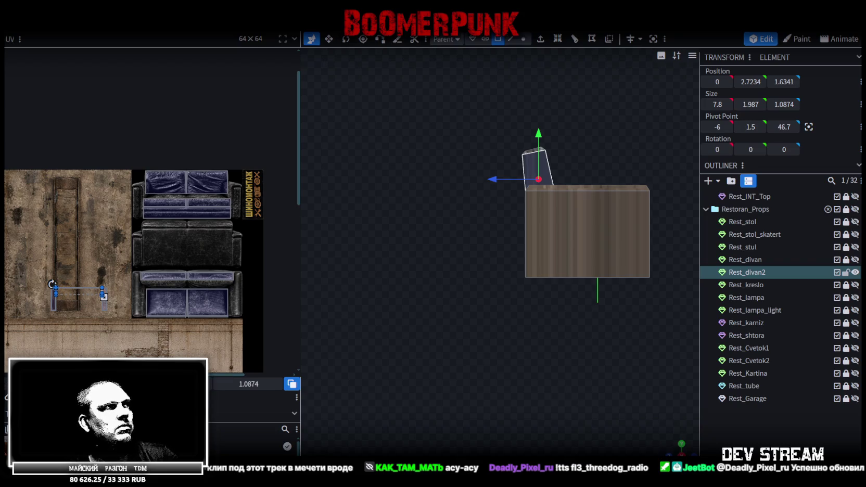
pyautogui.click(103, 296)
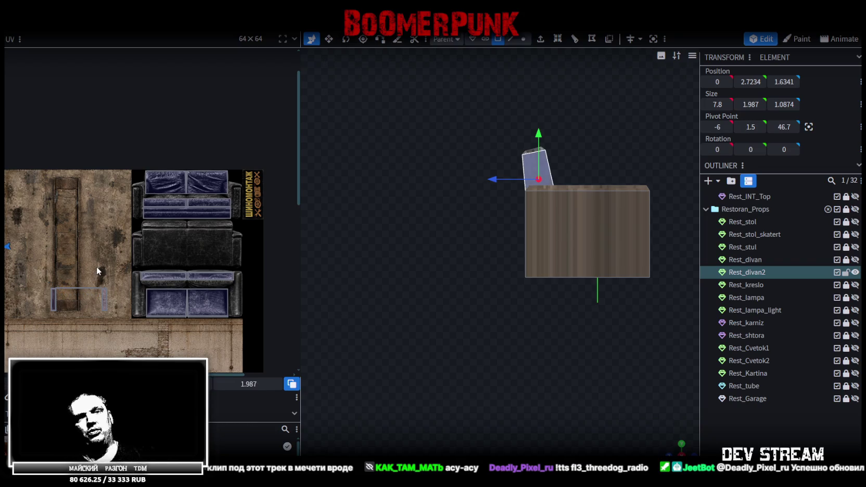
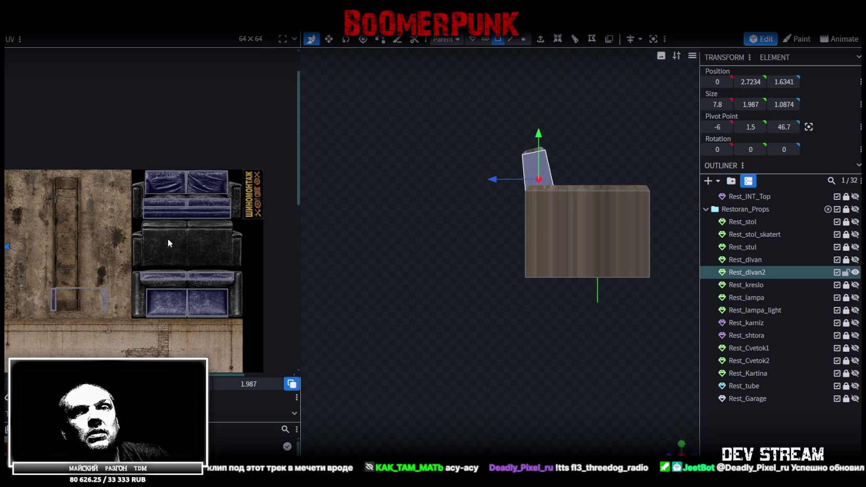
# Move the slanted armrest face's UV off the wall texture onto the sofa's back cushion
pyautogui.hscroll(-3, 90, 249)
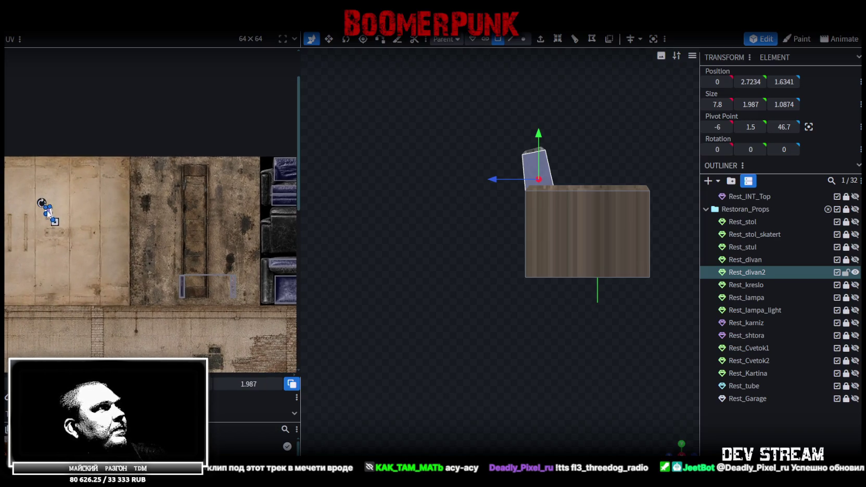
pyautogui.moveTo(49, 214); pyautogui.dragTo(259, 189)
pyautogui.moveTo(231, 225)
pyautogui.mouseDown(button='middle')
pyautogui.moveTo(129, 229)
pyautogui.moveTo(99, 215)
pyautogui.mouseUp(button='middle')
pyautogui.scroll(2, 124, 233)
pyautogui.scroll(2, 119, 241)
pyautogui.scroll(-1, 119, 240)
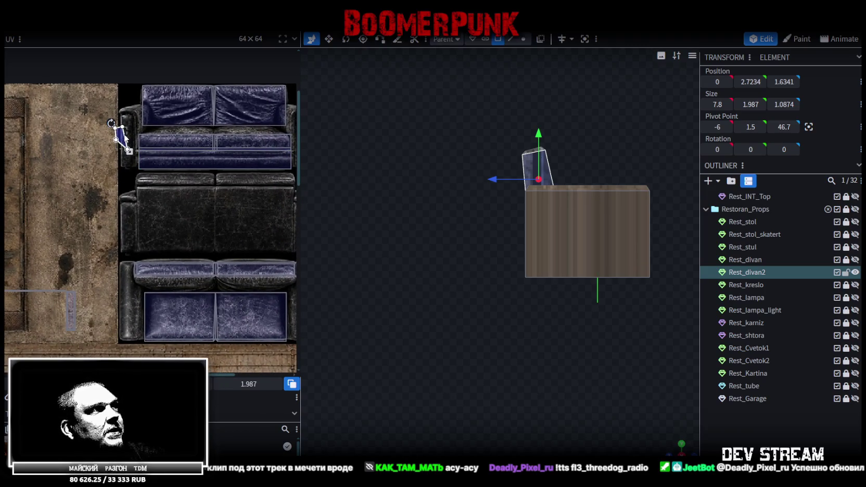
pyautogui.moveTo(119, 138); pyautogui.dragTo(200, 203)
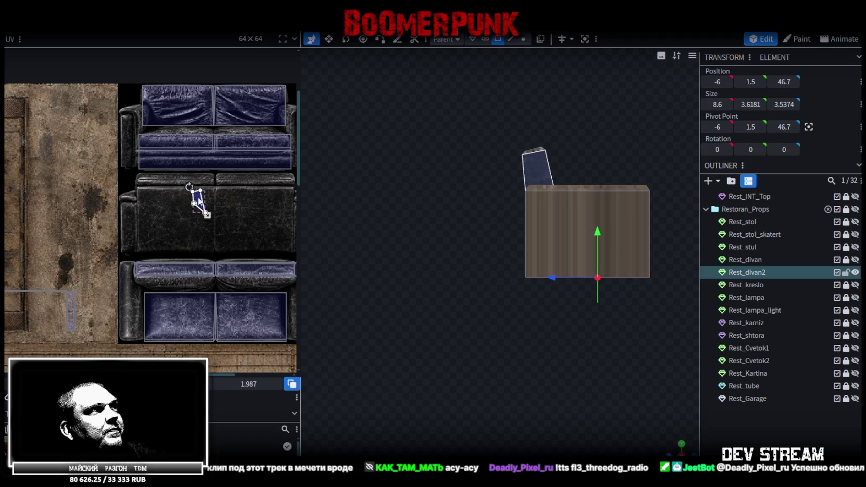
pyautogui.scroll(2, 202, 206)
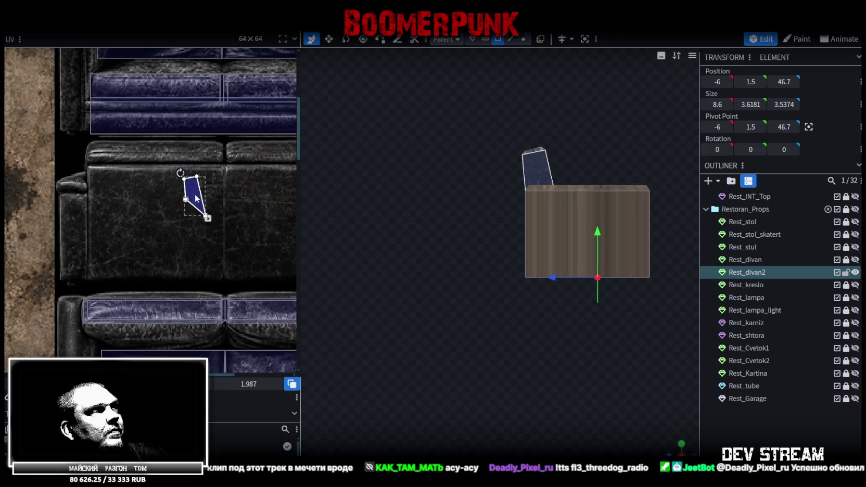
# Rotate the armrest UV 90°, place it on the seat cushion strip and enlarge it to fit
pyautogui.moveTo(180, 173); pyautogui.dragTo(210, 187)
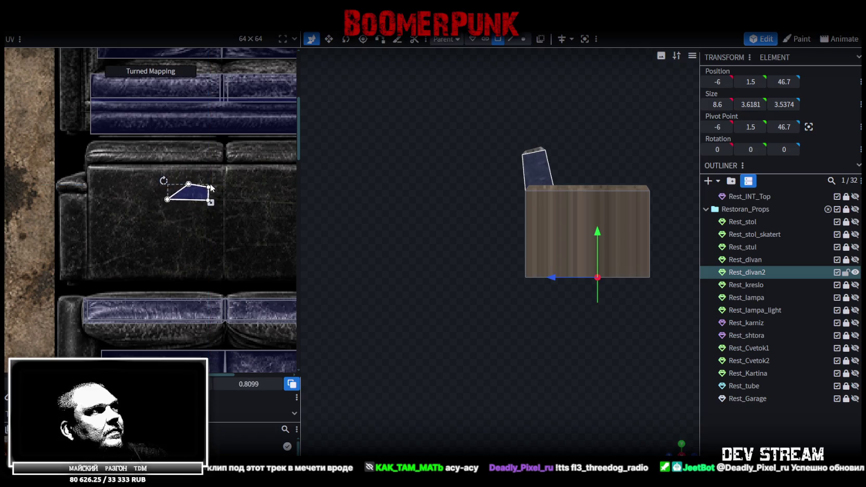
pyautogui.scroll(-5, 188, 177)
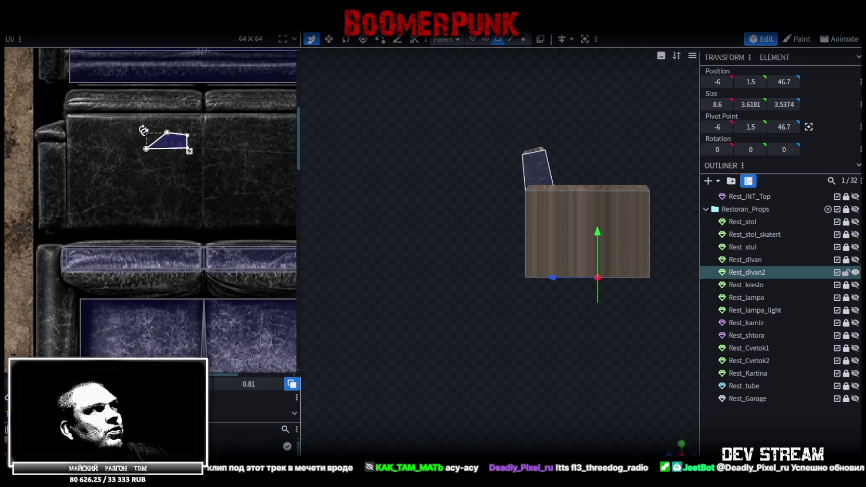
pyautogui.moveTo(167, 145); pyautogui.dragTo(171, 255)
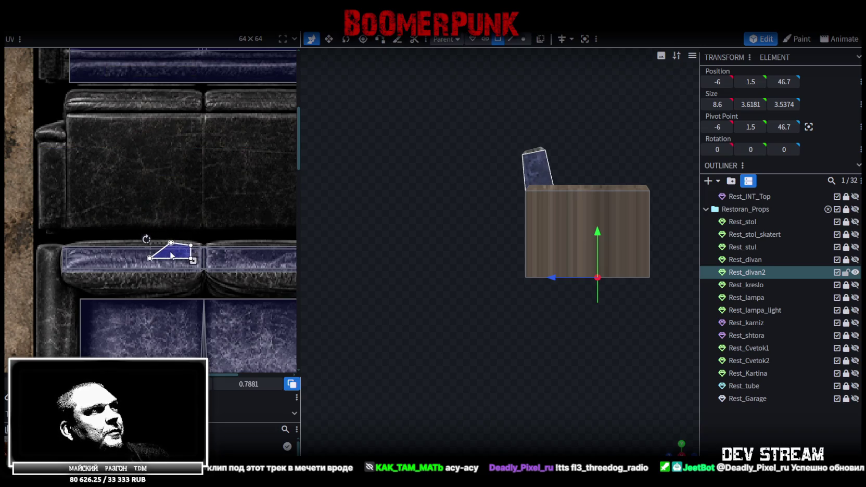
pyautogui.scroll(2, 171, 255)
pyautogui.scroll(2, 171, 255)
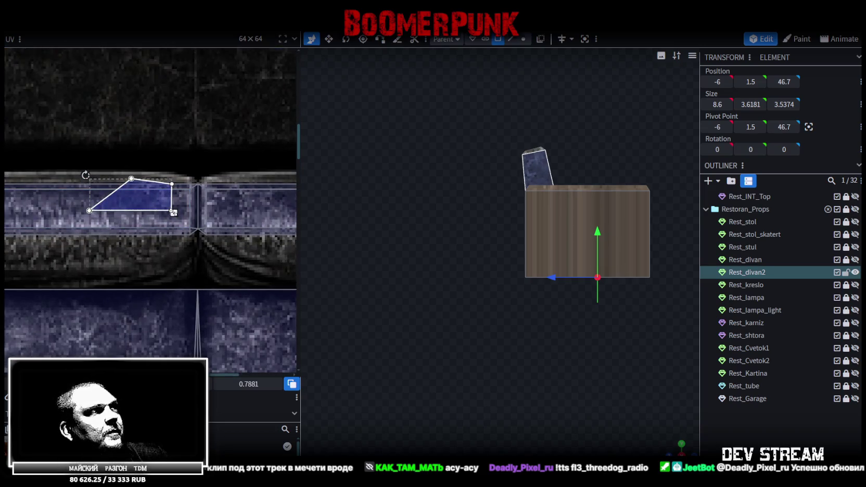
pyautogui.moveTo(174, 212); pyautogui.dragTo(193, 225)
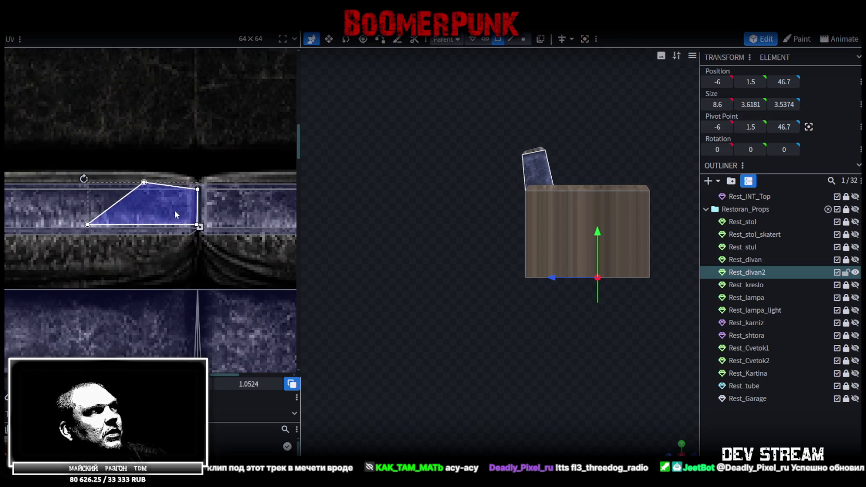
pyautogui.moveTo(193, 224)
pyautogui.mouseDown()
pyautogui.moveTo(209, 230)
pyautogui.moveTo(171, 215)
pyautogui.mouseUp()
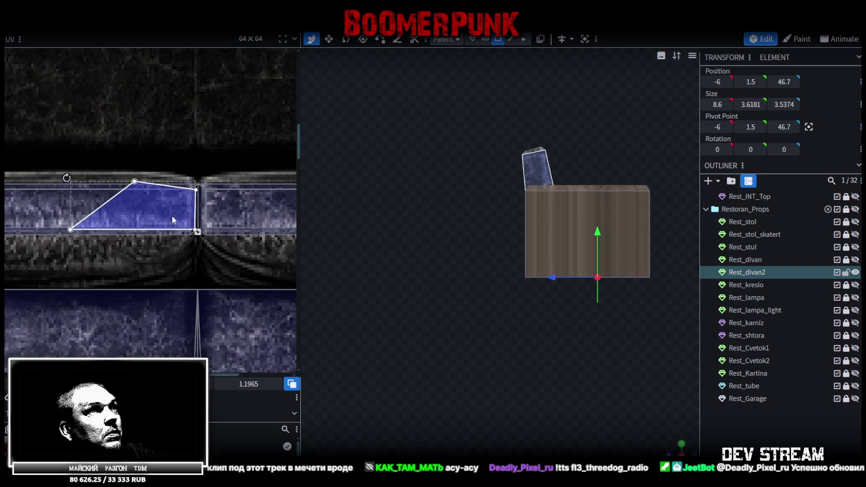
pyautogui.scroll(-2, 484, 268)
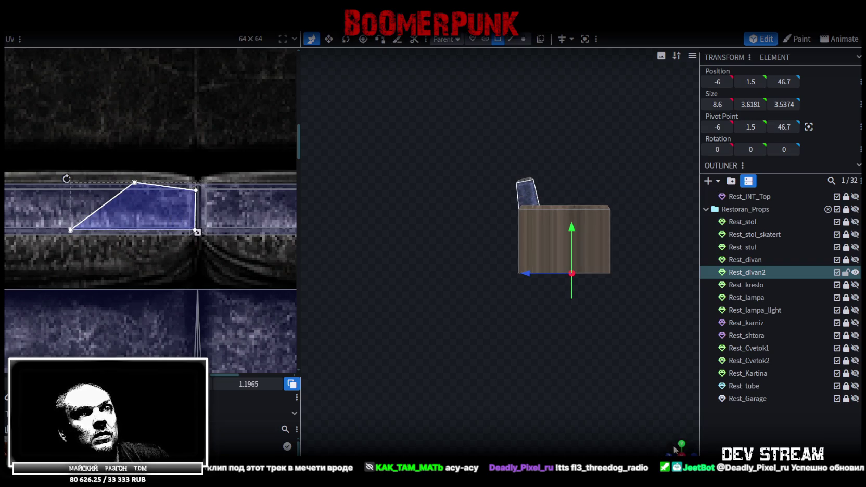
pyautogui.moveTo(674, 450); pyautogui.dragTo(522, 357)
pyautogui.scroll(3, 539, 239)
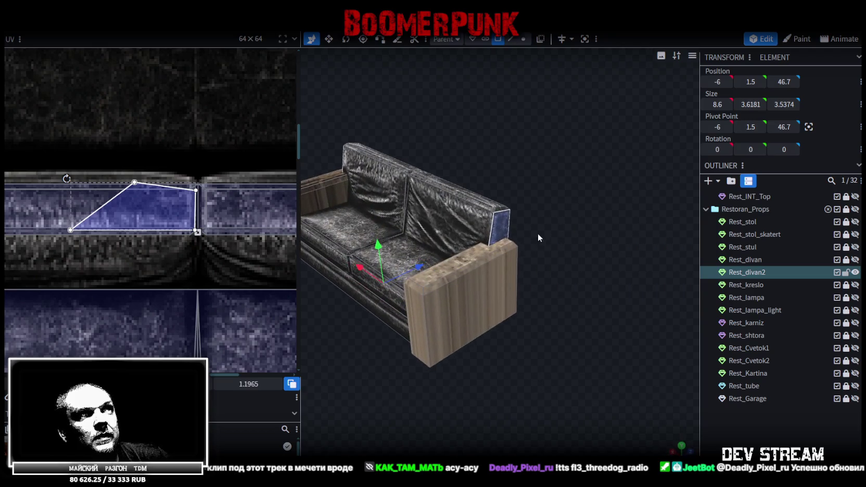
# Slide the armrest's slanted top face UV along the cushion strip
pyautogui.click(500, 225)
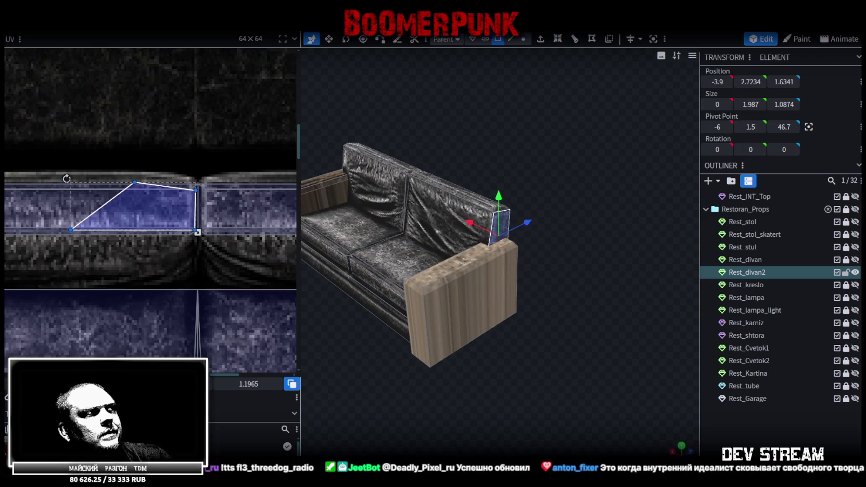
pyautogui.moveTo(198, 232); pyautogui.dragTo(312, 232)
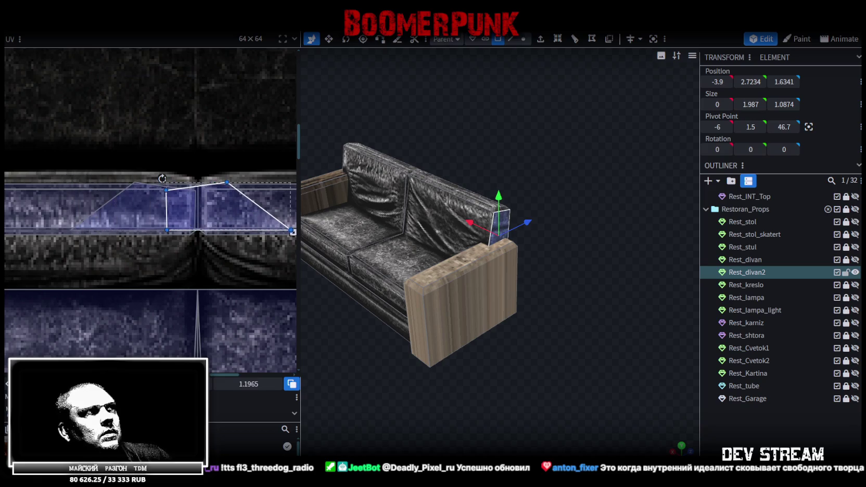
pyautogui.moveTo(187, 232); pyautogui.dragTo(199, 232)
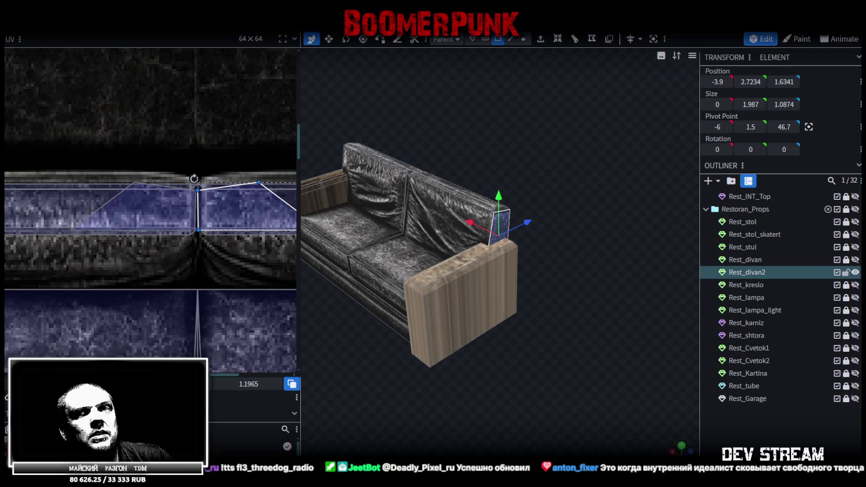
# Shift the backrest end face's texture slightly so the leather lines up
pyautogui.click(679, 411)
pyautogui.moveTo(679, 412); pyautogui.dragTo(530, 340)
pyautogui.scroll(5, 462, 299)
pyautogui.click(428, 202)
pyautogui.click(416, 205)
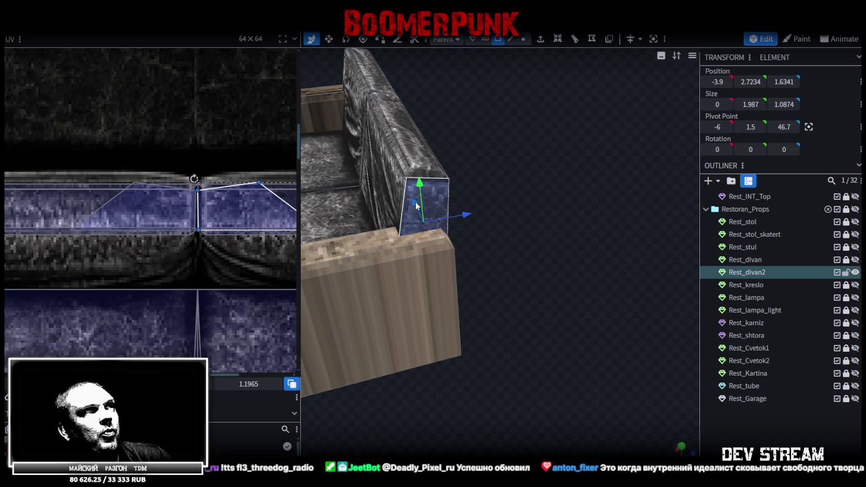
pyautogui.moveTo(197, 208); pyautogui.dragTo(202, 208)
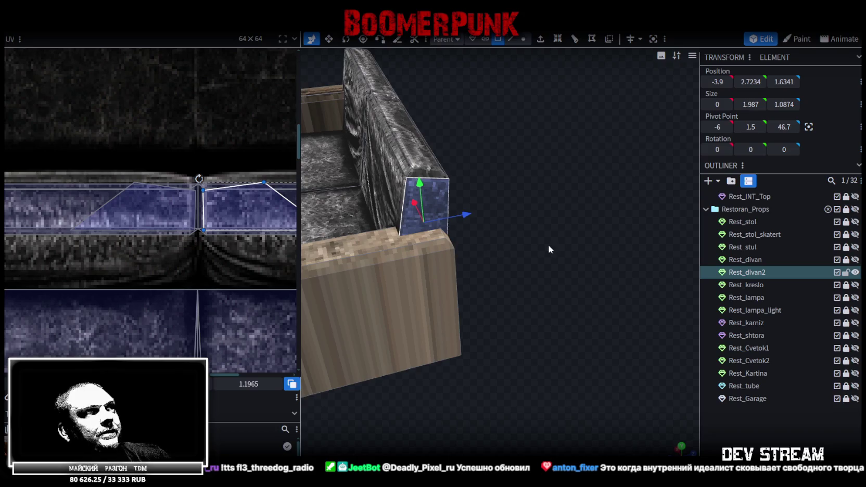
pyautogui.moveTo(551, 249); pyautogui.dragTo(390, 257)
pyautogui.moveTo(229, 209); pyautogui.dragTo(227, 208)
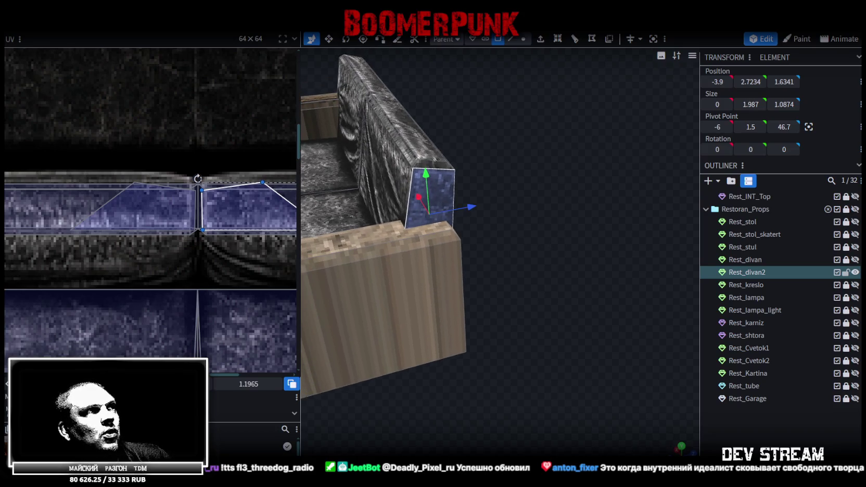
# Nudge the matching end face's texture on the other side, then select the upper back and left front faces
pyautogui.moveTo(584, 260)
pyautogui.mouseDown()
pyautogui.moveTo(327, 257)
pyautogui.moveTo(348, 281)
pyautogui.moveTo(480, 176)
pyautogui.mouseUp()
pyautogui.click(480, 176)
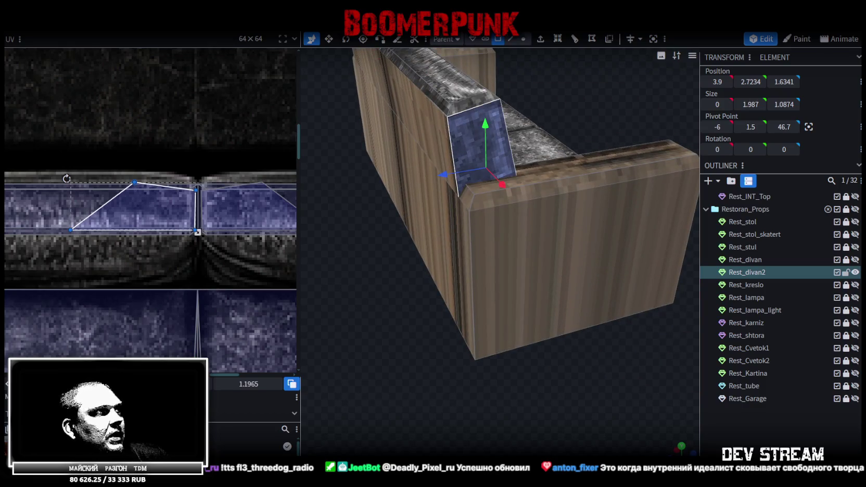
pyautogui.moveTo(130, 208); pyautogui.dragTo(129, 208)
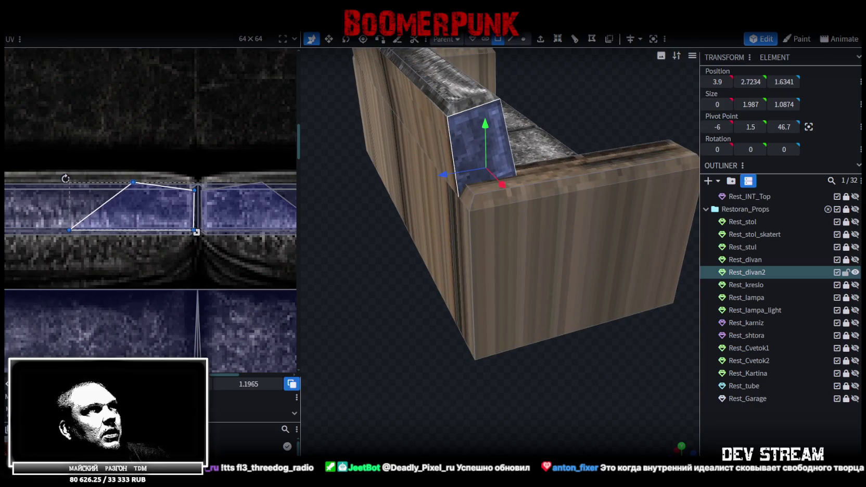
pyautogui.moveTo(323, 373)
pyautogui.mouseDown()
pyautogui.moveTo(371, 400)
pyautogui.moveTo(468, 331)
pyautogui.moveTo(404, 315)
pyautogui.moveTo(418, 206)
pyautogui.mouseUp()
pyautogui.click(418, 206)
pyautogui.keyDown('shift'); pyautogui.click(389, 255); pyautogui.keyUp('shift')
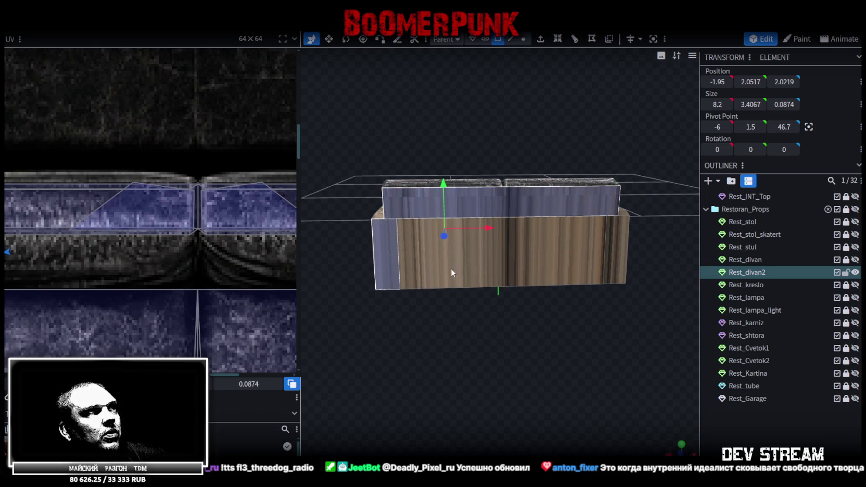
# Add the right side face to the selection and switch to the flat front view
pyautogui.keyDown('shift'); pyautogui.click(624, 249); pyautogui.keyUp('shift')
pyautogui.moveTo(615, 288)
pyautogui.mouseDown()
pyautogui.moveTo(531, 353)
pyautogui.moveTo(401, 385)
pyautogui.moveTo(507, 329)
pyautogui.moveTo(593, 317)
pyautogui.mouseUp()
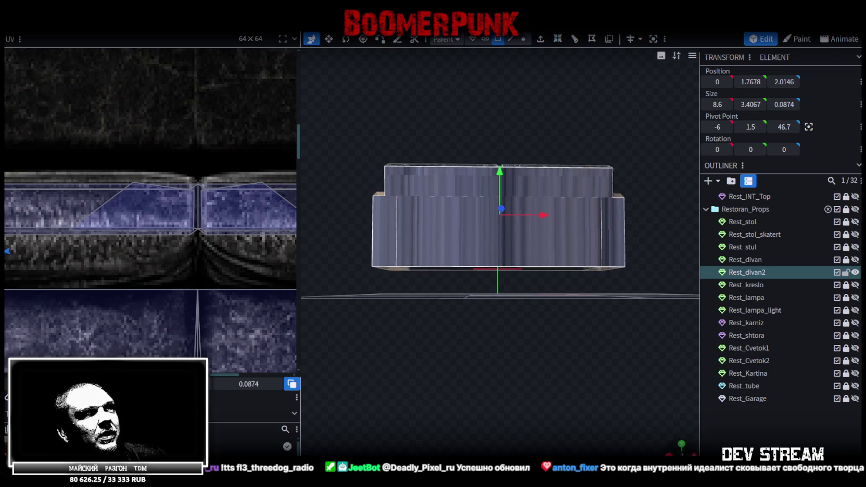
pyautogui.click(681, 445)
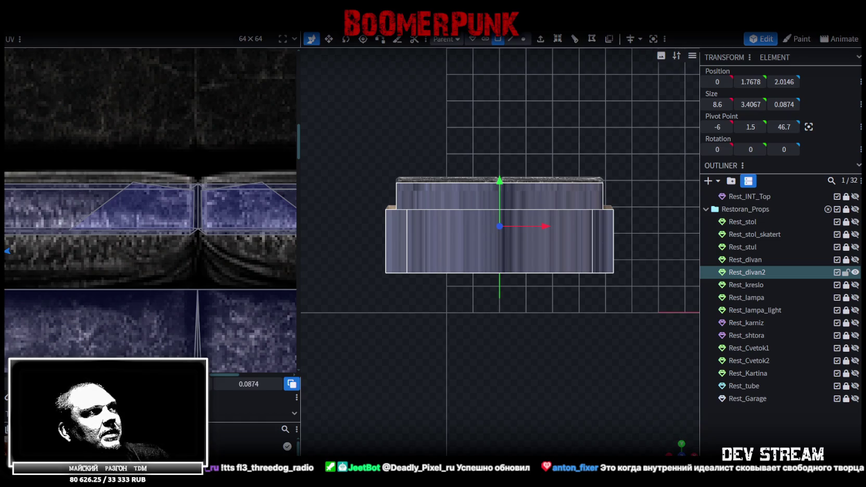
pyautogui.scroll(-3, 95, 290)
pyautogui.scroll(-2, 97, 294)
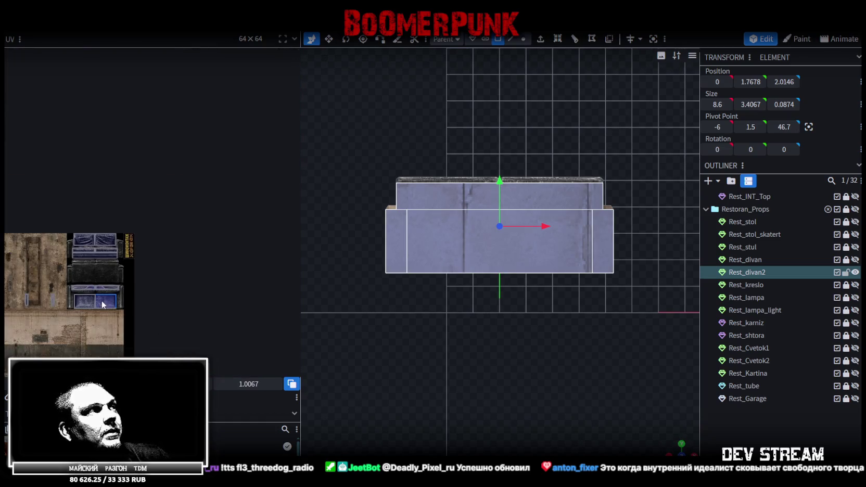
pyautogui.scroll(-2, 156, 305)
# Move the selected faces' UV onto the dark backrest leather and stretch the box to fill it
pyautogui.moveTo(96, 287)
pyautogui.mouseDown()
pyautogui.moveTo(216, 287)
pyautogui.moveTo(208, 276)
pyautogui.mouseUp()
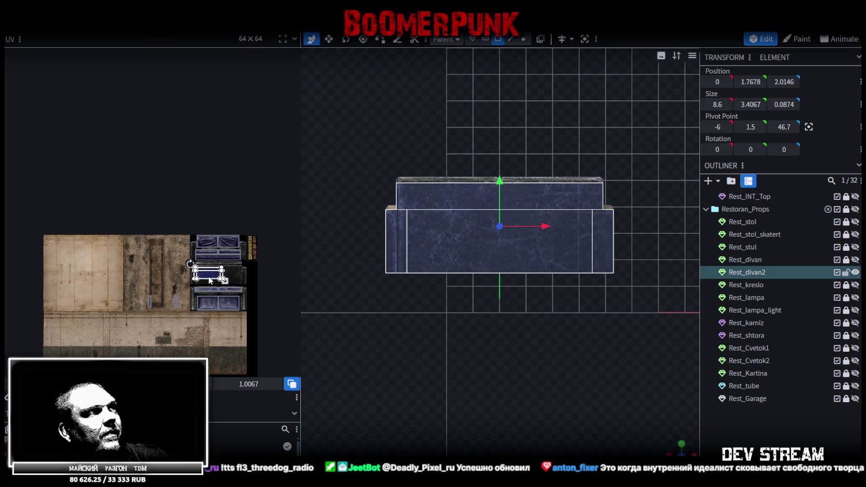
pyautogui.scroll(2, 208, 276)
pyautogui.scroll(3, 183, 270)
pyautogui.moveTo(190, 238)
pyautogui.mouseDown()
pyautogui.moveTo(180, 245)
pyautogui.moveTo(182, 237)
pyautogui.mouseUp()
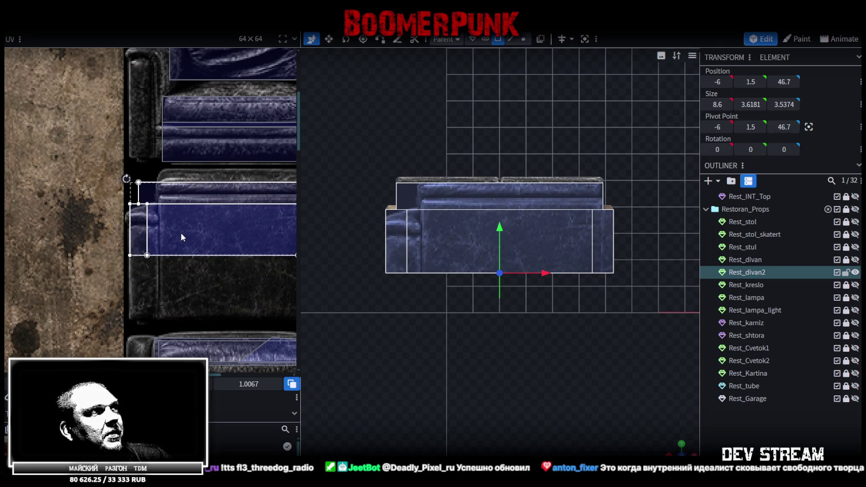
pyautogui.scroll(-3, 181, 237)
pyautogui.scroll(2, 150, 233)
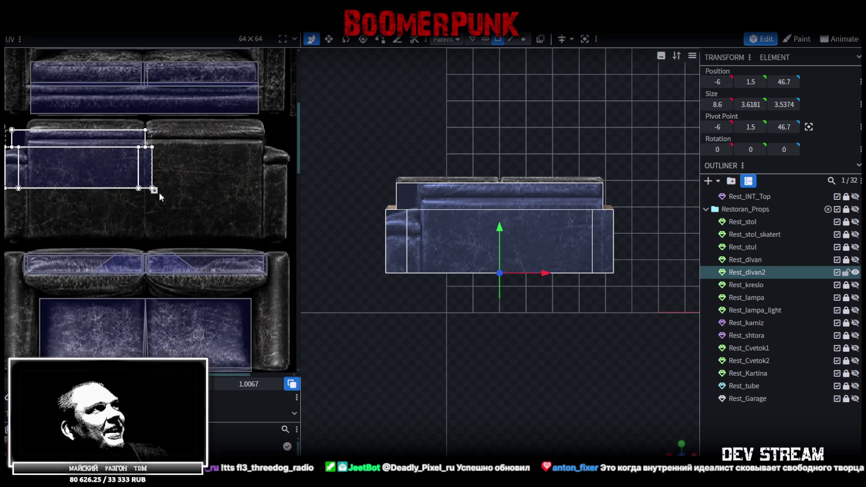
pyautogui.moveTo(154, 190); pyautogui.dragTo(293, 243)
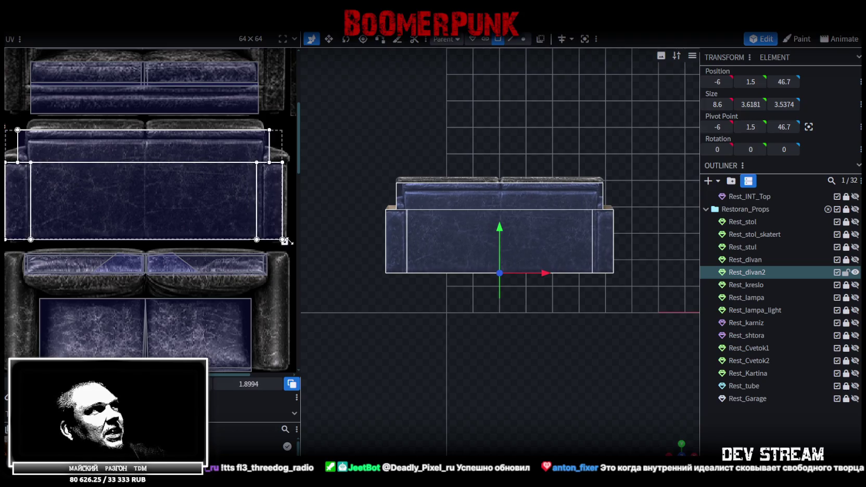
pyautogui.moveTo(295, 242); pyautogui.dragTo(293, 243)
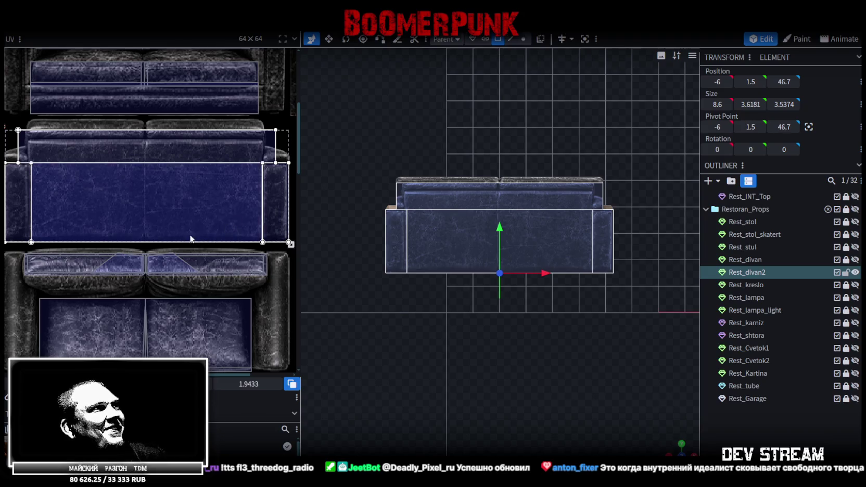
pyautogui.hscroll(-2, 156, 208)
pyautogui.click(83, 151)
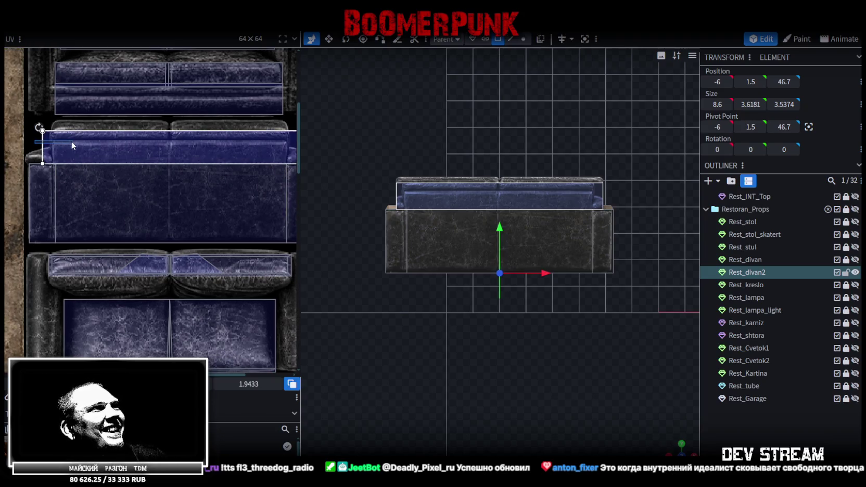
# Trim the top face's UV area from the left and right to fit the leather
pyautogui.scroll(2, 35, 132)
pyautogui.scroll(3, 34, 132)
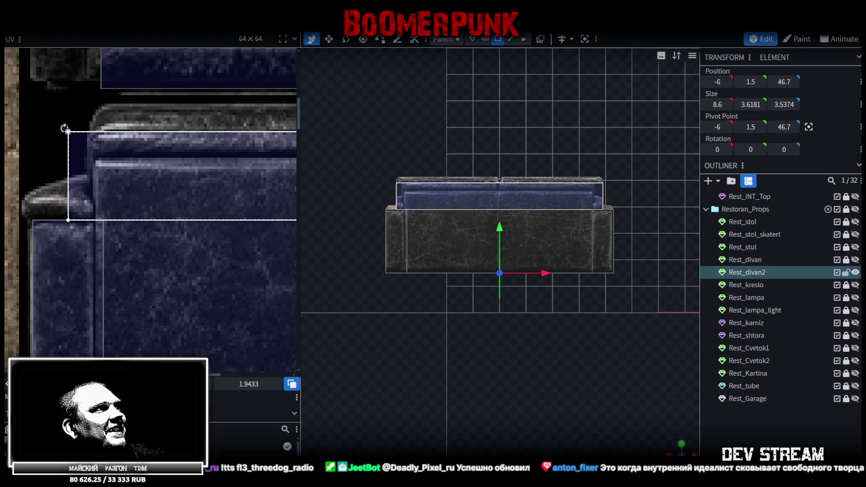
pyautogui.moveTo(68, 131); pyautogui.dragTo(94, 131)
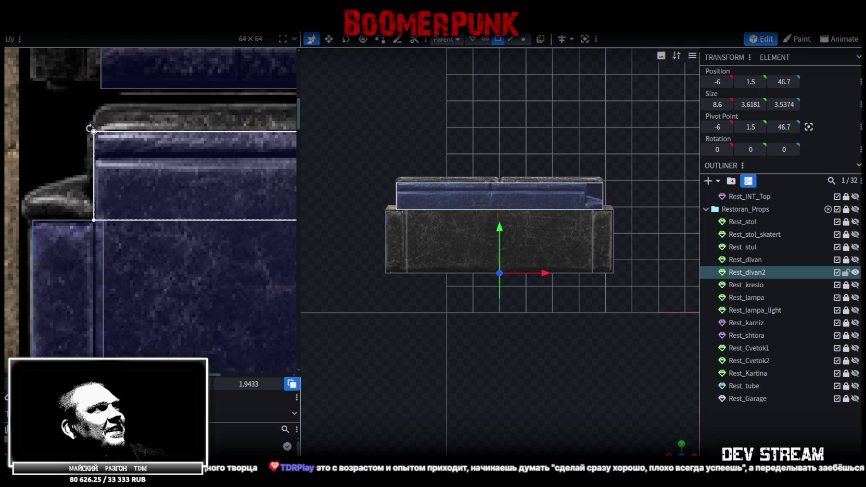
pyautogui.scroll(-3, 156, 265)
pyautogui.hscroll(3, 155, 265)
pyautogui.scroll(2, 225, 240)
pyautogui.scroll(2, 259, 210)
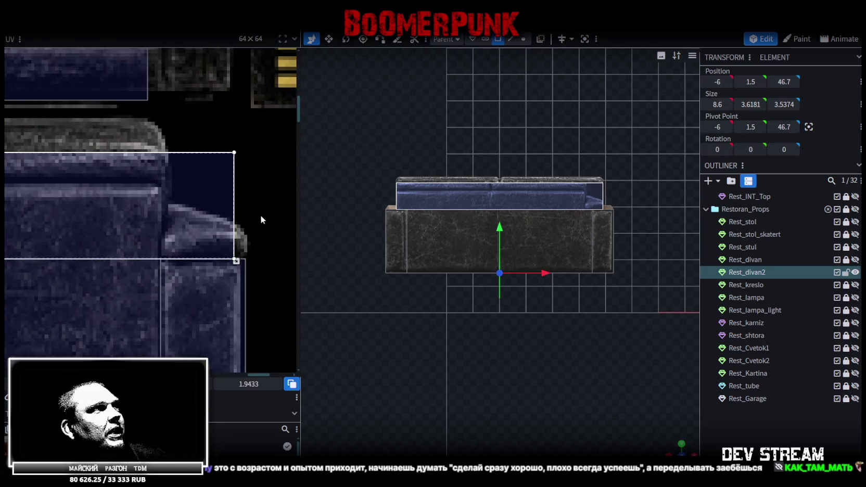
pyautogui.moveTo(236, 261); pyautogui.dragTo(167, 261)
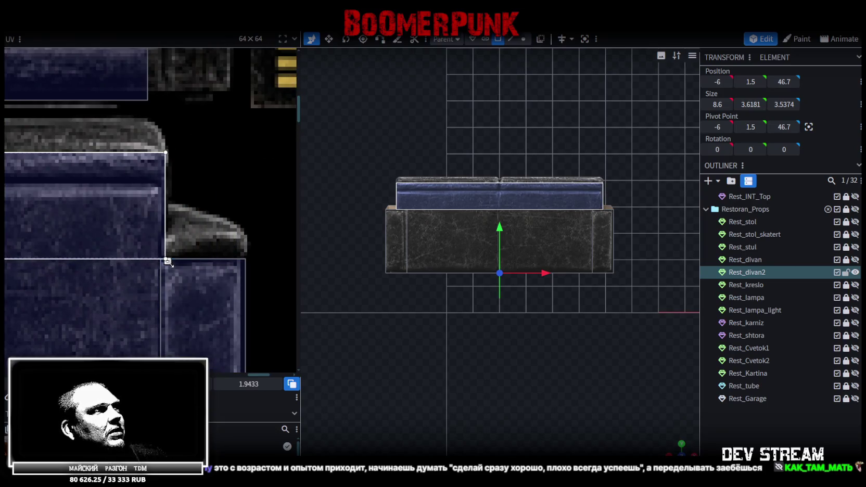
pyautogui.scroll(-2, 234, 274)
pyautogui.scroll(-2, 234, 274)
pyautogui.scroll(-2, 250, 262)
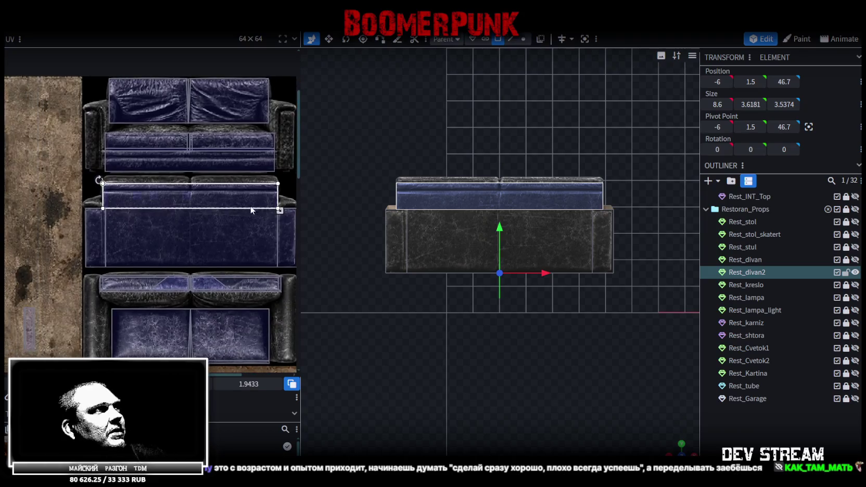
pyautogui.scroll(2, 162, 241)
pyautogui.scroll(1, 167, 250)
pyautogui.scroll(1, 177, 244)
pyautogui.scroll(-1, 179, 240)
pyautogui.scroll(-1, 176, 253)
pyautogui.scroll(-2, 220, 240)
pyautogui.scroll(-2, 128, 206)
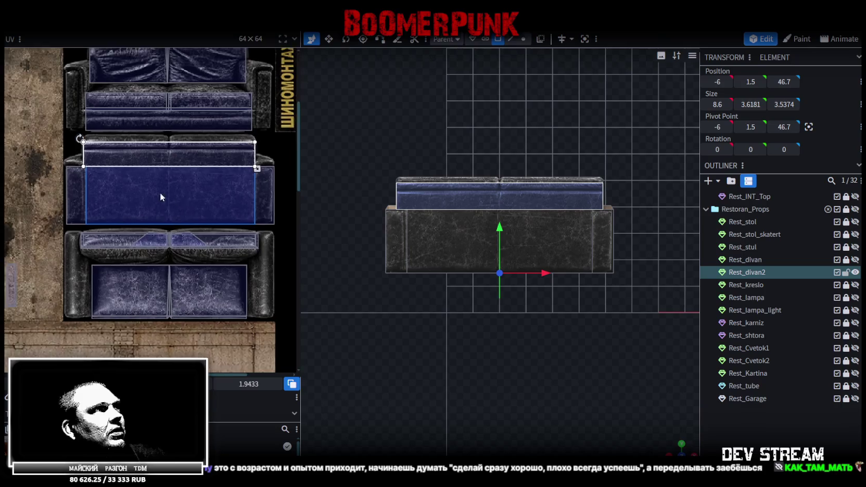
# Select the front and side face mappings and narrow the left side face's UV area
pyautogui.moveTo(249, 206); pyautogui.dragTo(13, 197)
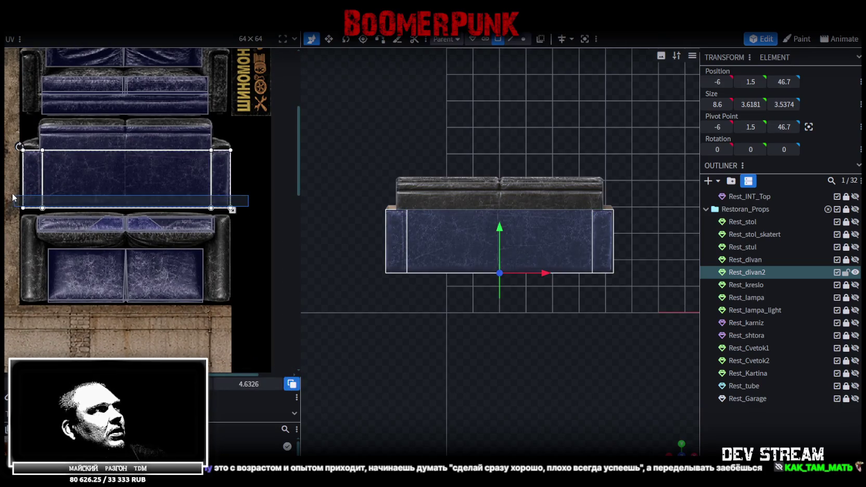
pyautogui.scroll(1, 212, 171)
pyautogui.scroll(1, 254, 210)
pyautogui.scroll(1, 255, 262)
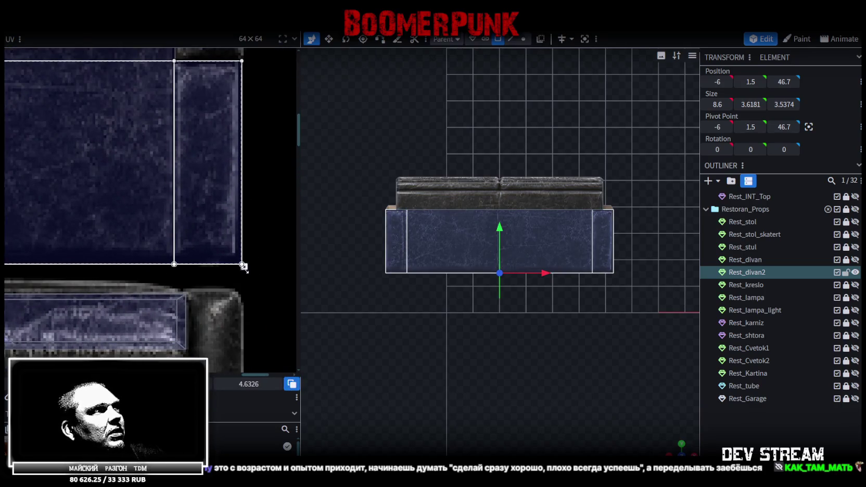
pyautogui.click(203, 245)
pyautogui.moveTo(203, 246); pyautogui.dragTo(210, 276, button='middle')
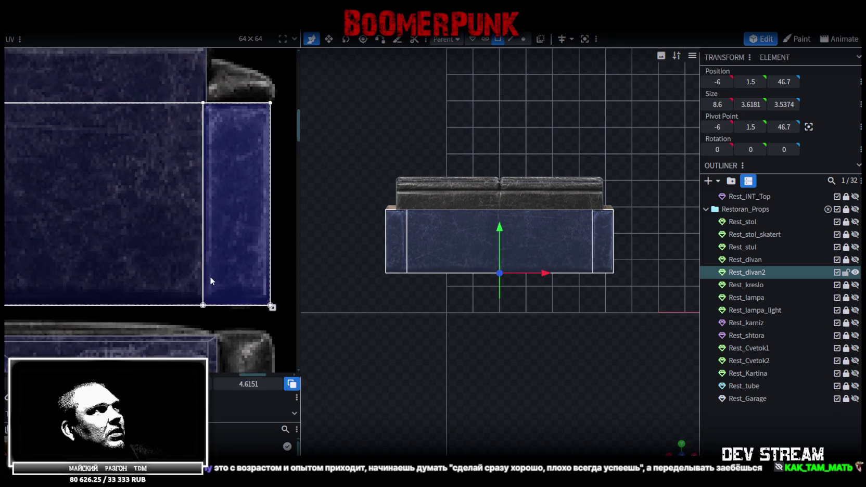
pyautogui.scroll(-1, 214, 264)
pyautogui.scroll(-2, 260, 219)
pyautogui.scroll(2, 138, 229)
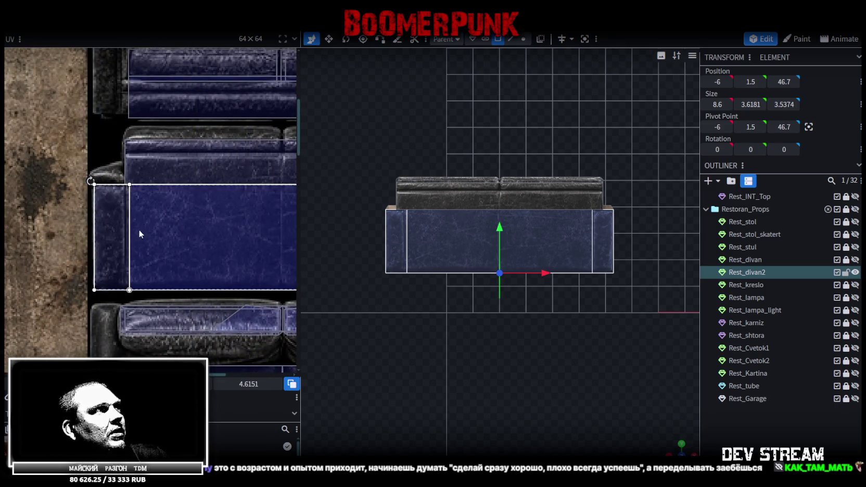
pyautogui.scroll(1, 127, 241)
pyautogui.moveTo(127, 241); pyautogui.dragTo(182, 217, button='middle')
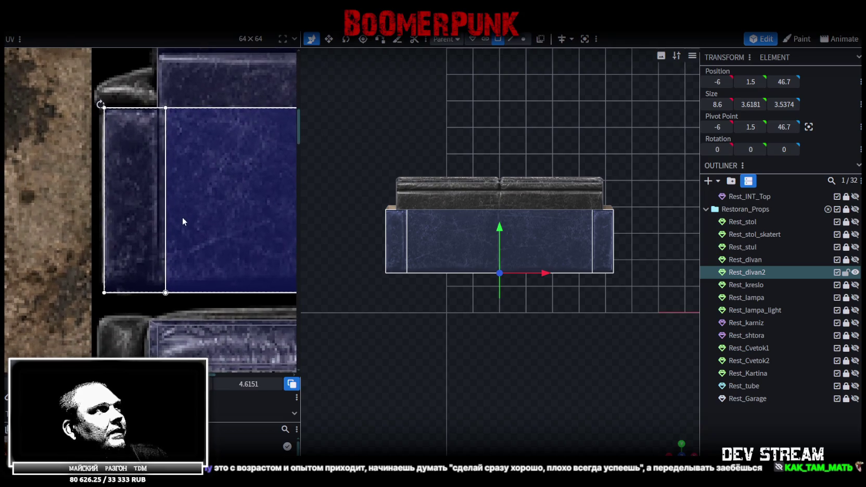
pyautogui.click(165, 293)
pyautogui.click(163, 106)
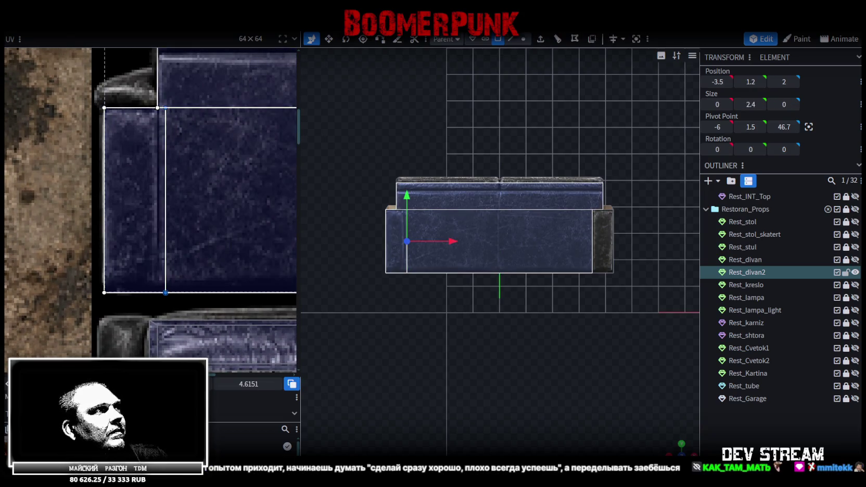
pyautogui.moveTo(165, 197); pyautogui.dragTo(157, 198)
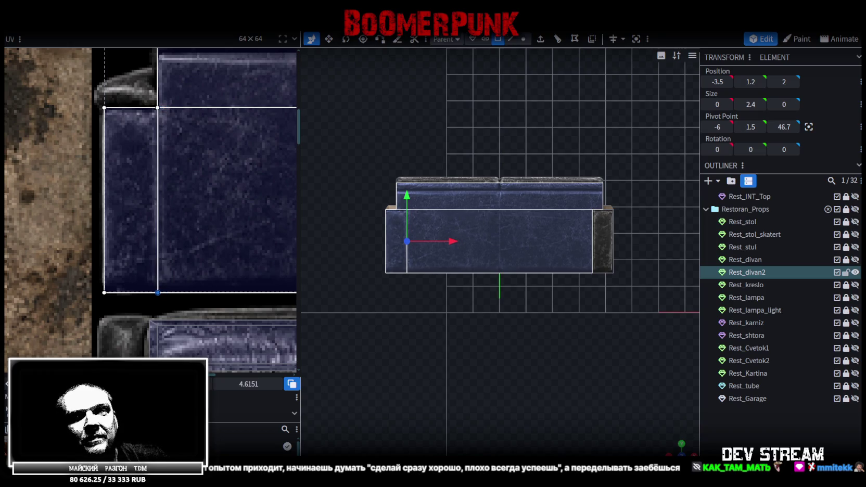
# Reselect the base's front face mapping and raise its UV area's bottom edge slightly
pyautogui.scroll(-3, 276, 230)
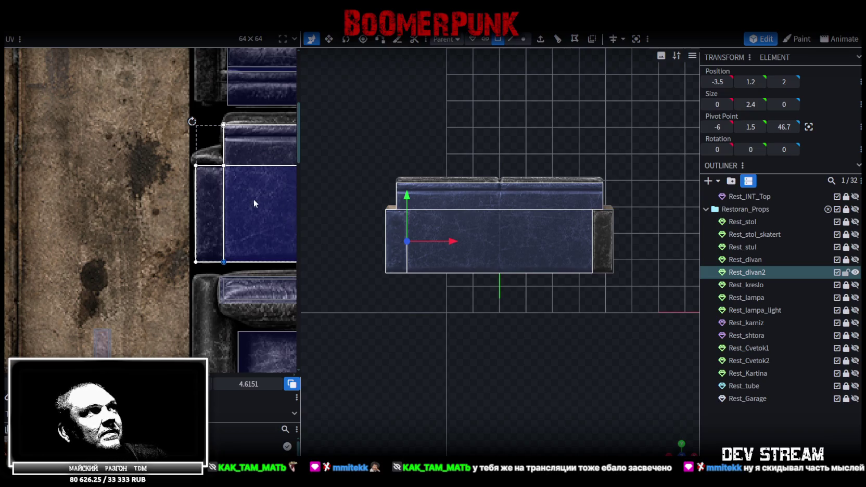
pyautogui.moveTo(254, 199); pyautogui.dragTo(96, 191, button='middle')
pyautogui.scroll(-1, 212, 177)
pyautogui.scroll(3, 211, 177)
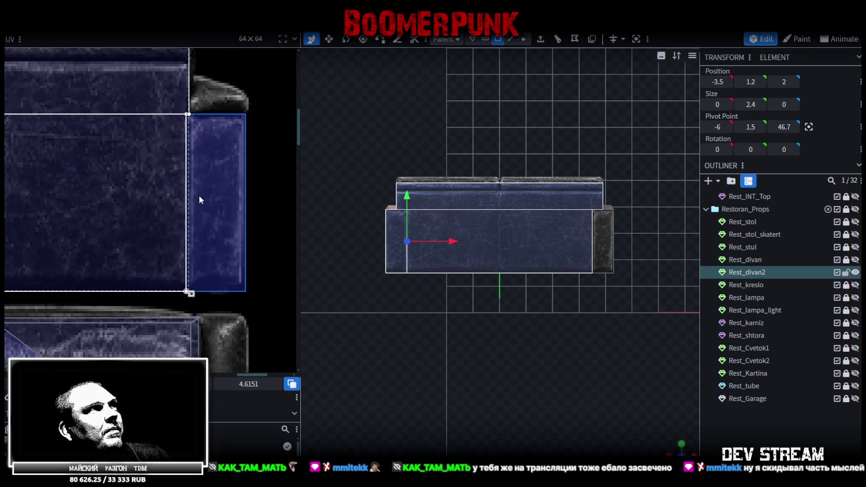
pyautogui.click(182, 137)
pyautogui.click(199, 96)
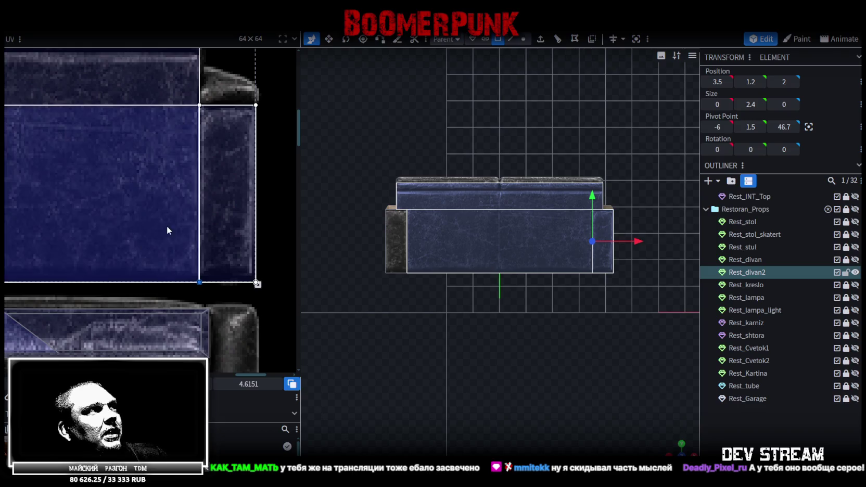
pyautogui.scroll(-3, 167, 227)
pyautogui.moveTo(203, 260); pyautogui.dragTo(233, 261, button='middle')
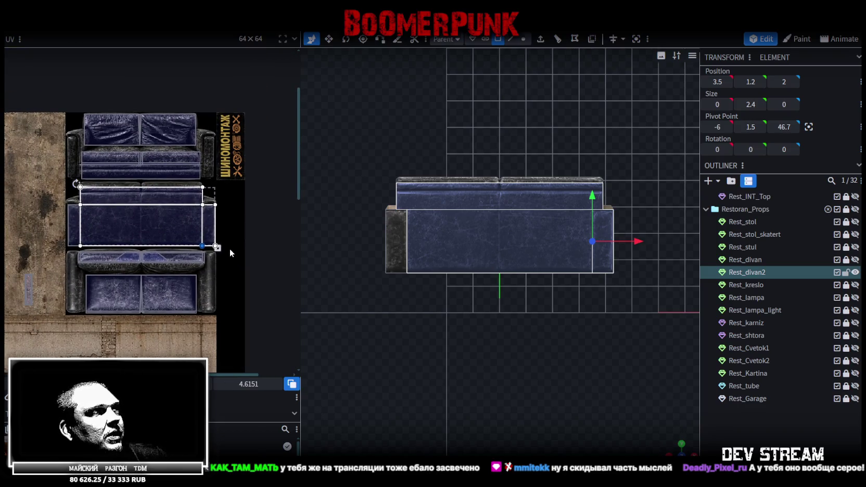
pyautogui.moveTo(229, 249); pyautogui.dragTo(36, 230)
pyautogui.scroll(3, 246, 232)
pyautogui.scroll(2, 247, 232)
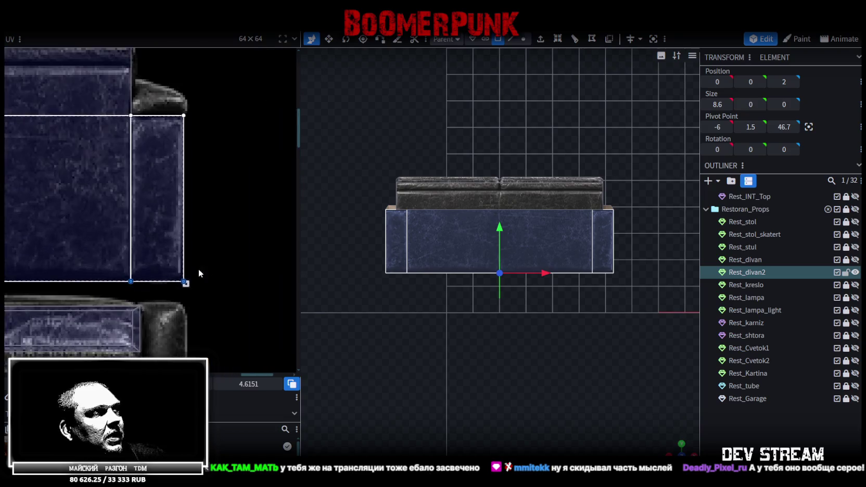
pyautogui.scroll(2, 198, 269)
pyautogui.scroll(-1, 179, 268)
pyautogui.scroll(2, 189, 253)
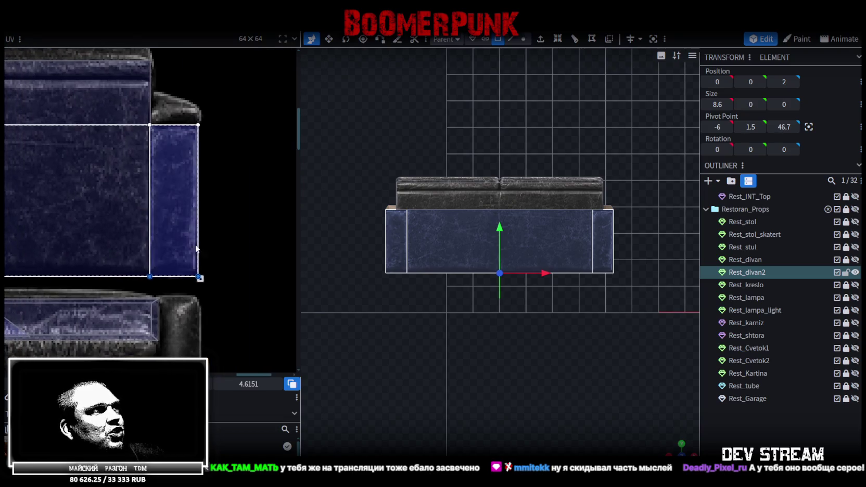
pyautogui.scroll(1, 189, 296)
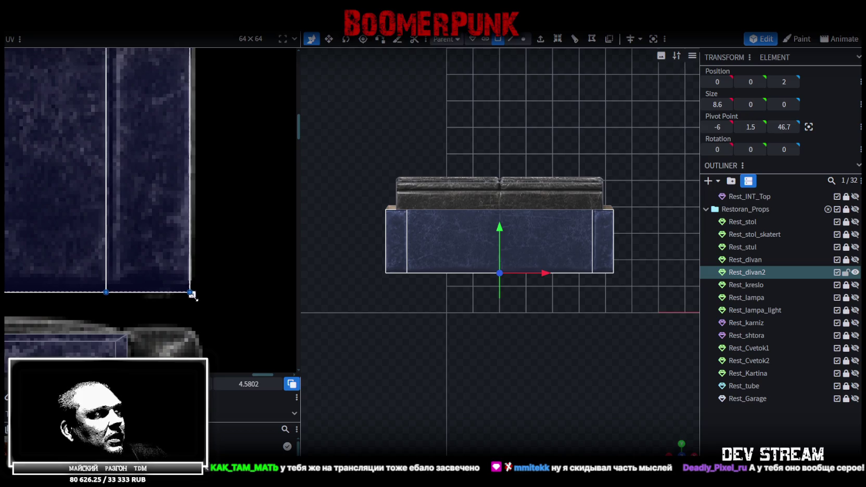
pyautogui.moveTo(195, 296); pyautogui.dragTo(199, 287)
pyautogui.scroll(3, 233, 247)
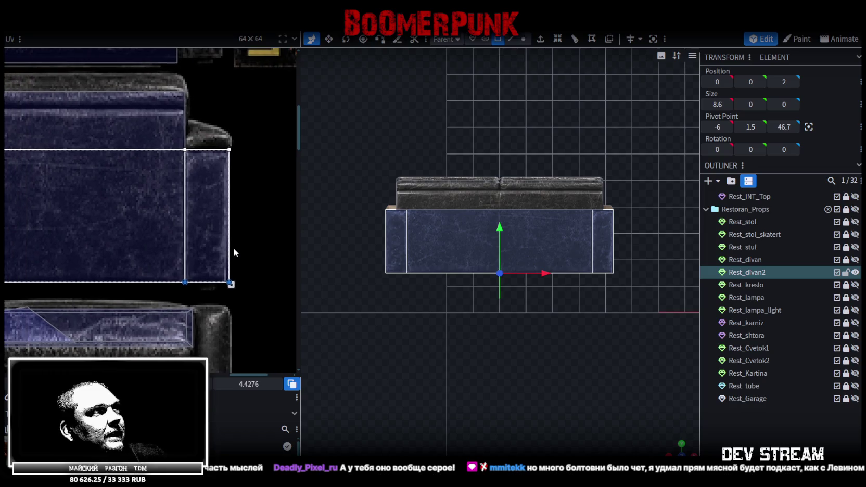
pyautogui.scroll(2, 228, 215)
pyautogui.scroll(2, 255, 281)
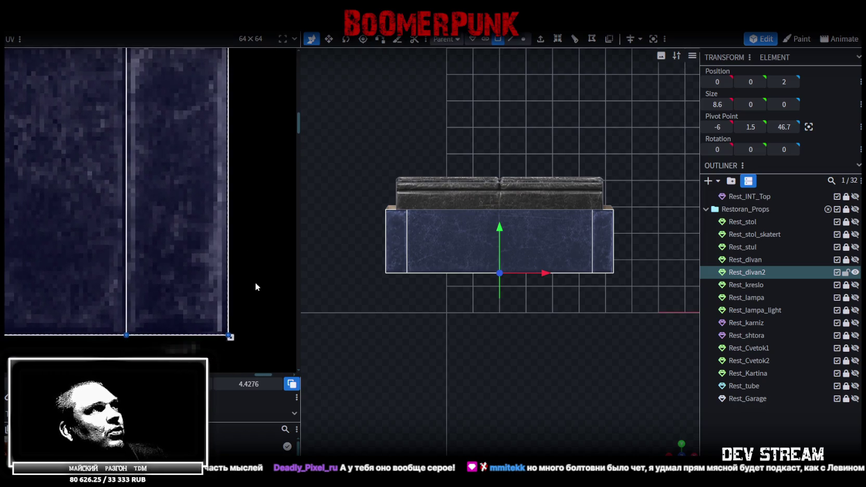
# Check the right side face's UV area and orbit out of the flat front view
pyautogui.click(212, 277)
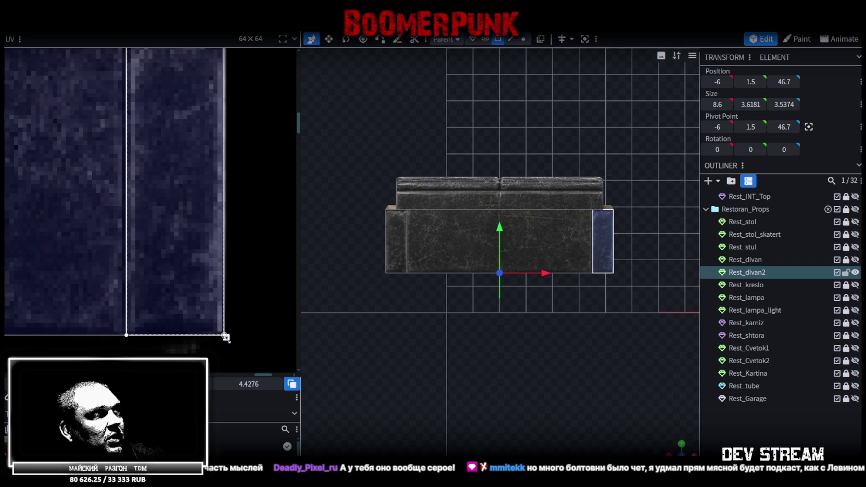
pyautogui.scroll(-5, 140, 255)
pyautogui.scroll(2, 74, 226)
pyautogui.scroll(2, 119, 199)
pyautogui.scroll(1, 192, 205)
pyautogui.scroll(2, 194, 205)
pyautogui.scroll(-2, 194, 209)
pyautogui.scroll(-1, 192, 211)
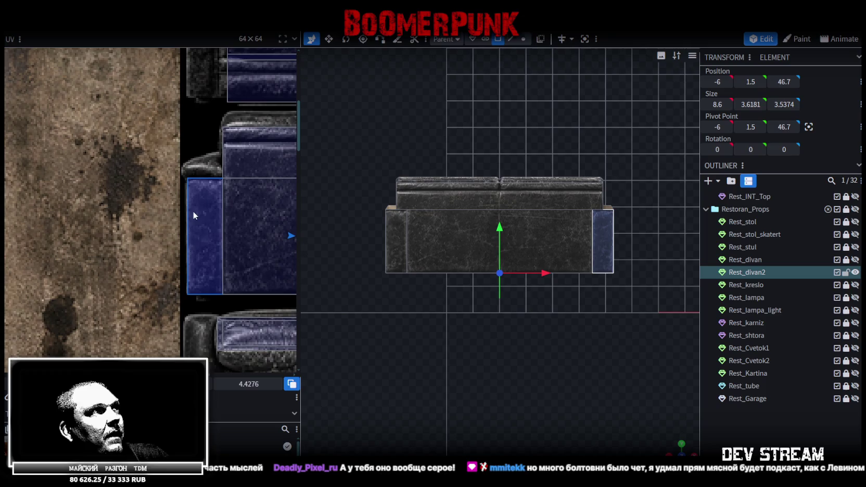
pyautogui.moveTo(698, 445)
pyautogui.mouseDown()
pyautogui.moveTo(559, 390)
pyautogui.moveTo(457, 395)
pyautogui.moveTo(541, 313)
pyautogui.moveTo(433, 341)
pyautogui.moveTo(603, 296)
pyautogui.moveTo(489, 327)
pyautogui.moveTo(598, 279)
pyautogui.moveTo(556, 291)
pyautogui.moveTo(556, 228)
pyautogui.moveTo(572, 295)
pyautogui.moveTo(591, 284)
pyautogui.moveTo(593, 334)
pyautogui.moveTo(582, 336)
pyautogui.mouseUp()
# Select the sofa's armrest, then move another cushion piece into place
pyautogui.click(556, 227)
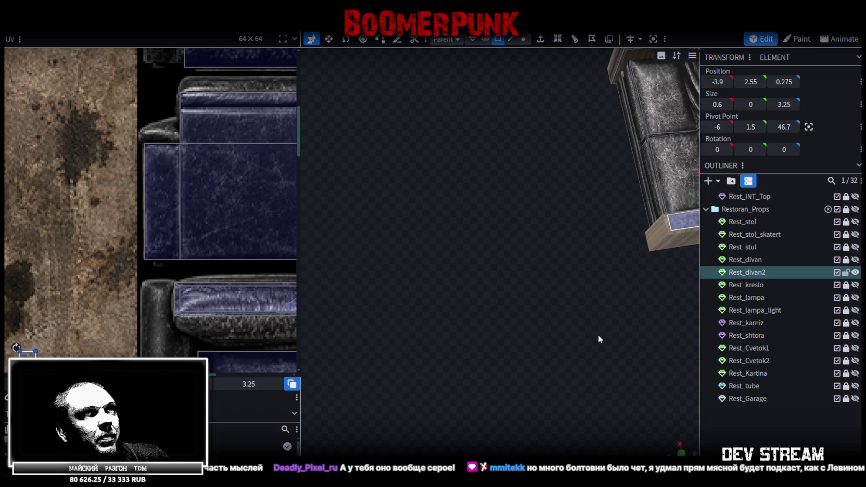
pyautogui.scroll(-3, 581, 336)
pyautogui.moveTo(536, 356)
pyautogui.mouseDown()
pyautogui.moveTo(549, 354)
pyautogui.moveTo(558, 295)
pyautogui.mouseUp()
pyautogui.scroll(5, 566, 355)
pyautogui.scroll(-2, 554, 350)
pyautogui.click(428, 271)
pyautogui.moveTo(427, 270)
pyautogui.mouseDown()
pyautogui.moveTo(441, 326)
pyautogui.moveTo(488, 308)
pyautogui.mouseUp()
pyautogui.scroll(-3, 503, 293)
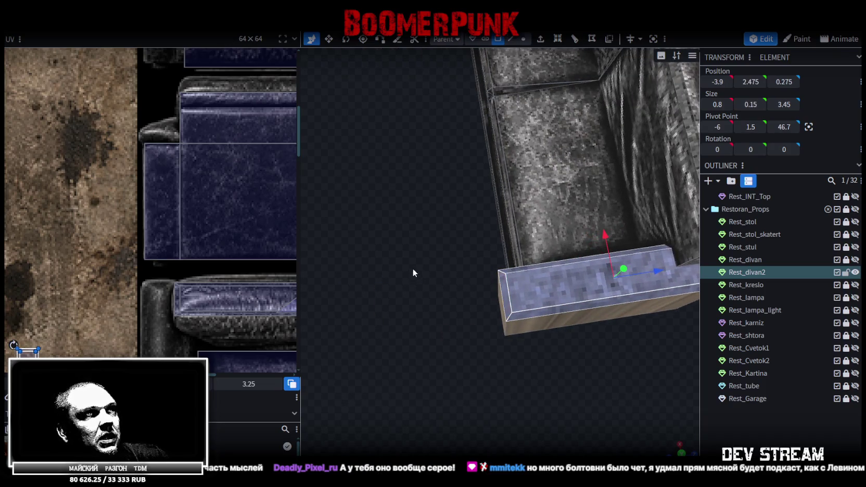
pyautogui.scroll(-3, 547, 283)
pyautogui.moveTo(548, 282); pyautogui.dragTo(549, 307, button='right')
pyautogui.scroll(2, 535, 316)
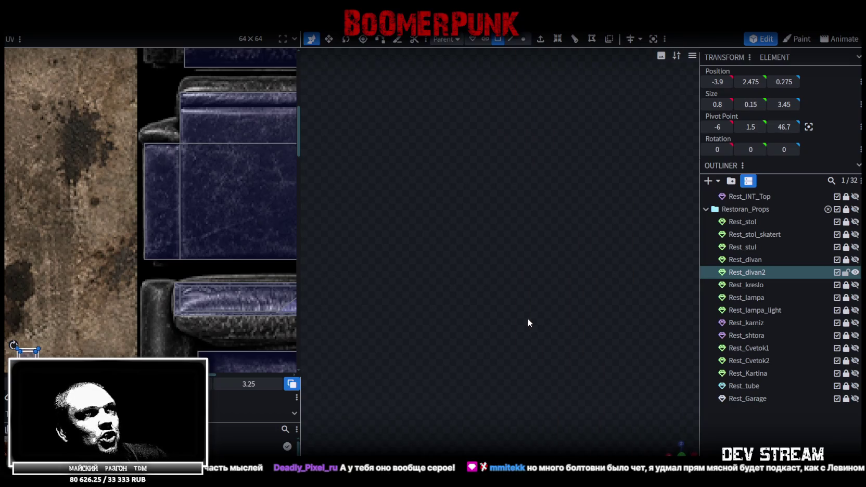
pyautogui.scroll(5, 531, 316)
# Move the wider arm panel flush with the sofa
pyautogui.click(553, 282)
pyautogui.click(540, 286)
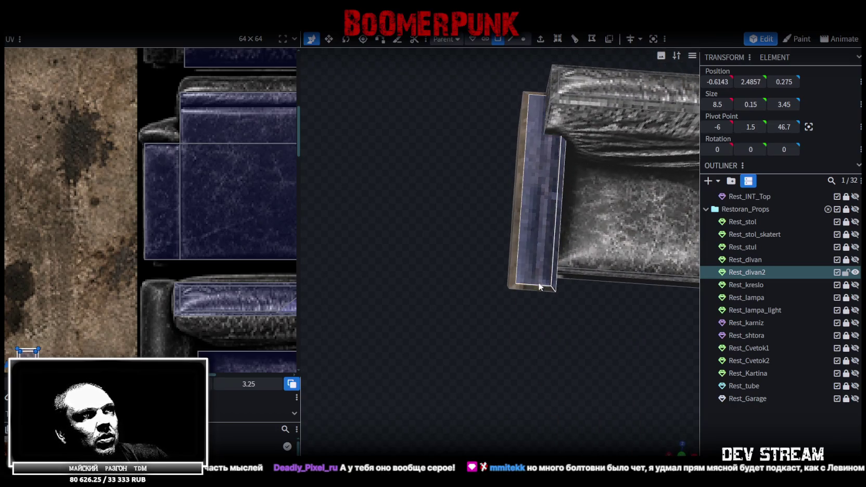
pyautogui.moveTo(518, 252); pyautogui.dragTo(515, 250)
pyautogui.moveTo(448, 78); pyautogui.dragTo(448, 265, button='right')
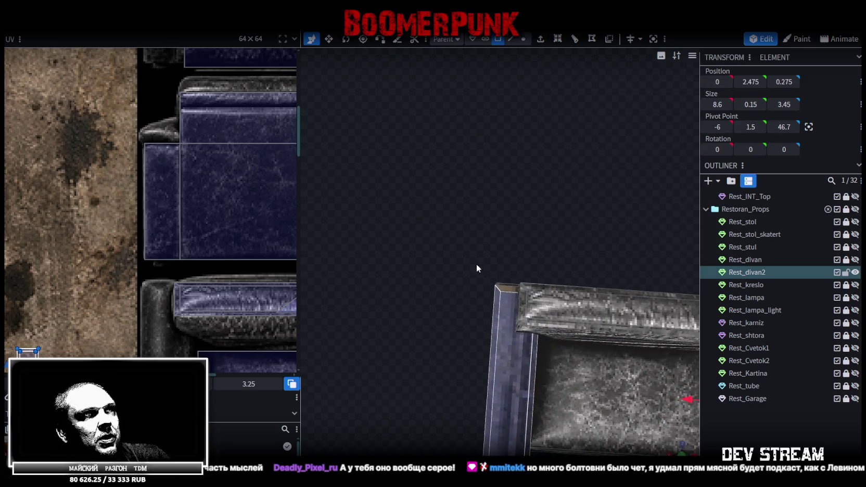
pyautogui.scroll(-5, 599, 348)
# In top view, move the left arm's UV onto the beige wood column texture
pyautogui.click(681, 453)
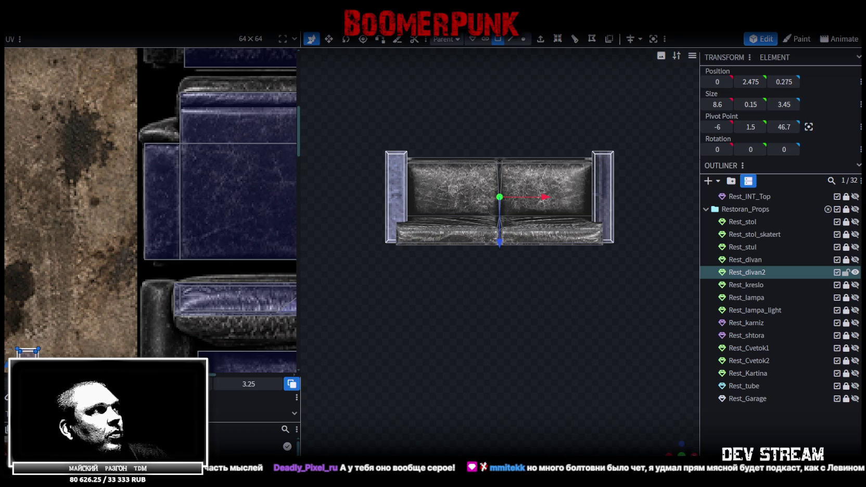
pyautogui.scroll(-3, 96, 269)
pyautogui.scroll(-3, 109, 249)
pyautogui.scroll(-2, 207, 218)
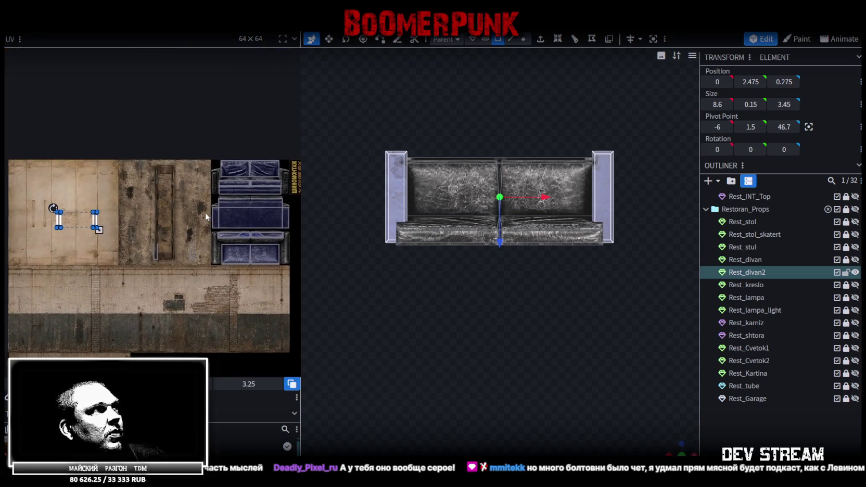
pyautogui.moveTo(97, 224); pyautogui.dragTo(212, 190)
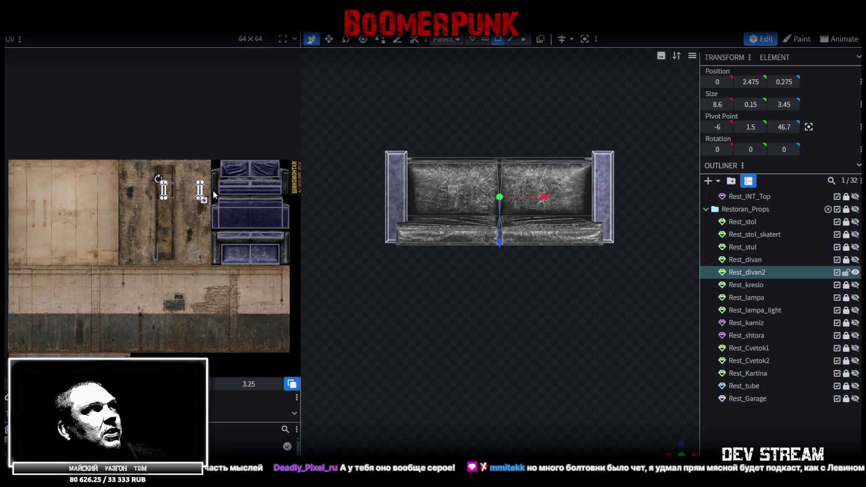
pyautogui.scroll(2, 211, 190)
pyautogui.moveTo(218, 250); pyautogui.dragTo(167, 194, button='middle')
pyautogui.moveTo(136, 146)
pyautogui.mouseDown()
pyautogui.moveTo(131, 158)
pyautogui.moveTo(210, 207)
pyautogui.moveTo(220, 297)
pyautogui.mouseUp()
pyautogui.scroll(2, 162, 284)
pyautogui.scroll(2, 200, 318)
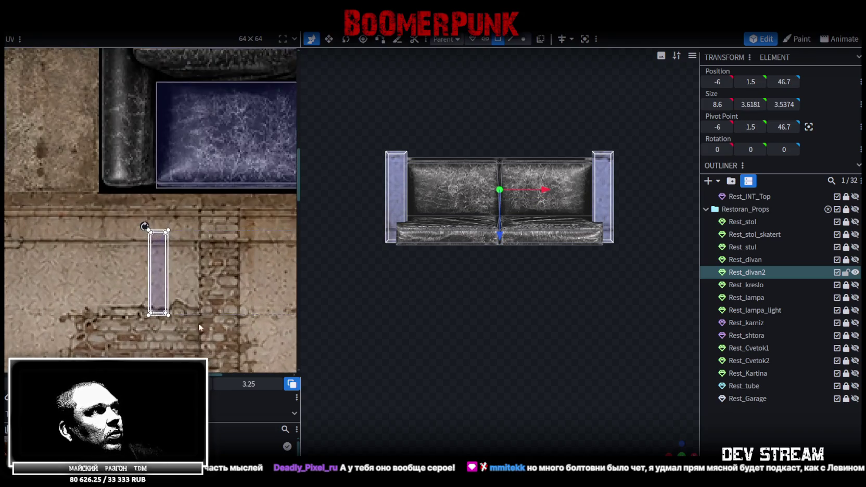
# Map the right arm's UV onto the leather armrest strip, stretched along its full length
pyautogui.click(122, 151)
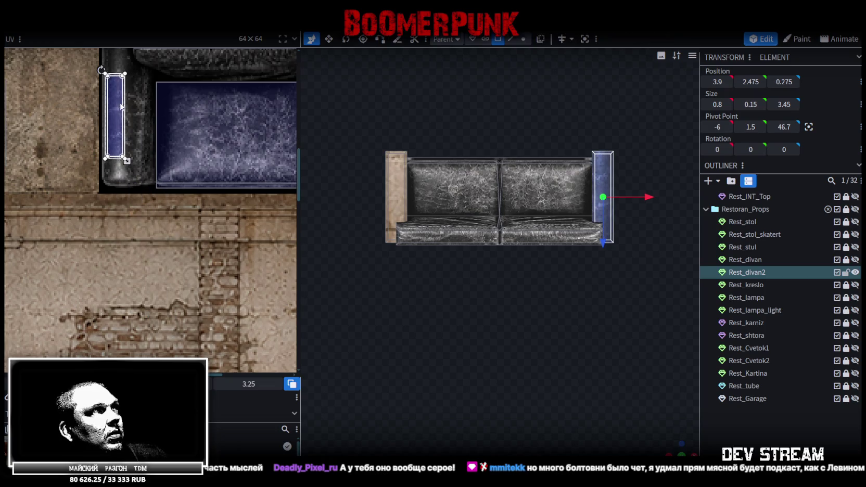
pyautogui.scroll(2, 184, 307)
pyautogui.moveTo(145, 234)
pyautogui.mouseDown()
pyautogui.moveTo(155, 157)
pyautogui.moveTo(149, 152)
pyautogui.mouseUp()
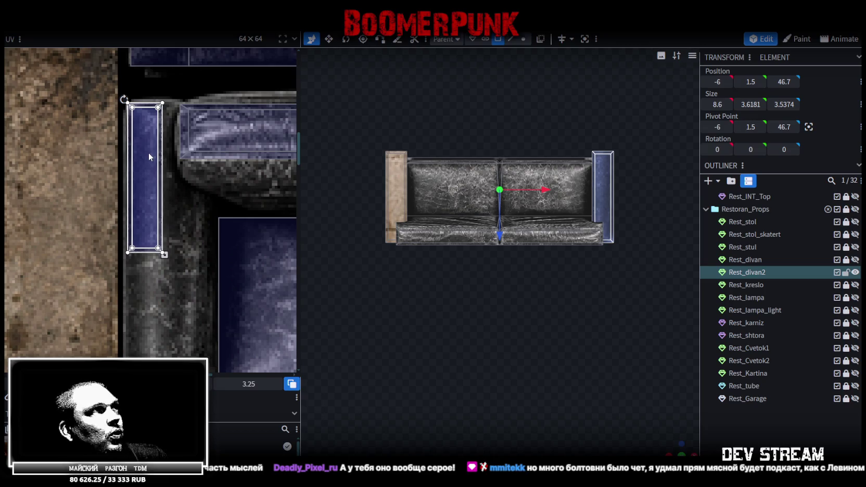
pyautogui.scroll(-3, 156, 166)
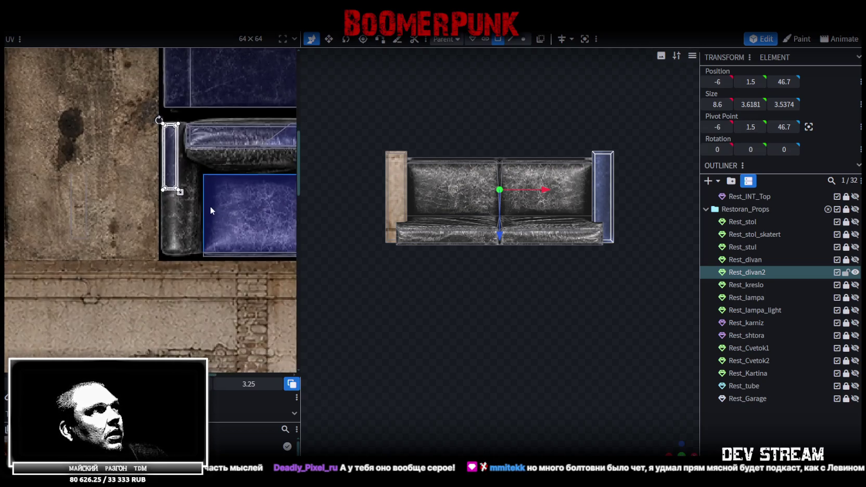
pyautogui.moveTo(164, 181); pyautogui.dragTo(192, 239)
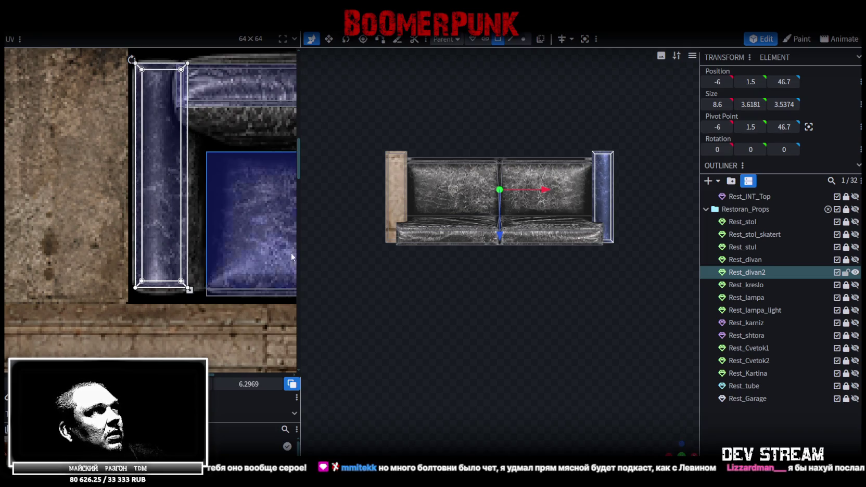
pyautogui.scroll(2, 442, 349)
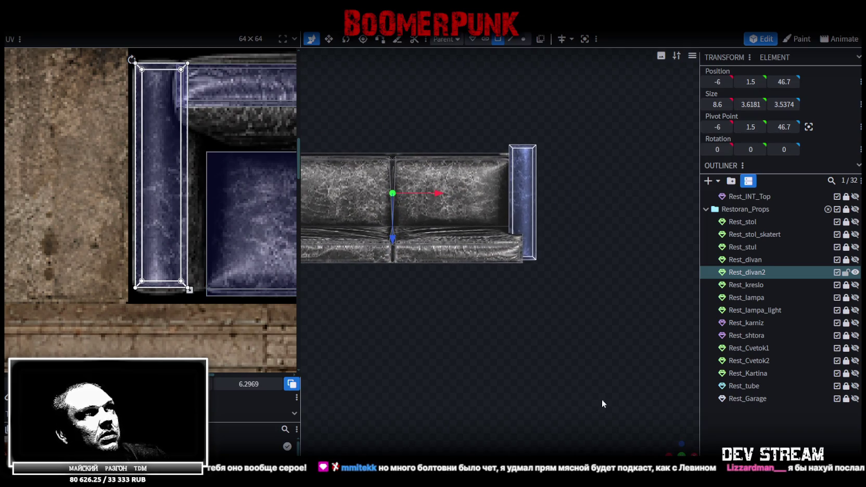
# Widen the arm's UV and nudge its top face down so it squarely covers the leather armrest strip
pyautogui.moveTo(443, 349); pyautogui.dragTo(451, 356)
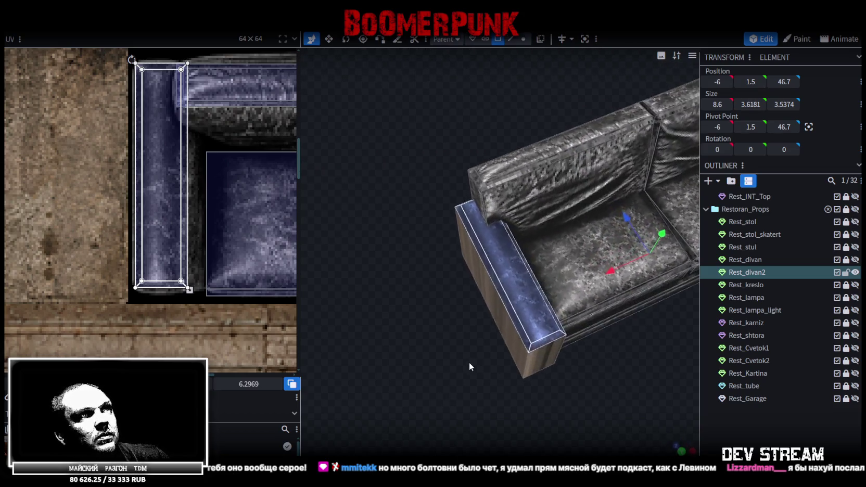
pyautogui.scroll(2, 190, 287)
pyautogui.moveTo(189, 281)
pyautogui.mouseDown()
pyautogui.moveTo(217, 284)
pyautogui.moveTo(207, 284)
pyautogui.mouseUp()
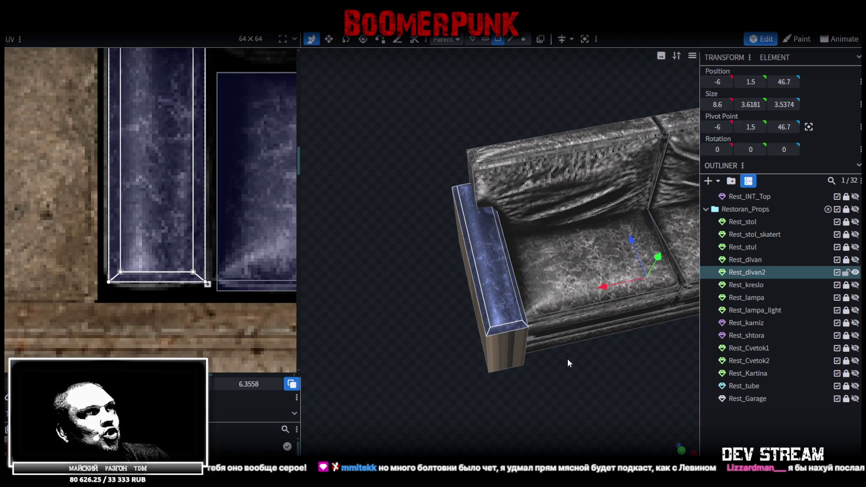
pyautogui.scroll(-3, 578, 358)
pyautogui.moveTo(573, 375)
pyautogui.mouseDown()
pyautogui.moveTo(590, 357)
pyautogui.moveTo(617, 369)
pyautogui.moveTo(647, 357)
pyautogui.moveTo(616, 358)
pyautogui.mouseUp()
pyautogui.scroll(-2, 214, 188)
pyautogui.scroll(2, 213, 187)
pyautogui.moveTo(184, 192)
pyautogui.mouseDown()
pyautogui.moveTo(184, 204)
pyautogui.moveTo(185, 192)
pyautogui.mouseUp()
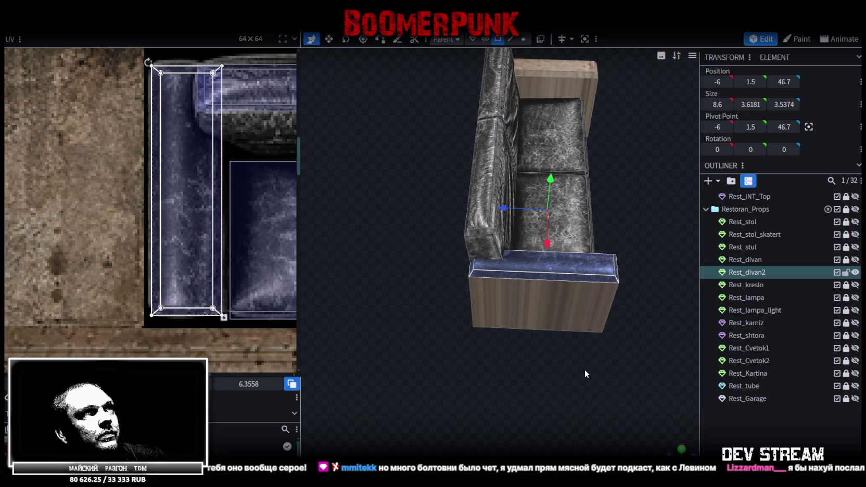
pyautogui.press('KP_1')
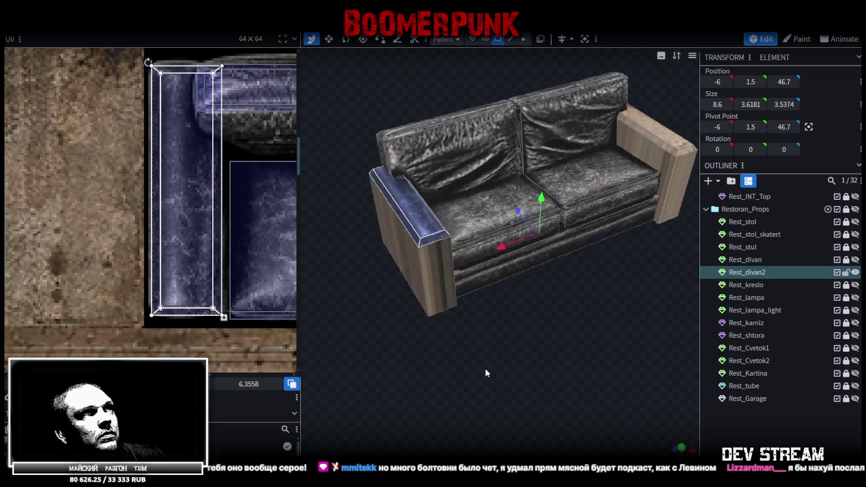
pyautogui.scroll(-2, 186, 253)
pyautogui.scroll(-3, 235, 237)
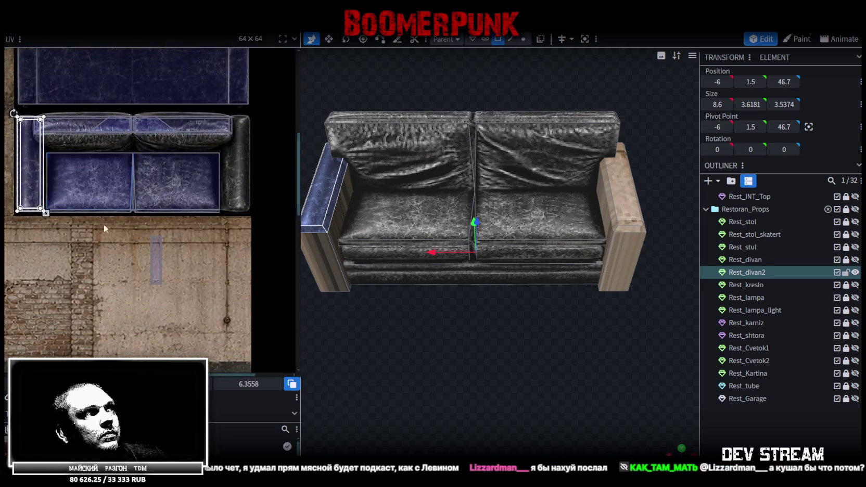
# Move the other armrest top's UV onto the leather armrest texture
pyautogui.click(142, 251)
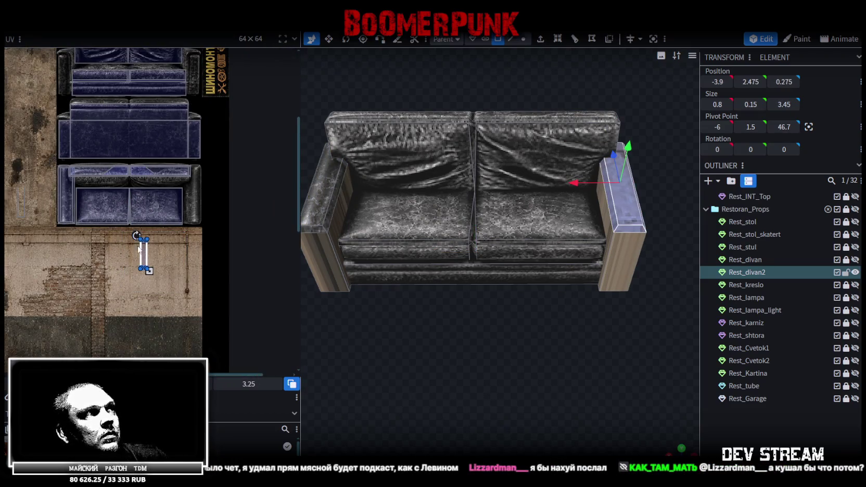
pyautogui.moveTo(143, 253); pyautogui.dragTo(176, 204)
pyautogui.scroll(2, 176, 205)
pyautogui.scroll(3, 176, 206)
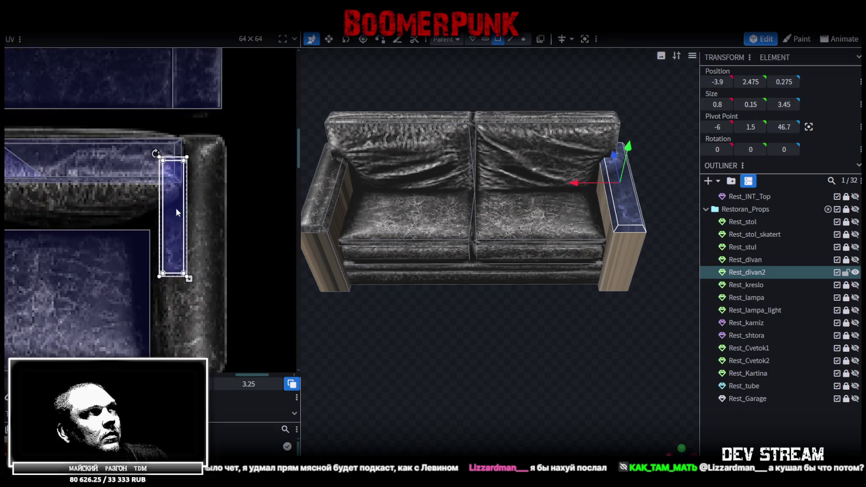
pyautogui.moveTo(170, 198); pyautogui.dragTo(168, 196)
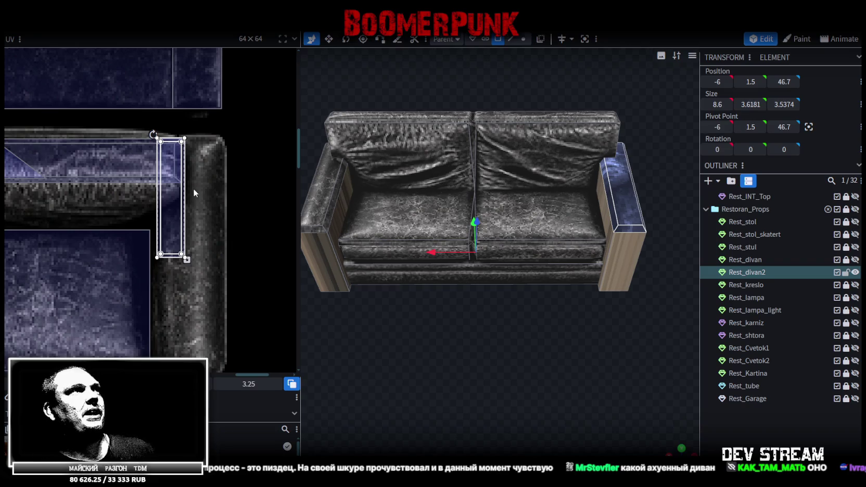
# Enlarge and widen that UV to cover the whole armrest strip, then deselect
pyautogui.moveTo(192, 188); pyautogui.dragTo(186, 112, button='middle')
pyautogui.moveTo(173, 170); pyautogui.dragTo(200, 228)
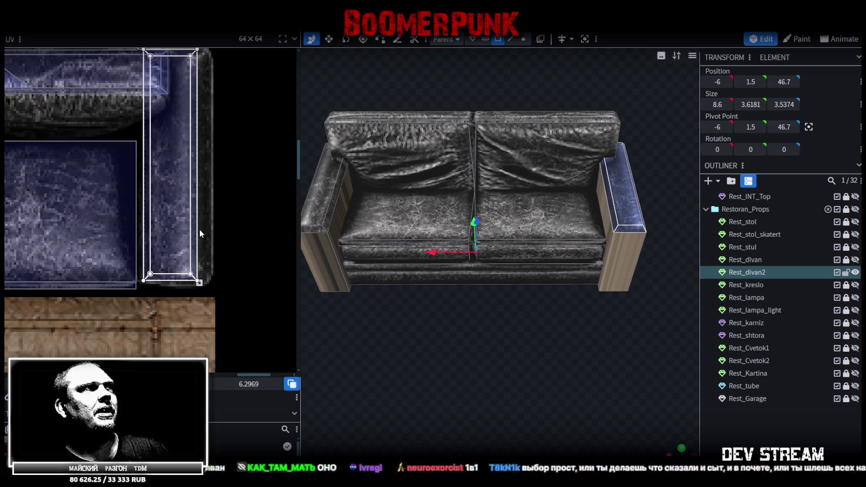
pyautogui.moveTo(199, 283); pyautogui.dragTo(211, 283)
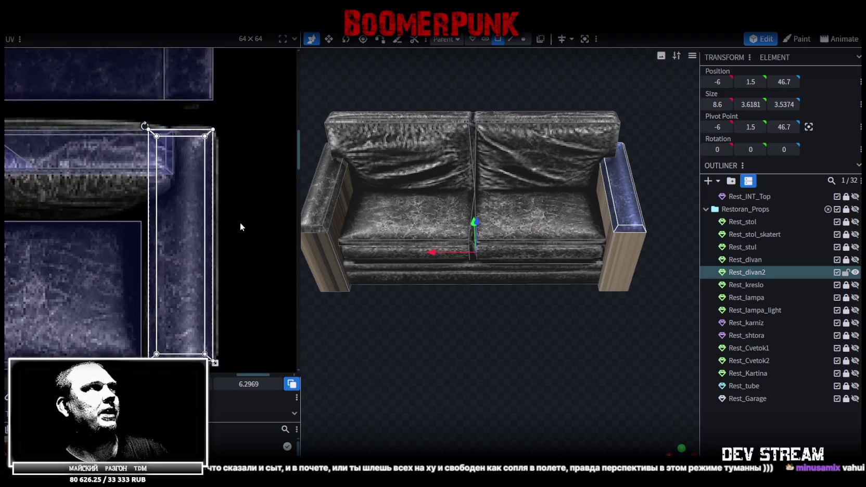
pyautogui.scroll(3, 238, 228)
pyautogui.scroll(-2, 216, 180)
pyautogui.scroll(-2, 216, 180)
pyautogui.scroll(-1, 254, 89)
pyautogui.scroll(-2, 268, 177)
pyautogui.click(614, 322)
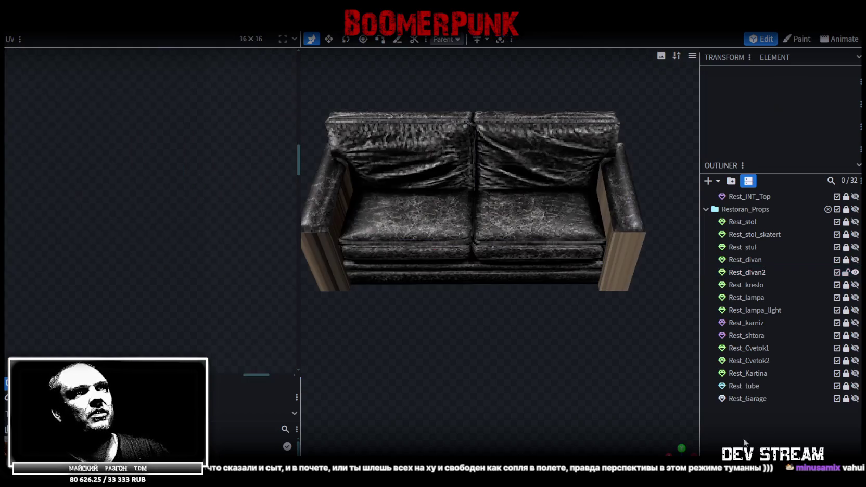
pyautogui.moveTo(552, 354)
pyautogui.mouseDown()
pyautogui.moveTo(477, 351)
pyautogui.moveTo(530, 300)
pyautogui.moveTo(375, 179)
pyautogui.mouseUp()
# Select the sofa's arm faces and switch to an orthographic front view
pyautogui.click(375, 179)
pyautogui.click(382, 182)
pyautogui.keyDown('ctrl'); pyautogui.click(664, 203); pyautogui.keyUp('ctrl')
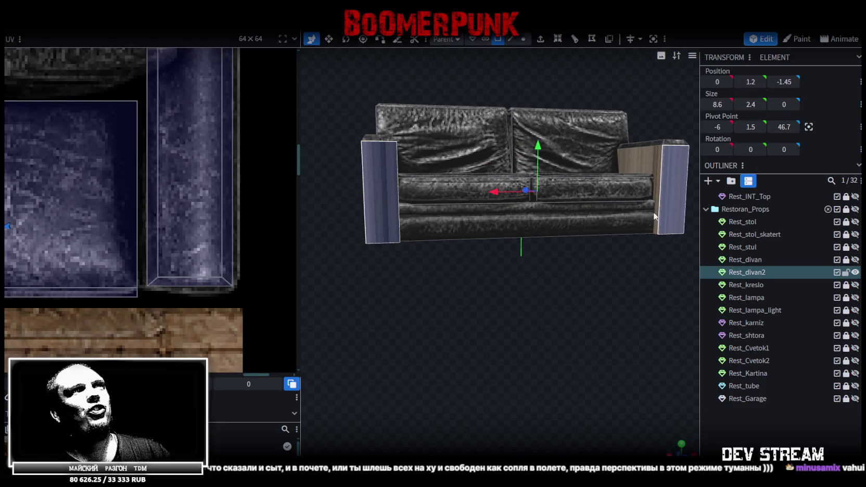
pyautogui.scroll(-3, 476, 316)
pyautogui.moveTo(476, 315)
pyautogui.mouseDown()
pyautogui.moveTo(639, 268)
pyautogui.moveTo(463, 309)
pyautogui.moveTo(373, 348)
pyautogui.moveTo(403, 350)
pyautogui.moveTo(384, 314)
pyautogui.moveTo(266, 318)
pyautogui.moveTo(430, 308)
pyautogui.moveTo(629, 441)
pyautogui.mouseUp()
pyautogui.click(676, 444)
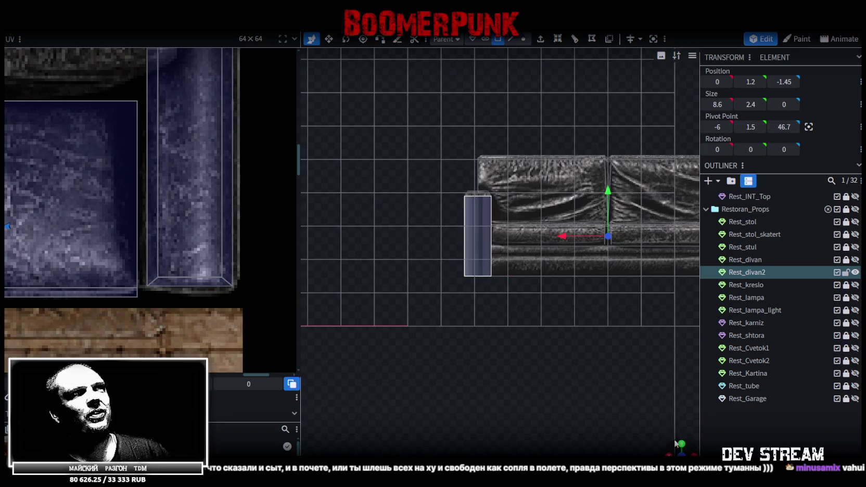
# Remap the arm's side face UV onto a small area of the texture
pyautogui.click(36, 258)
pyautogui.scroll(-2, 39, 248)
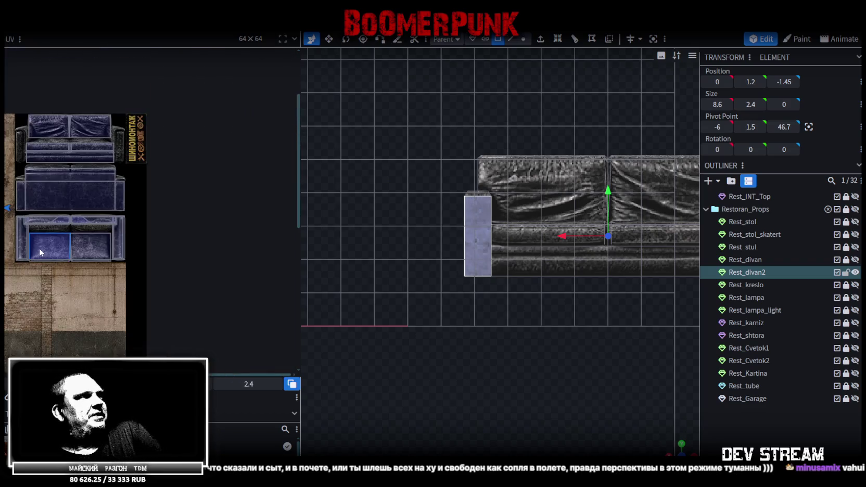
pyautogui.scroll(-2, 103, 255)
pyautogui.scroll(-2, 230, 286)
pyautogui.moveTo(64, 232)
pyautogui.mouseDown()
pyautogui.moveTo(58, 219)
pyautogui.moveTo(151, 174)
pyautogui.moveTo(179, 180)
pyautogui.mouseUp()
pyautogui.scroll(2, 186, 178)
pyautogui.scroll(2, 185, 178)
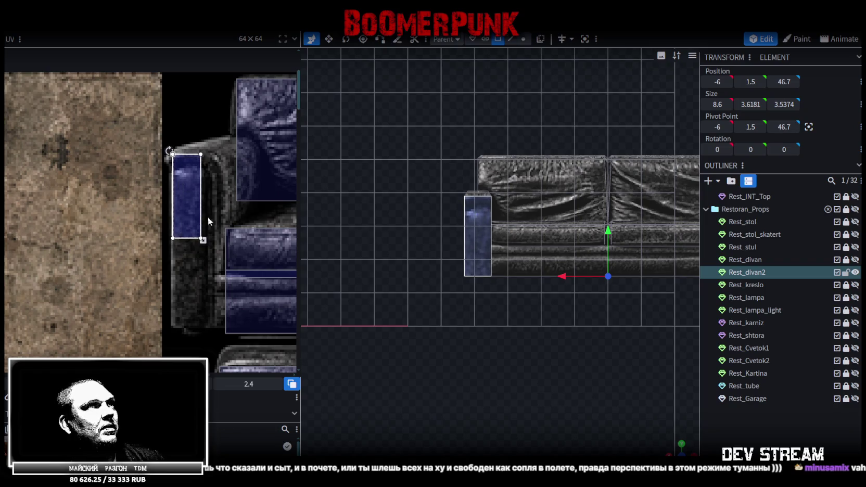
# Enlarge the side face's UV box and make it taller over the armrest strip
pyautogui.moveTo(206, 216); pyautogui.dragTo(238, 193, button='middle')
pyautogui.moveTo(225, 204); pyautogui.dragTo(236, 237)
pyautogui.scroll(2, 236, 242)
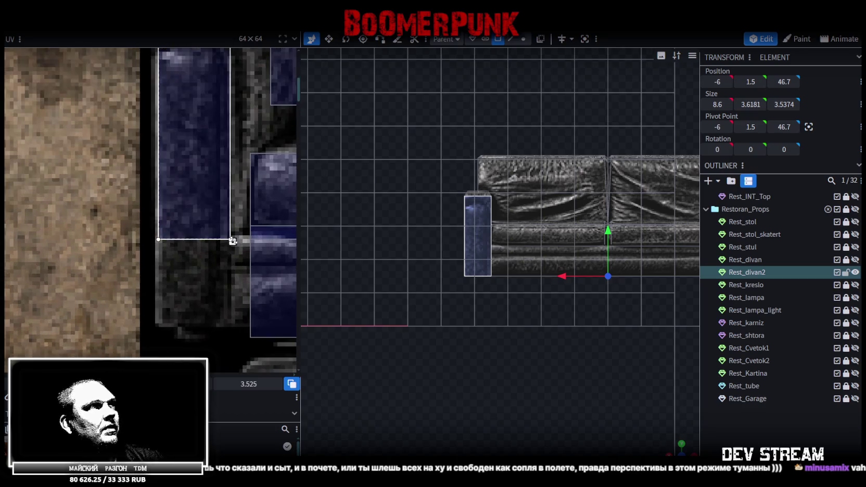
pyautogui.moveTo(233, 249); pyautogui.dragTo(230, 327)
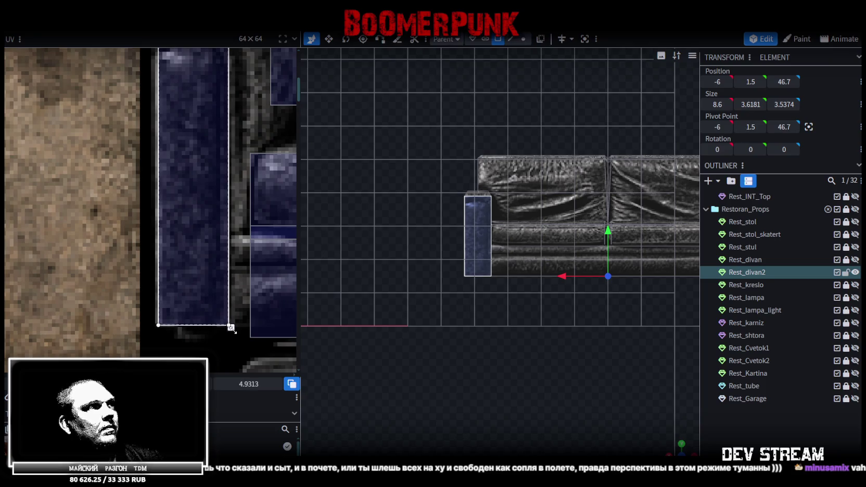
pyautogui.scroll(-3, 221, 273)
pyautogui.scroll(-2, 222, 273)
pyautogui.scroll(-2, 156, 250)
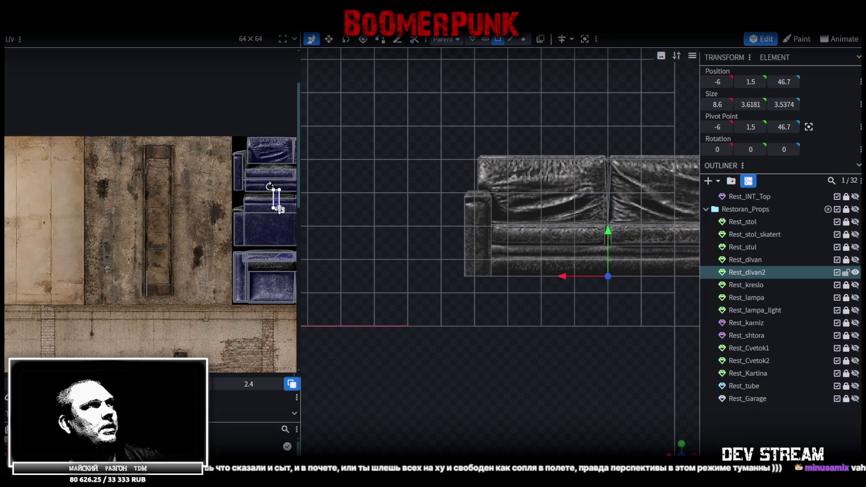
# Widen the side face's UV box slightly so the arm ends match the leather strip
pyautogui.moveTo(279, 208); pyautogui.dragTo(64, 216, button='middle')
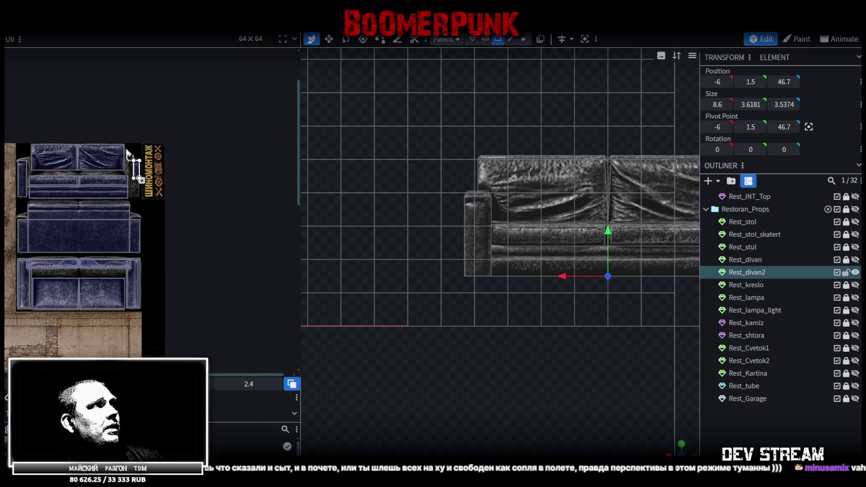
pyautogui.scroll(4, 184, 197)
pyautogui.scroll(3, 187, 239)
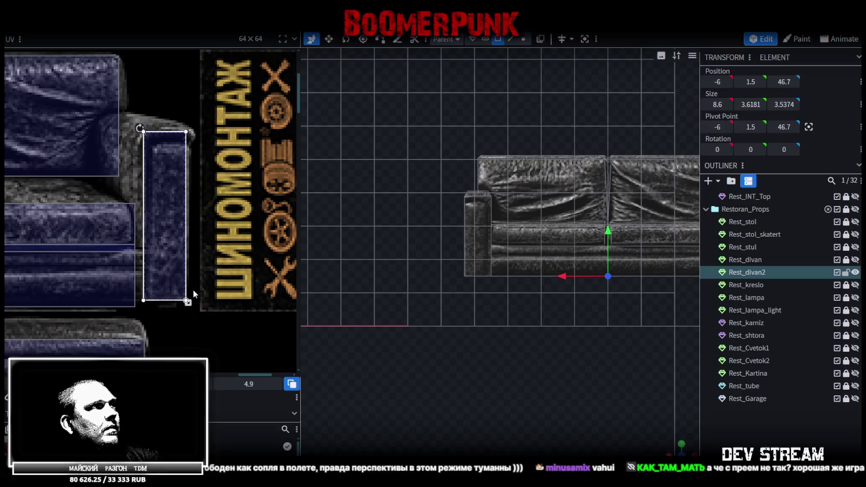
pyautogui.moveTo(186, 302); pyautogui.dragTo(189, 303)
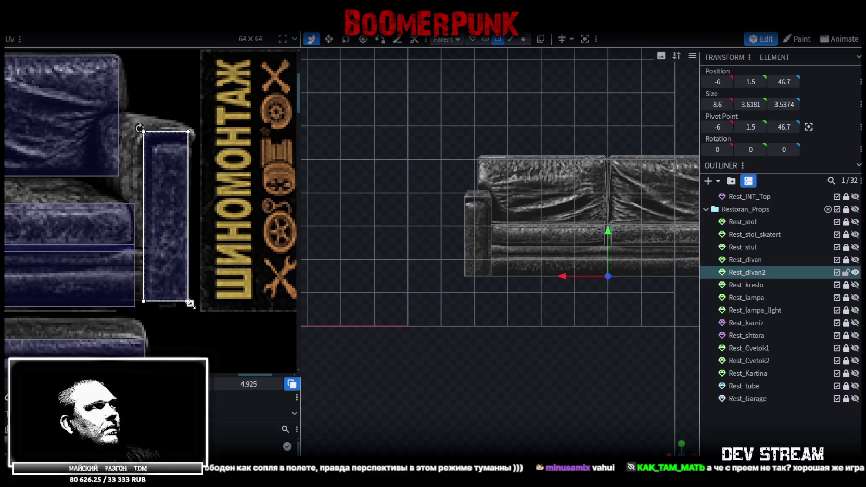
pyautogui.press('KP_Decimal')
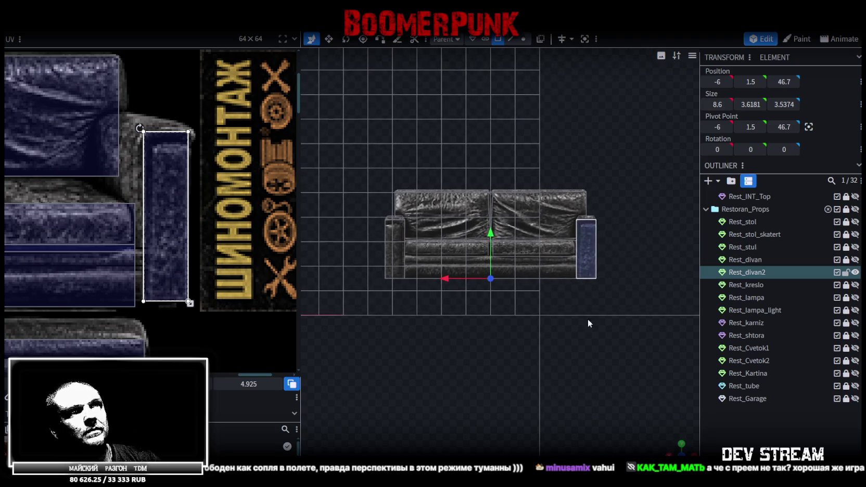
pyautogui.moveTo(689, 444); pyautogui.dragTo(699, 388)
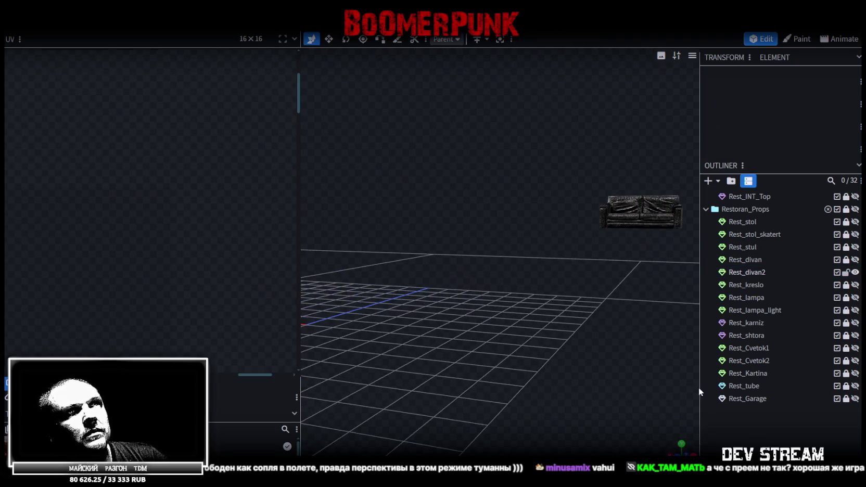
# Select a sofa face in side view and reposition its UV on the texture
pyautogui.scroll(-3, 166, 214)
pyautogui.scroll(-2, 219, 182)
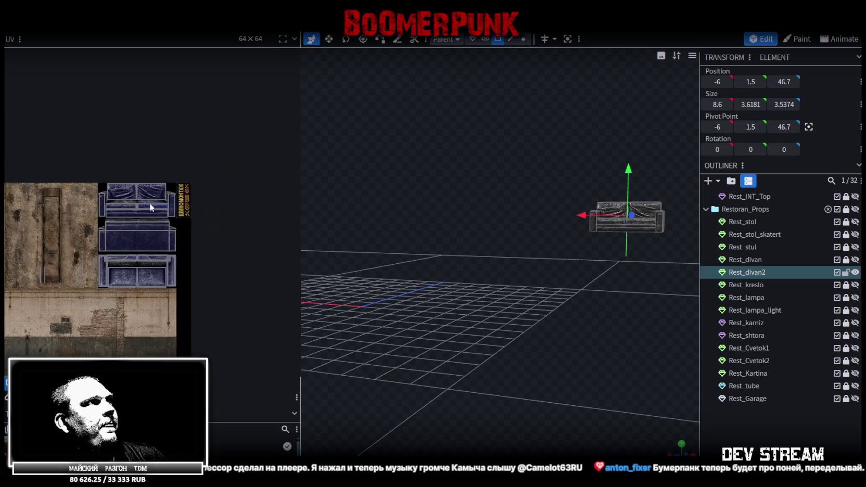
pyautogui.moveTo(592, 271)
pyautogui.mouseDown()
pyautogui.moveTo(613, 363)
pyautogui.moveTo(658, 400)
pyautogui.mouseUp()
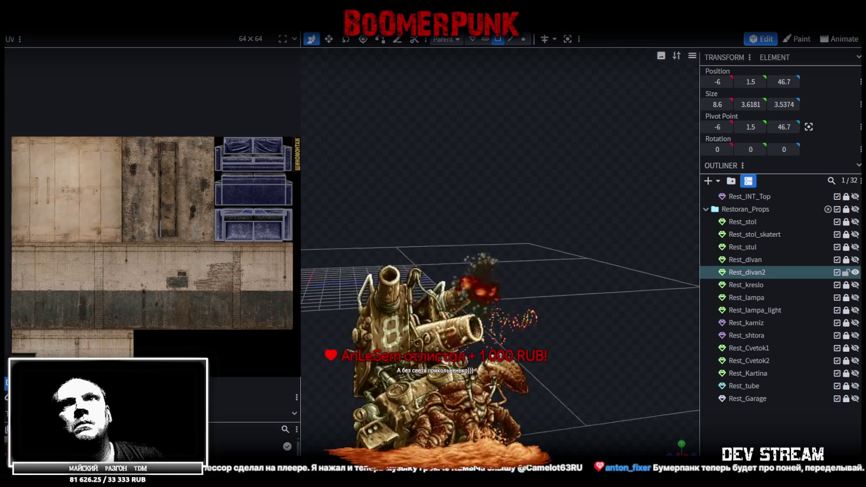
pyautogui.moveTo(658, 401); pyautogui.dragTo(635, 385)
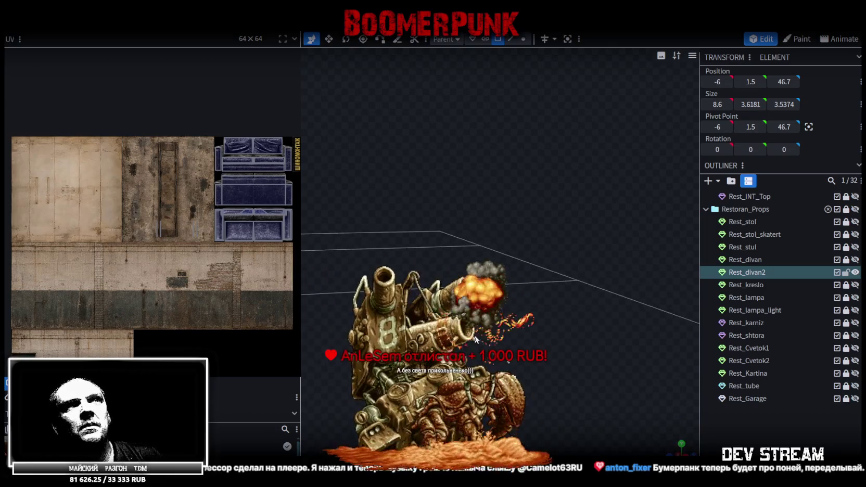
pyautogui.moveTo(548, 305)
pyautogui.mouseDown()
pyautogui.moveTo(498, 330)
pyautogui.moveTo(417, 261)
pyautogui.moveTo(575, 386)
pyautogui.mouseUp()
pyautogui.click(394, 236)
pyautogui.moveTo(617, 258); pyautogui.dragTo(514, 362)
pyautogui.press('KP_3')
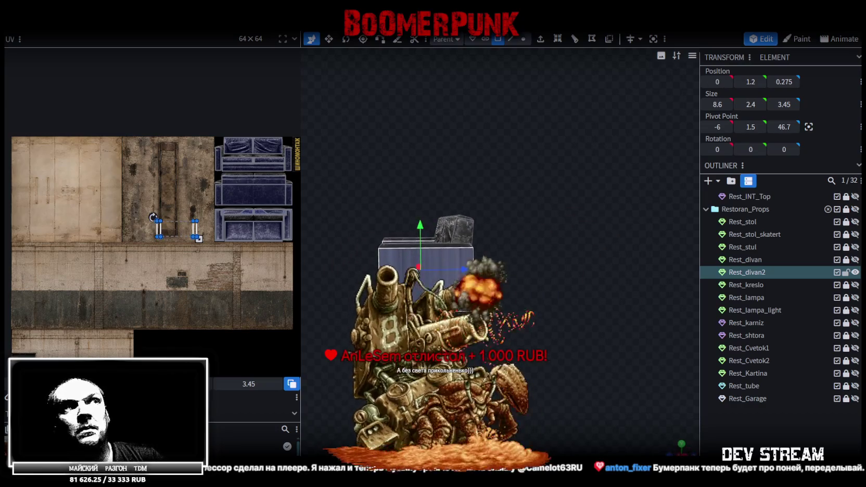
pyautogui.scroll(2, 436, 240)
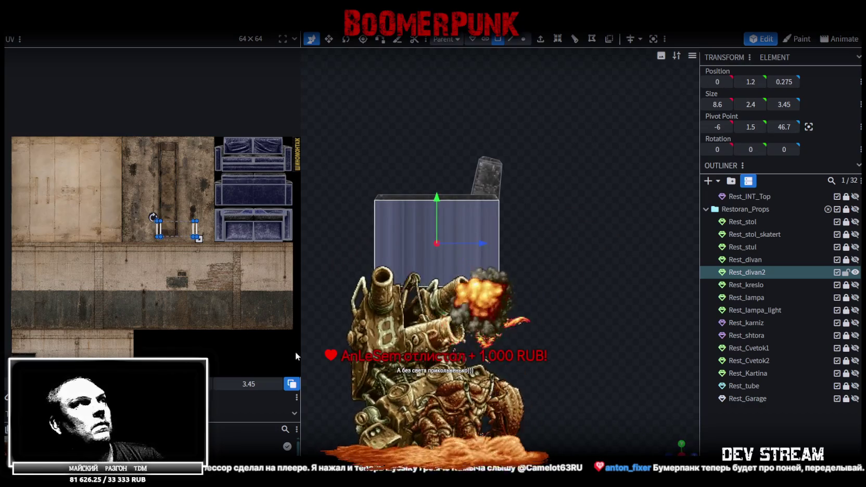
pyautogui.moveTo(177, 229)
pyautogui.mouseDown()
pyautogui.moveTo(59, 188)
pyautogui.moveTo(199, 197)
pyautogui.mouseUp()
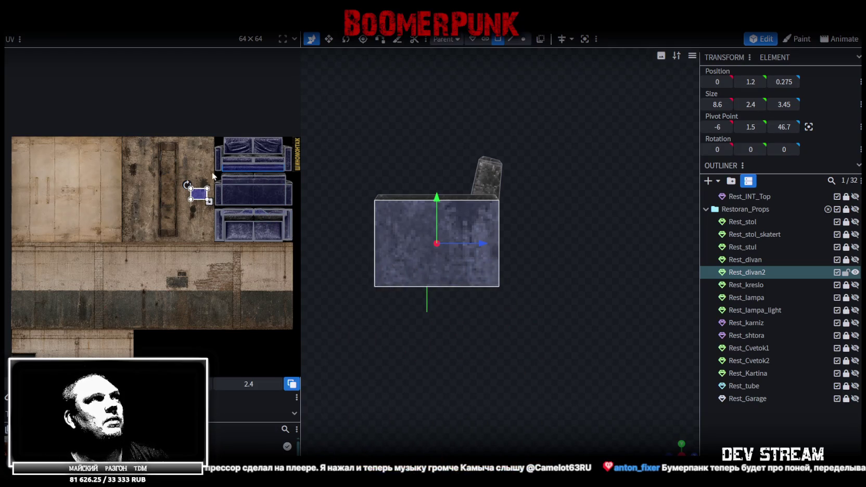
pyautogui.scroll(5, 214, 174)
pyautogui.press('KP_0')
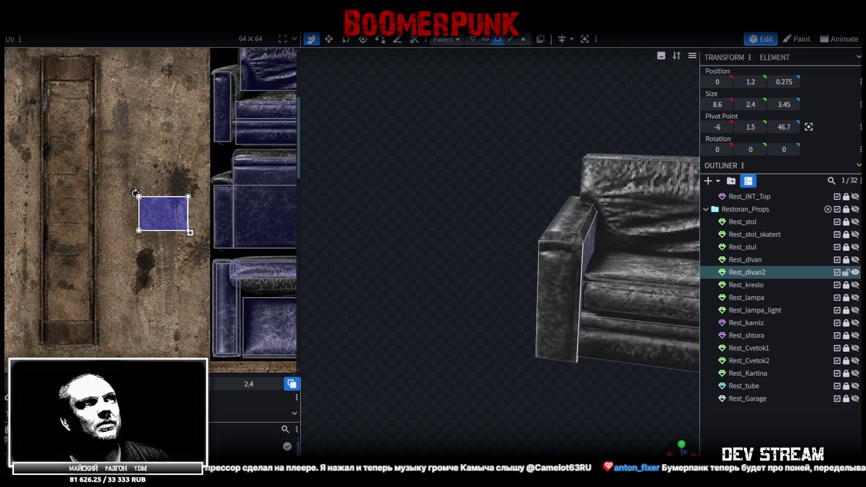
# Map the left armrest's inner face onto the leather cushion region of the texture
pyautogui.click(410, 229)
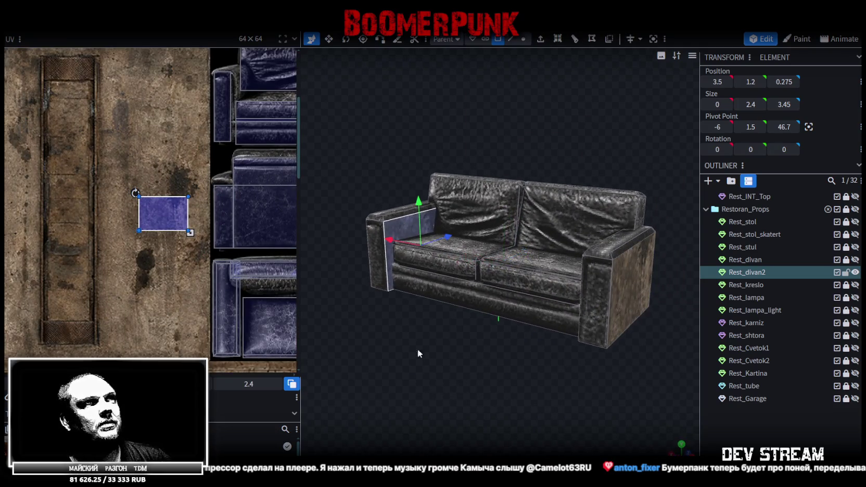
pyautogui.moveTo(417, 349); pyautogui.dragTo(600, 271)
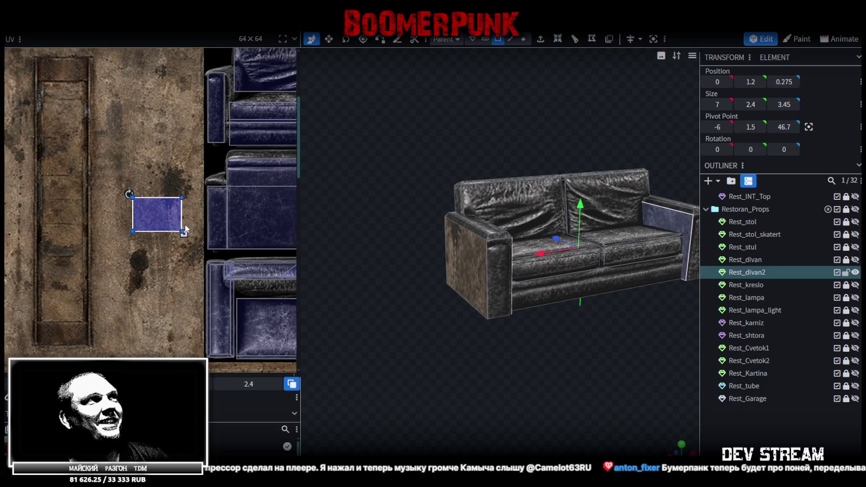
pyautogui.moveTo(169, 200); pyautogui.dragTo(69, 195, button='middle')
pyautogui.scroll(3, 78, 194)
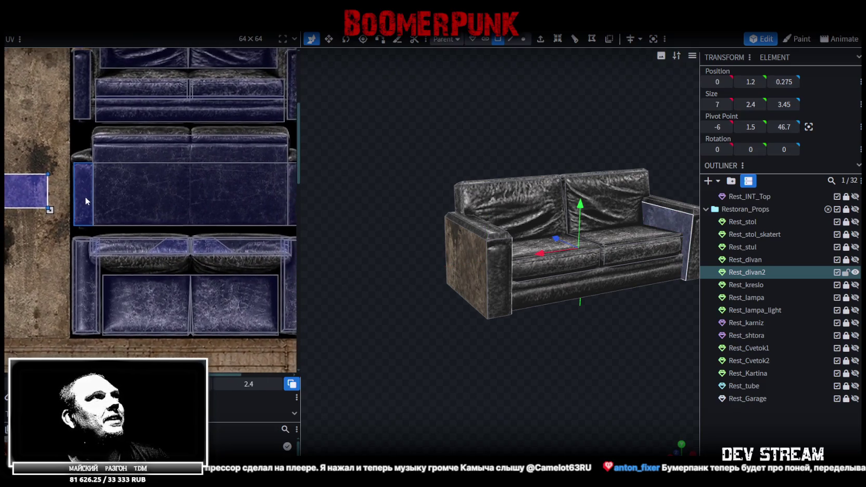
pyautogui.moveTo(26, 206)
pyautogui.mouseDown()
pyautogui.moveTo(125, 197)
pyautogui.moveTo(188, 237)
pyautogui.mouseUp()
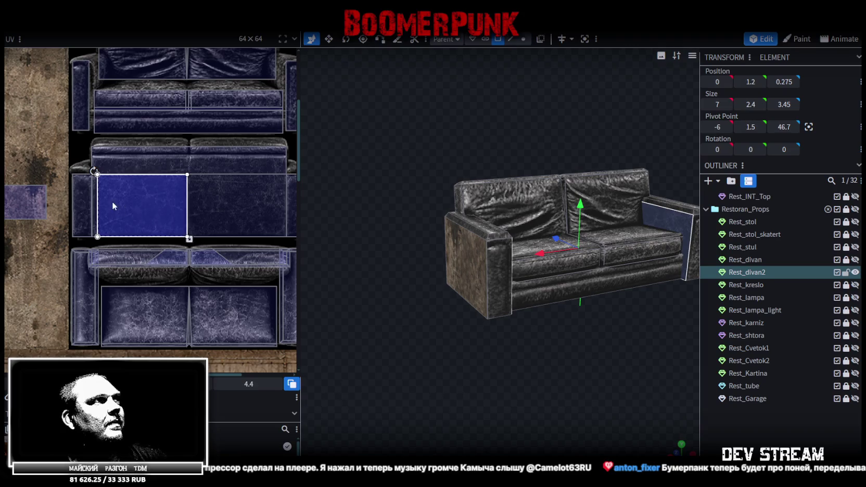
pyautogui.scroll(5, 113, 206)
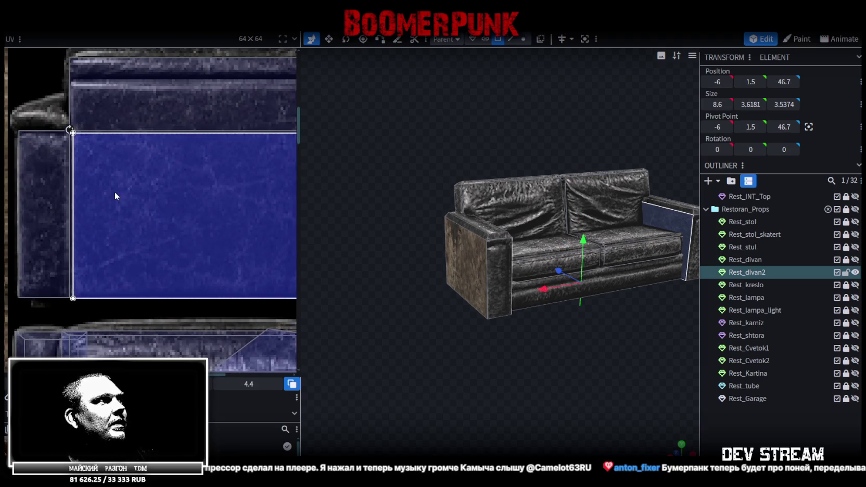
pyautogui.scroll(3, 511, 365)
pyautogui.moveTo(511, 365); pyautogui.dragTo(372, 386)
pyautogui.scroll(-2, 144, 223)
pyautogui.scroll(-2, 156, 219)
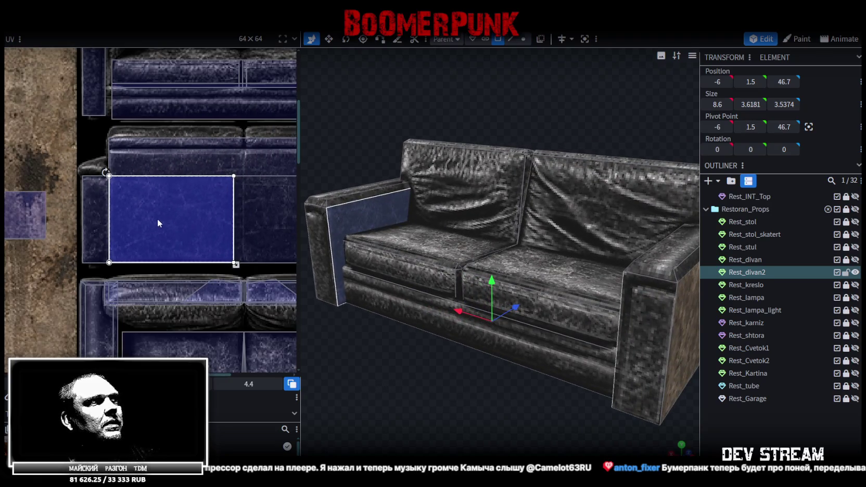
# Map the right armrest's inner face onto the leather cushion area of the texture
pyautogui.moveTo(558, 315)
pyautogui.mouseDown()
pyautogui.moveTo(587, 415)
pyautogui.moveTo(492, 410)
pyautogui.moveTo(620, 211)
pyautogui.mouseUp()
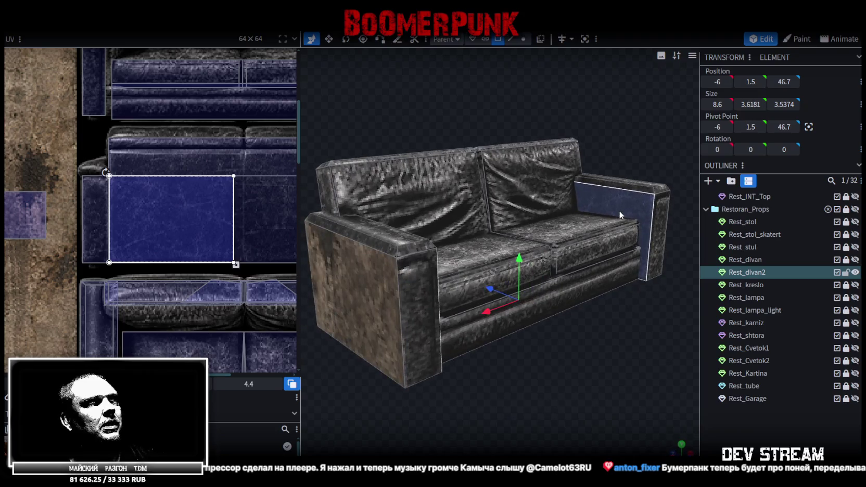
pyautogui.click(619, 211)
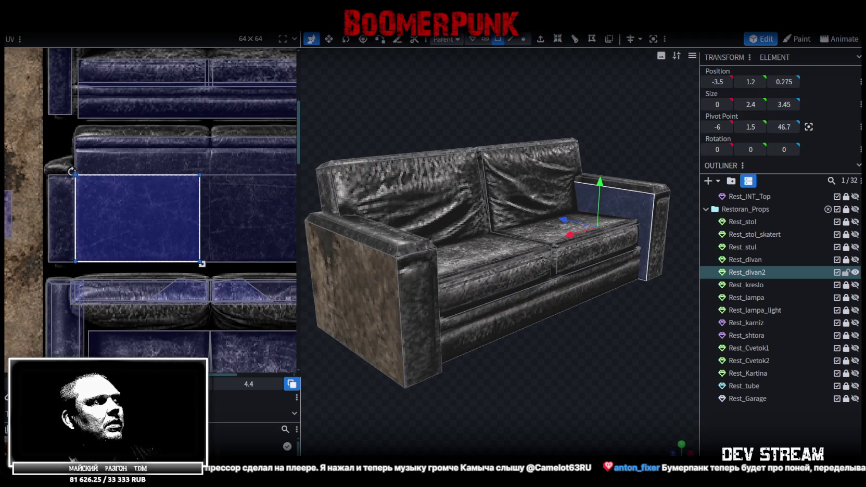
pyautogui.scroll(-2, 206, 194)
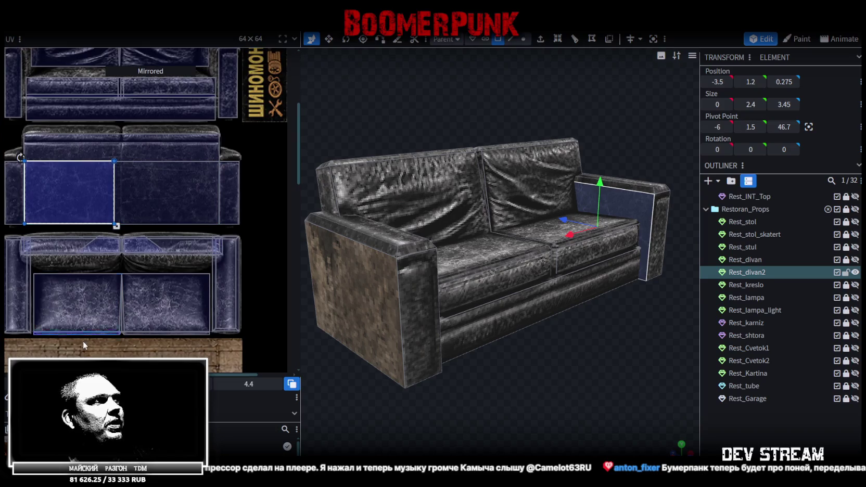
pyautogui.moveTo(69, 192); pyautogui.dragTo(174, 193)
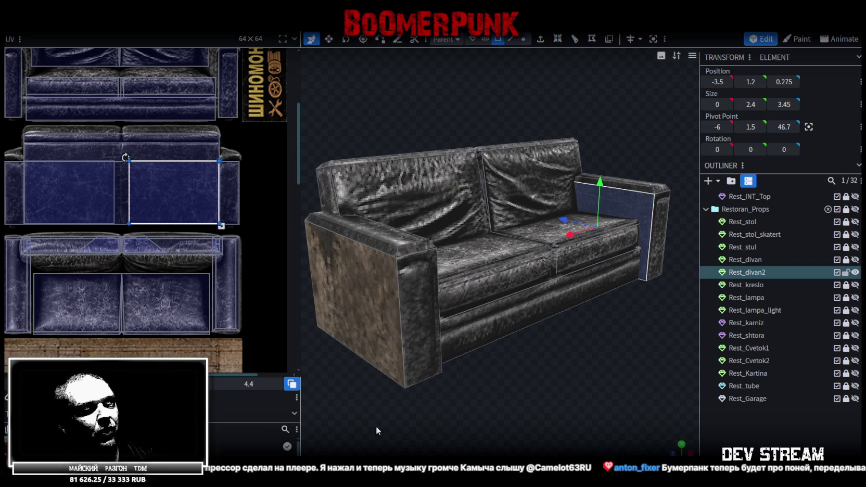
pyautogui.moveTo(559, 392); pyautogui.dragTo(525, 388)
pyautogui.scroll(3, 258, 209)
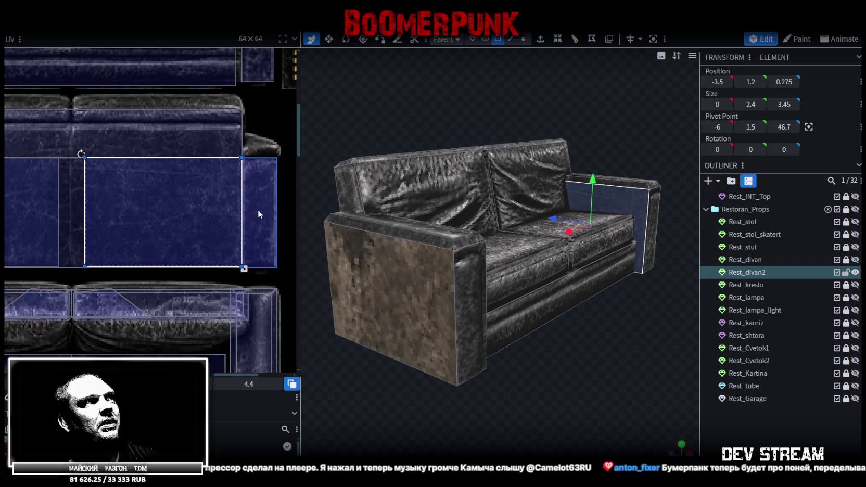
pyautogui.scroll(2, 257, 210)
# Select the front armrest's outer face and orbit to face it
pyautogui.click(428, 312)
pyautogui.moveTo(548, 372)
pyautogui.mouseDown()
pyautogui.moveTo(384, 369)
pyautogui.moveTo(625, 371)
pyautogui.mouseUp()
pyautogui.scroll(-2, 116, 218)
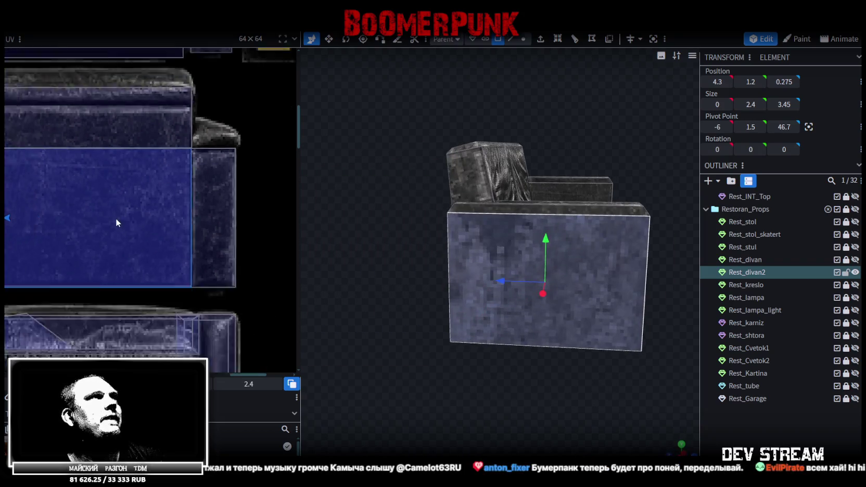
# Move a side face's UV region onto the wood strip, then back onto the leather
pyautogui.scroll(-2, 111, 221)
pyautogui.scroll(-2, 110, 222)
pyautogui.moveTo(159, 230); pyautogui.dragTo(32, 226)
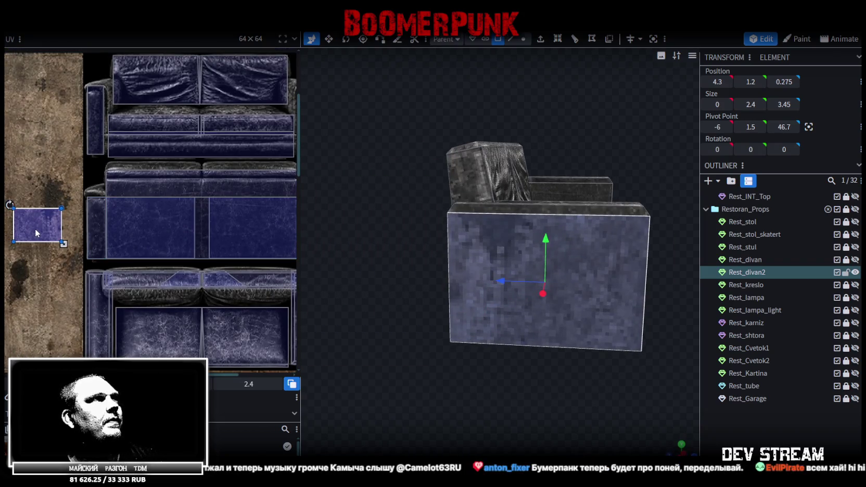
pyautogui.moveTo(595, 317)
pyautogui.mouseDown()
pyautogui.moveTo(378, 379)
pyautogui.moveTo(471, 259)
pyautogui.moveTo(457, 374)
pyautogui.moveTo(504, 335)
pyautogui.mouseUp()
pyautogui.moveTo(36, 225)
pyautogui.mouseDown()
pyautogui.moveTo(155, 193)
pyautogui.moveTo(115, 185)
pyautogui.mouseUp()
# Enlarge the face's UV region over more leather and nudge the arm face's UV slightly down
pyautogui.scroll(3, 143, 191)
pyautogui.scroll(2, 132, 179)
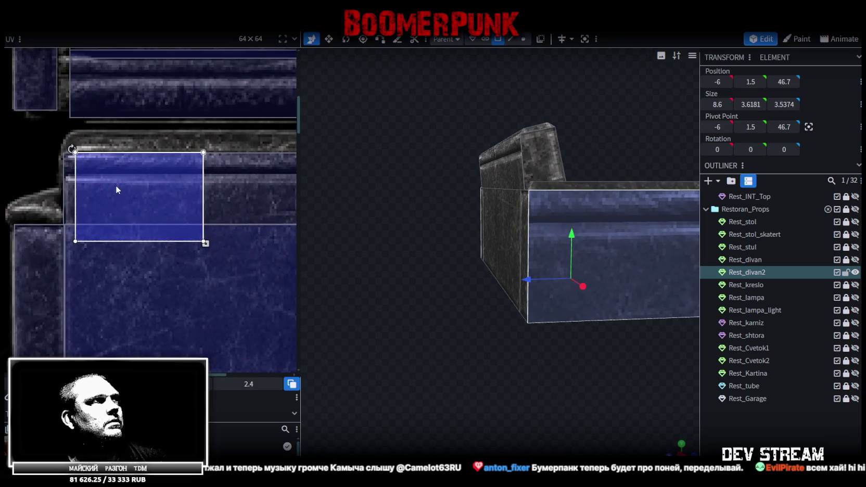
pyautogui.scroll(-2, 214, 233)
pyautogui.scroll(-1, 184, 202)
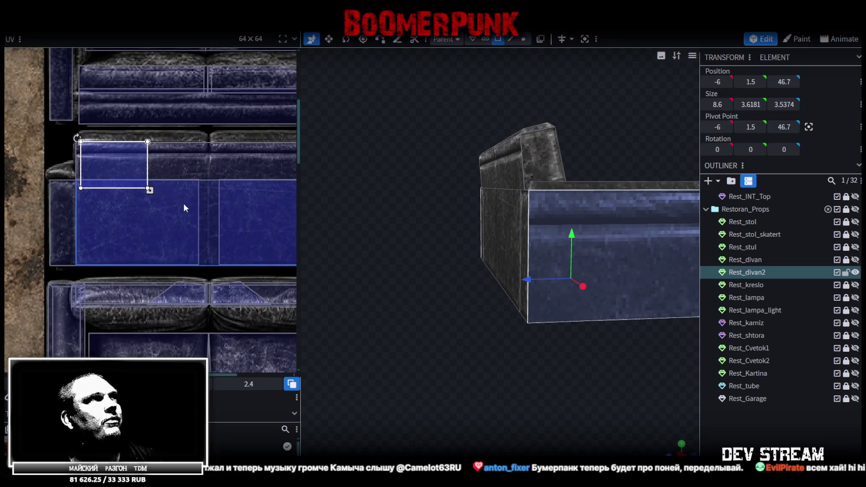
pyautogui.moveTo(150, 189); pyautogui.dragTo(209, 228)
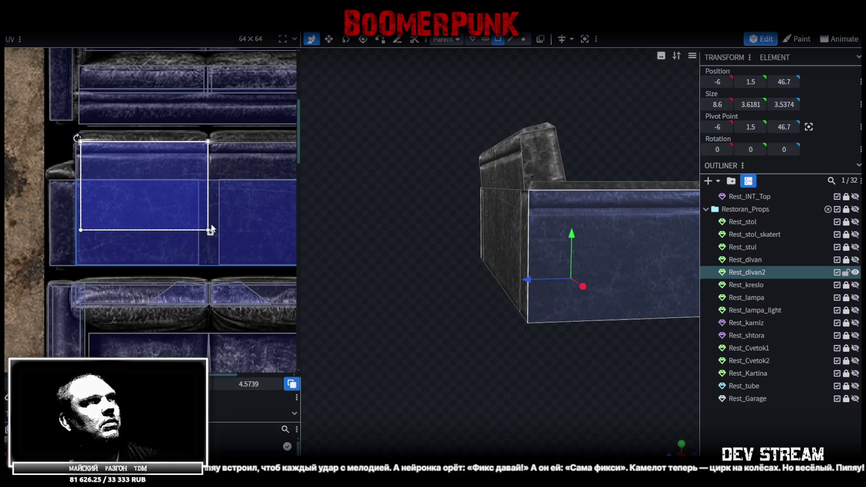
pyautogui.moveTo(533, 365); pyautogui.dragTo(485, 364)
pyautogui.scroll(-3, 482, 372)
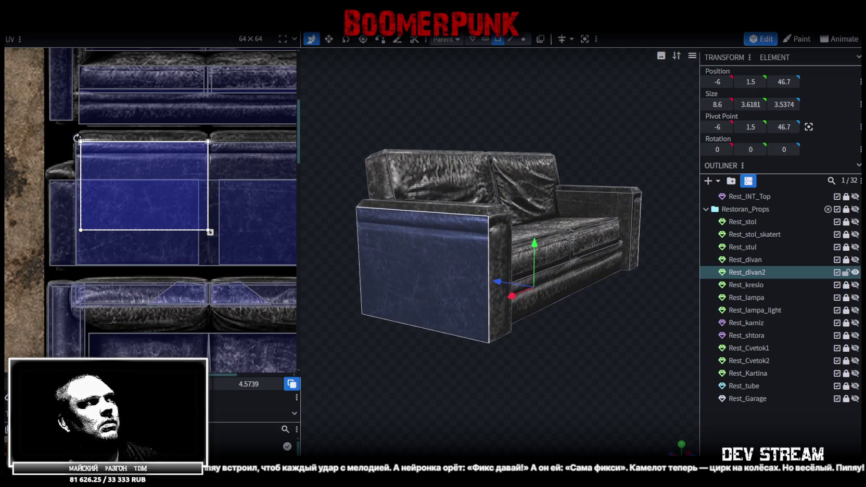
pyautogui.moveTo(144, 186); pyautogui.dragTo(144, 192)
# Slide the other armrest's outer face UV onto the matching leather panel and mirror it
pyautogui.moveTo(432, 321)
pyautogui.mouseDown()
pyautogui.moveTo(430, 398)
pyautogui.moveTo(401, 386)
pyautogui.mouseUp()
pyautogui.click(571, 279)
pyautogui.moveTo(553, 341); pyautogui.dragTo(511, 376)
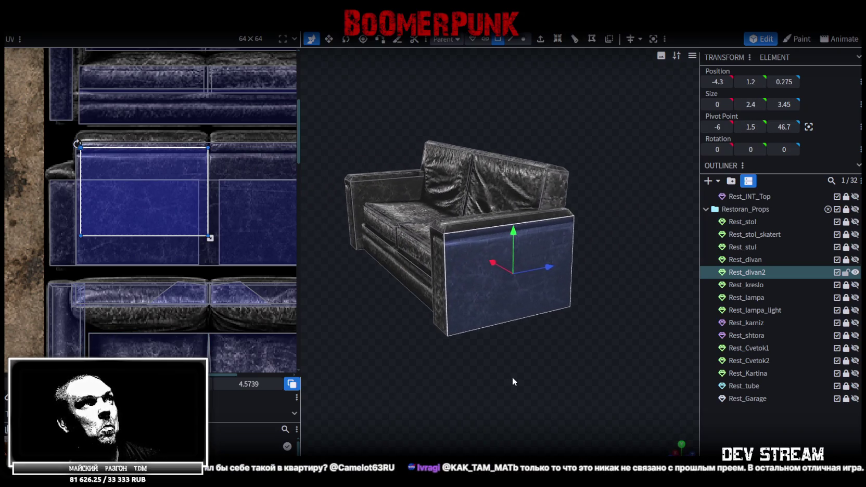
pyautogui.moveTo(146, 321); pyautogui.dragTo(57, 304, button='middle')
pyautogui.moveTo(48, 174); pyautogui.dragTo(182, 174)
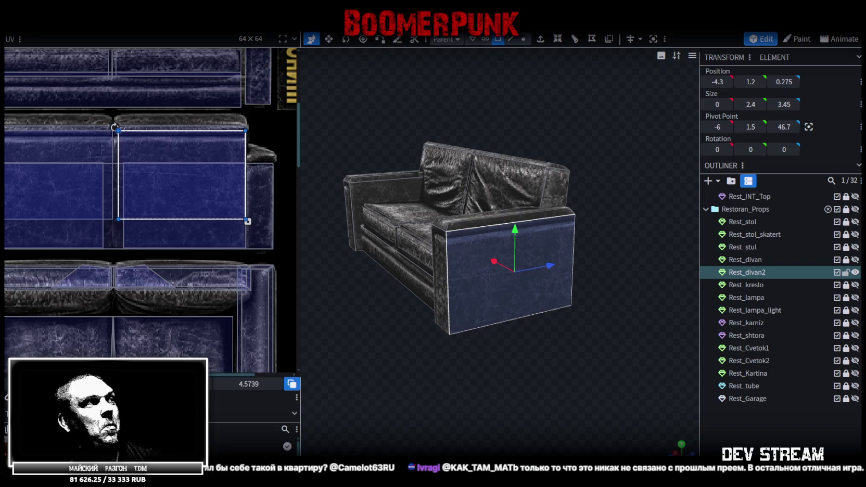
pyautogui.press('m')
pyautogui.click(746, 426)
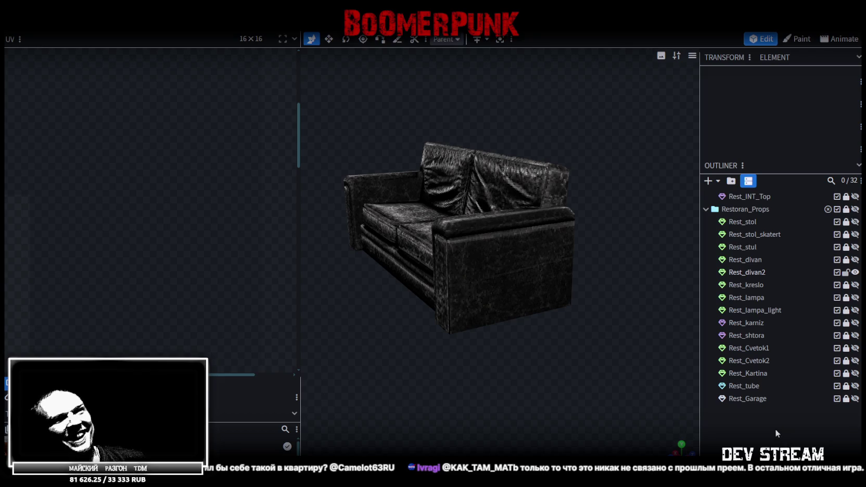
# Select a side panel of Rest_divan2 and shift its face UV area up slightly
pyautogui.moveTo(572, 364); pyautogui.dragTo(471, 374)
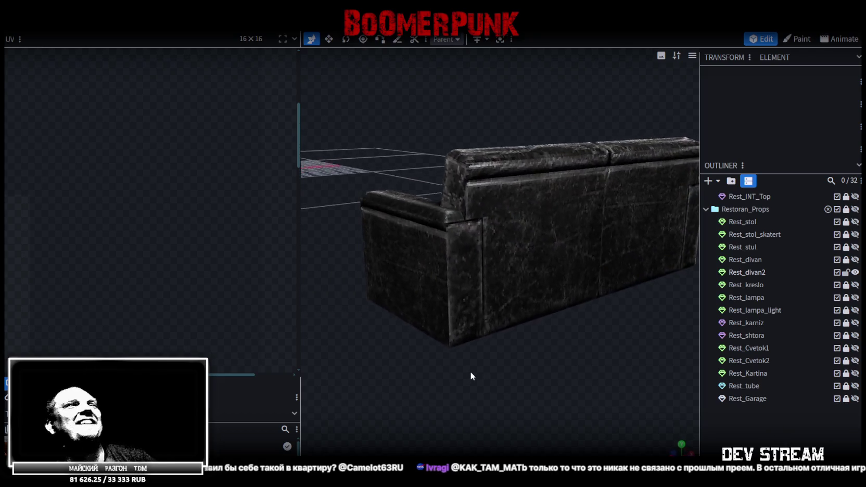
pyautogui.click(481, 231)
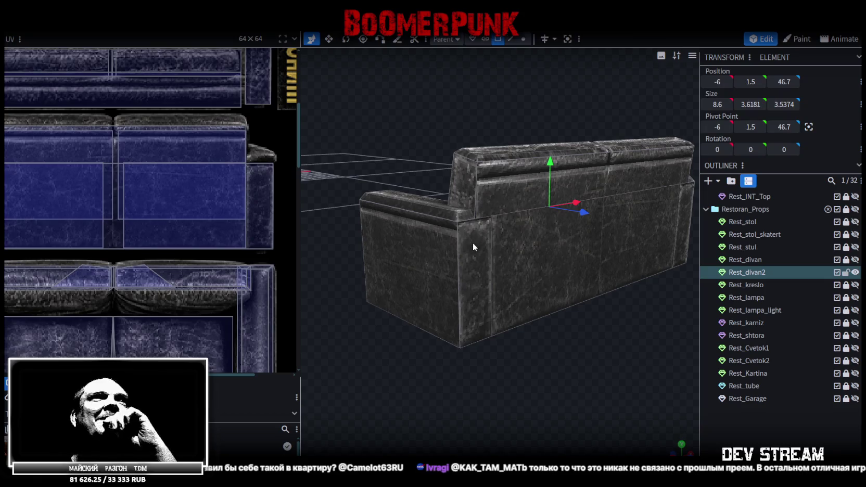
pyautogui.click(472, 242)
pyautogui.scroll(-3, 211, 270)
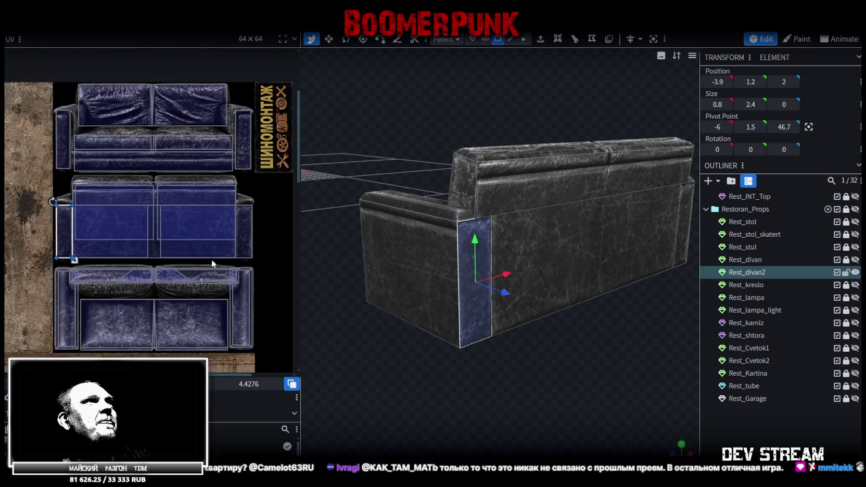
pyautogui.scroll(2, 226, 289)
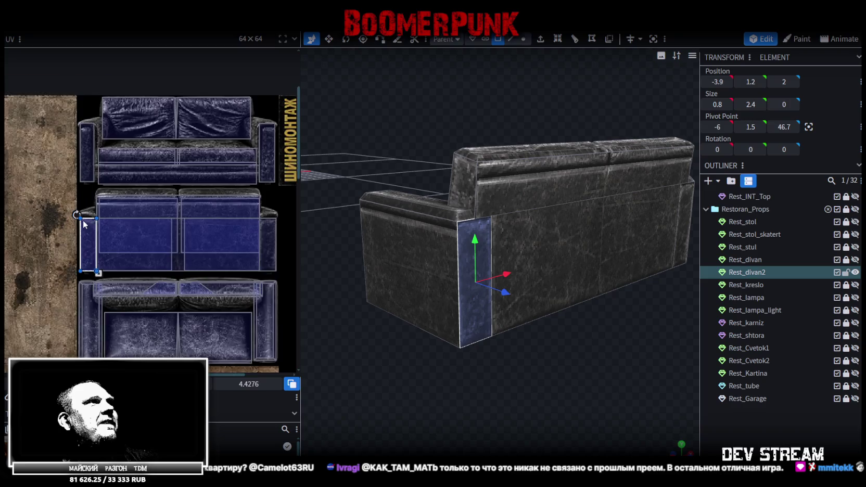
pyautogui.scroll(3, 94, 223)
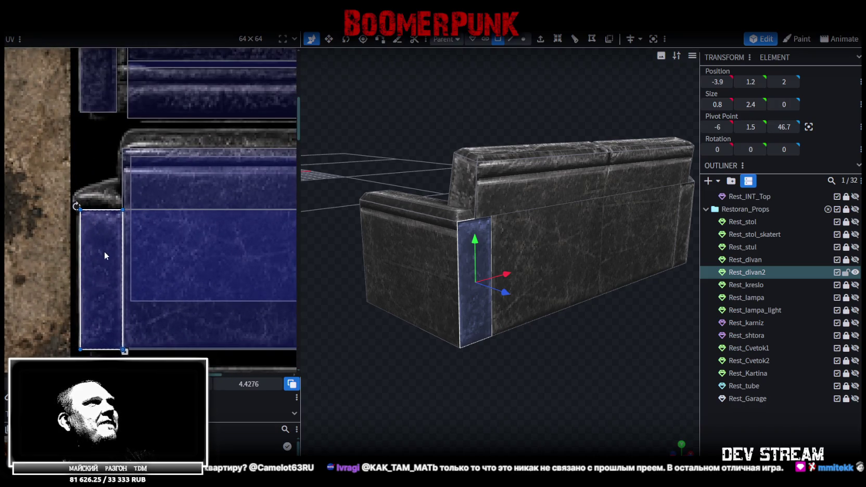
pyautogui.scroll(1, 104, 253)
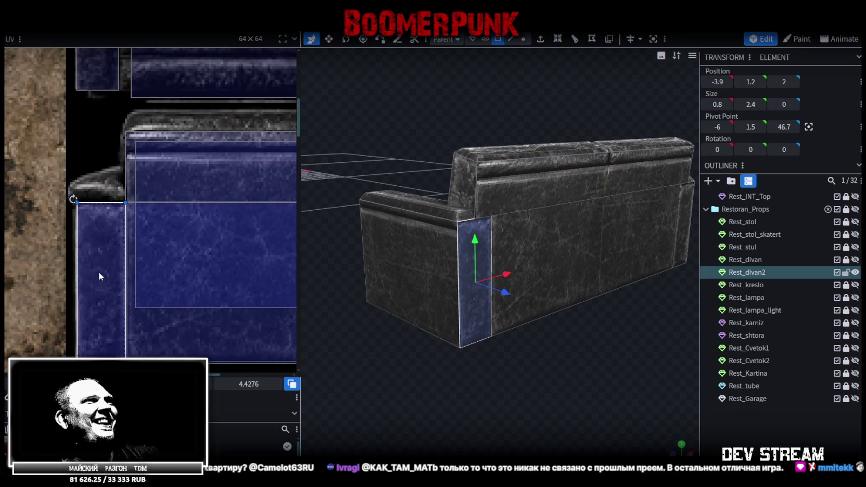
pyautogui.moveTo(607, 370)
pyautogui.mouseDown()
pyautogui.moveTo(512, 373)
pyautogui.moveTo(678, 295)
pyautogui.mouseUp()
pyautogui.click(424, 246)
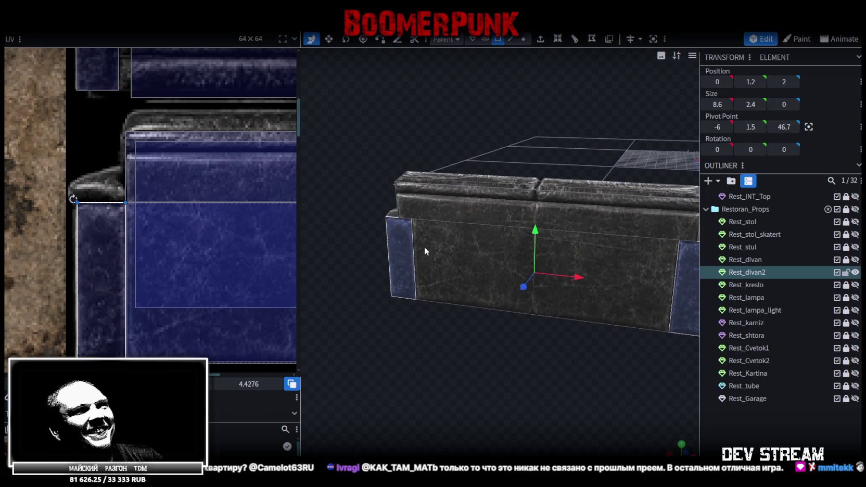
pyautogui.moveTo(73, 198); pyautogui.dragTo(73, 192)
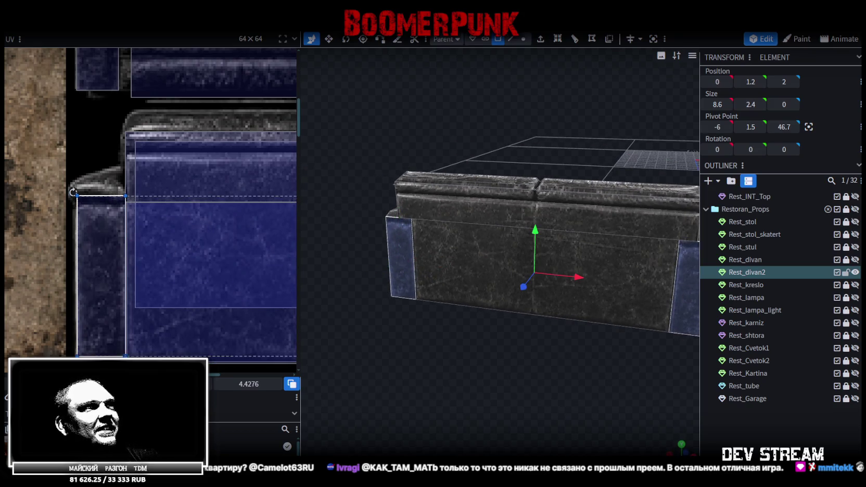
pyautogui.moveTo(408, 385); pyautogui.dragTo(549, 372)
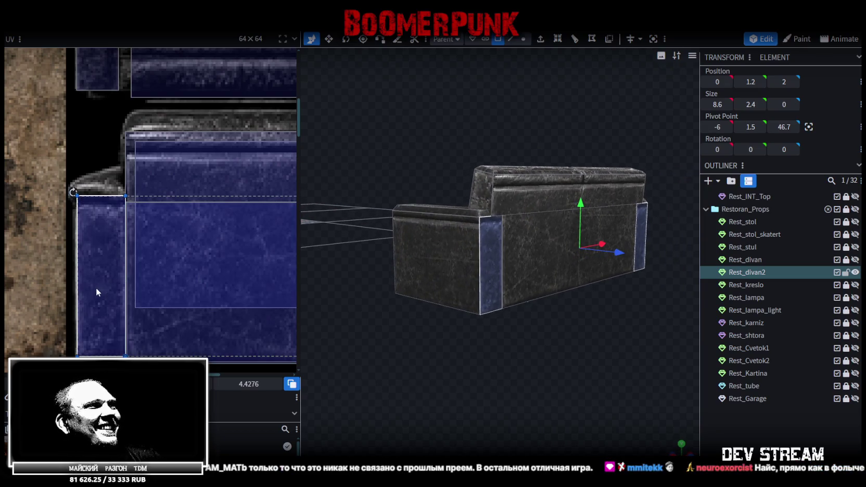
pyautogui.moveTo(73, 192); pyautogui.dragTo(73, 193)
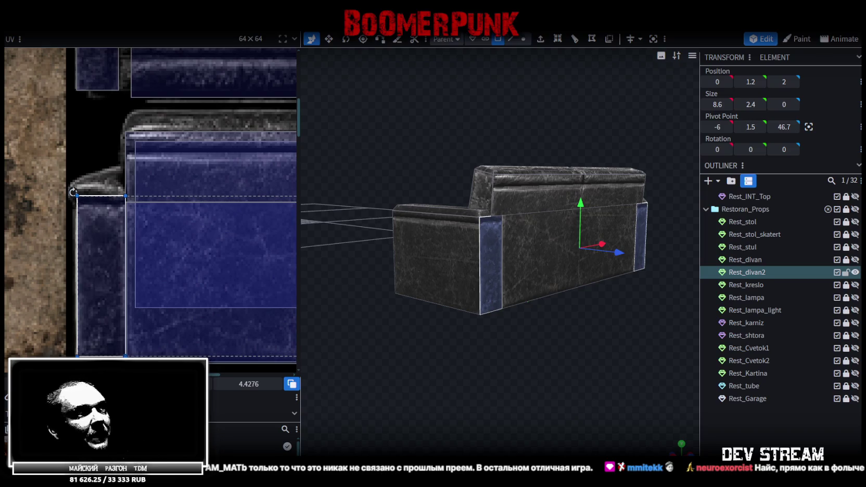
# Extend the face's UV area downward to 4.5526
pyautogui.moveTo(569, 341)
pyautogui.mouseDown()
pyautogui.moveTo(374, 344)
pyautogui.moveTo(414, 339)
pyautogui.mouseUp()
pyautogui.scroll(-2, 223, 290)
pyautogui.scroll(-3, 216, 271)
pyautogui.scroll(-2, 150, 251)
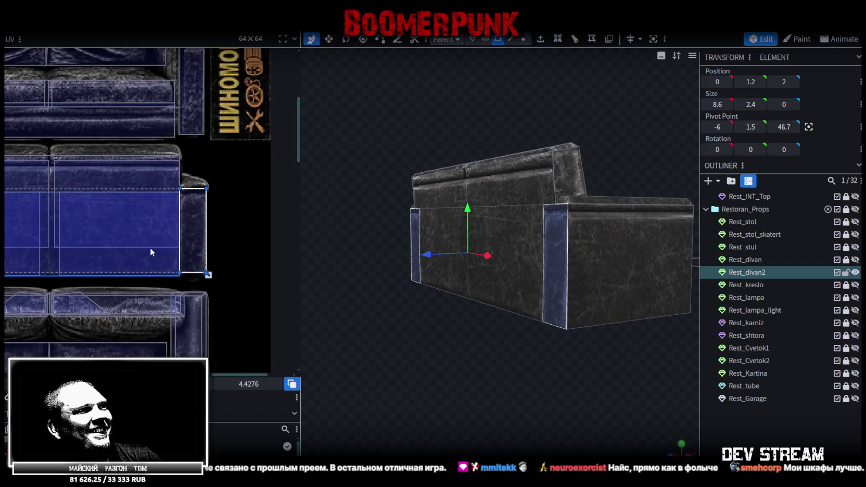
pyautogui.scroll(5, 240, 284)
pyautogui.moveTo(242, 278); pyautogui.dragTo(242, 285)
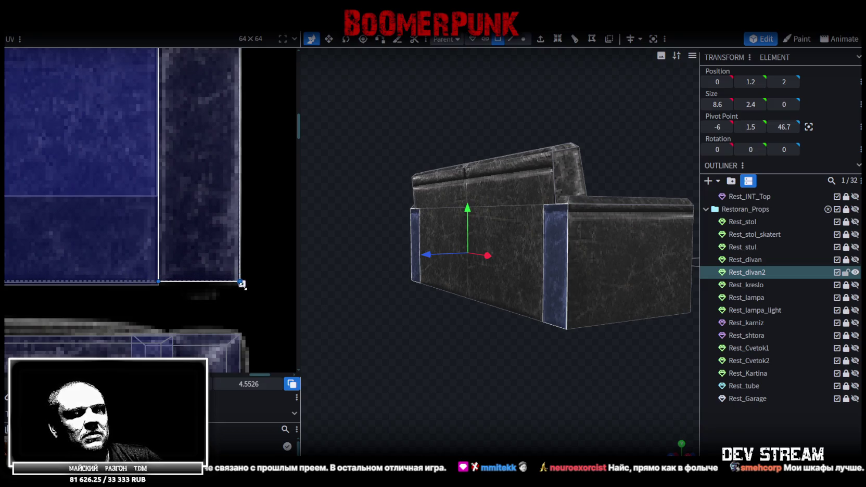
pyautogui.scroll(2, 247, 282)
pyautogui.scroll(2, 233, 281)
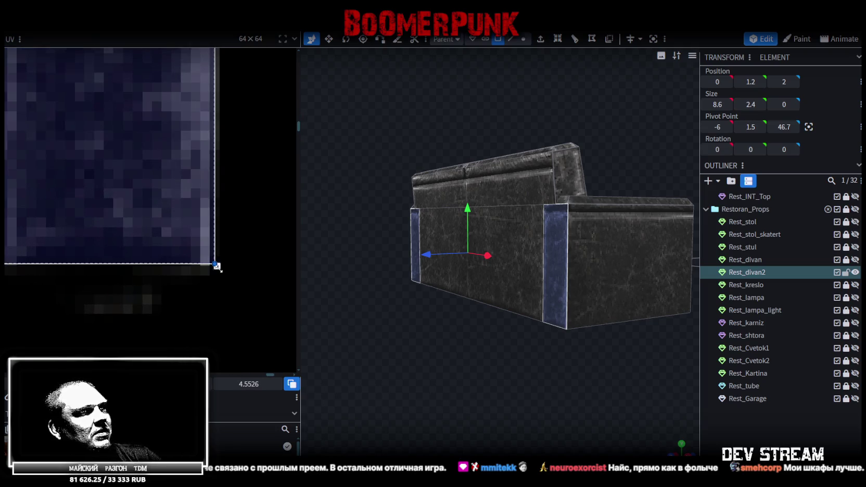
# Reselect the sofa and save the model as Build10.bbmodel
pyautogui.click(480, 375)
pyautogui.moveTo(480, 376)
pyautogui.mouseDown()
pyautogui.moveTo(566, 372)
pyautogui.moveTo(589, 360)
pyautogui.moveTo(555, 314)
pyautogui.moveTo(580, 230)
pyautogui.mouseUp()
pyautogui.click(458, 328)
pyautogui.moveTo(458, 328); pyautogui.dragTo(542, 402)
pyautogui.hotkey('ctrl', 's')
# Narrow the UV editor panel to enlarge the 3D view of the sofa
pyautogui.moveTo(468, 367)
pyautogui.mouseDown()
pyautogui.moveTo(498, 382)
pyautogui.moveTo(311, 227)
pyautogui.mouseUp()
pyautogui.moveTo(300, 192); pyautogui.dragTo(149, 190)
pyautogui.click(568, 314)
pyautogui.moveTo(514, 384)
pyautogui.mouseDown()
pyautogui.moveTo(532, 387)
pyautogui.moveTo(553, 360)
pyautogui.moveTo(540, 377)
pyautogui.moveTo(441, 371)
pyautogui.moveTo(545, 359)
pyautogui.moveTo(535, 352)
pyautogui.moveTo(531, 385)
pyautogui.moveTo(351, 396)
pyautogui.moveTo(273, 387)
pyautogui.moveTo(381, 379)
pyautogui.moveTo(360, 391)
pyautogui.moveTo(409, 311)
pyautogui.mouseUp()
# Select both backrest cushions and move them 0.2 units back along Z, to Z 1.1685
pyautogui.click(410, 244)
pyautogui.click(403, 230)
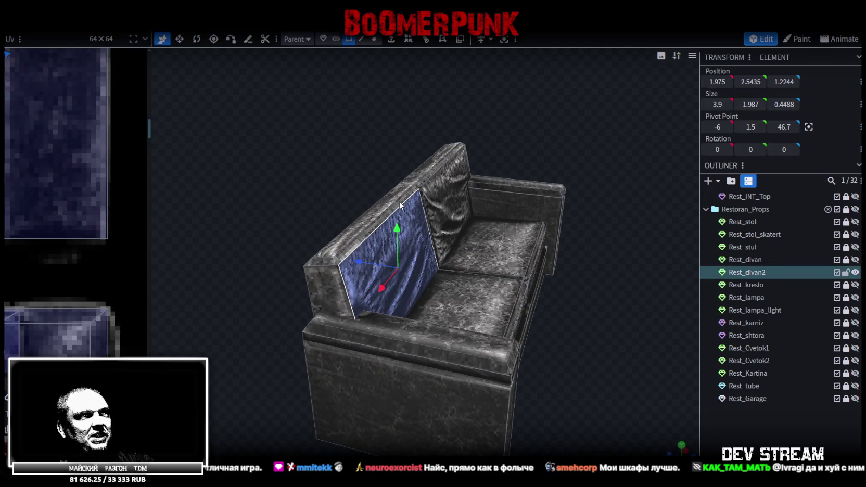
pyautogui.keyDown('shift'); pyautogui.click(426, 178); pyautogui.keyUp('shift')
pyautogui.moveTo(489, 255); pyautogui.dragTo(612, 334)
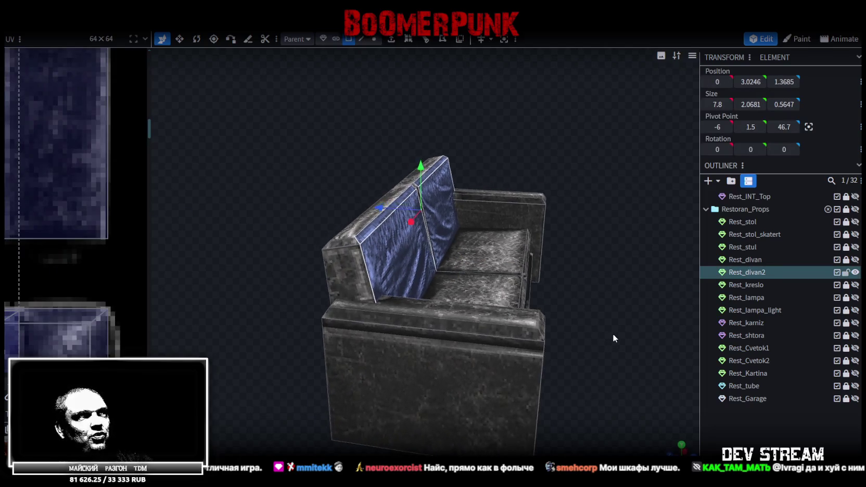
pyautogui.scroll(2, 615, 333)
pyautogui.moveTo(374, 195); pyautogui.dragTo(384, 195)
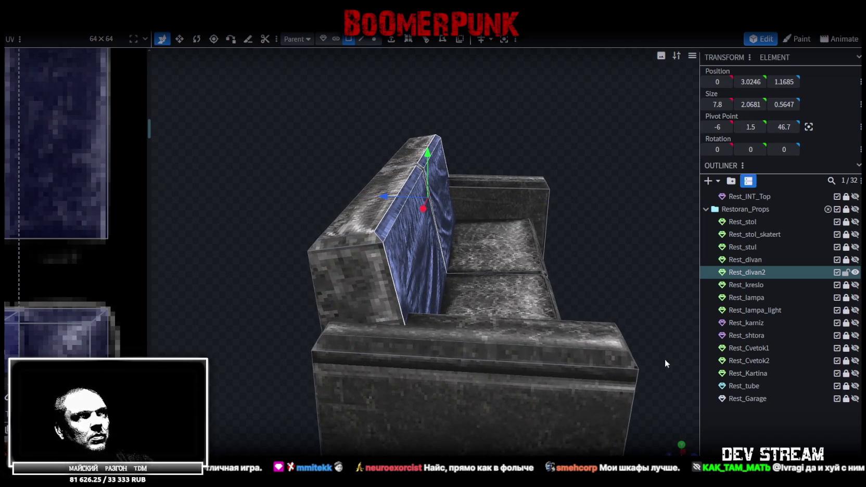
pyautogui.click(742, 434)
pyautogui.moveTo(645, 312)
pyautogui.mouseDown()
pyautogui.moveTo(611, 273)
pyautogui.moveTo(584, 272)
pyautogui.moveTo(615, 306)
pyautogui.moveTo(625, 298)
pyautogui.moveTo(612, 269)
pyautogui.moveTo(529, 270)
pyautogui.moveTo(438, 287)
pyautogui.moveTo(366, 277)
pyautogui.moveTo(513, 293)
pyautogui.moveTo(500, 298)
pyautogui.moveTo(539, 328)
pyautogui.moveTo(662, 264)
pyautogui.mouseUp()
pyautogui.moveTo(490, 428)
pyautogui.mouseDown()
pyautogui.moveTo(509, 395)
pyautogui.moveTo(488, 401)
pyautogui.mouseUp()
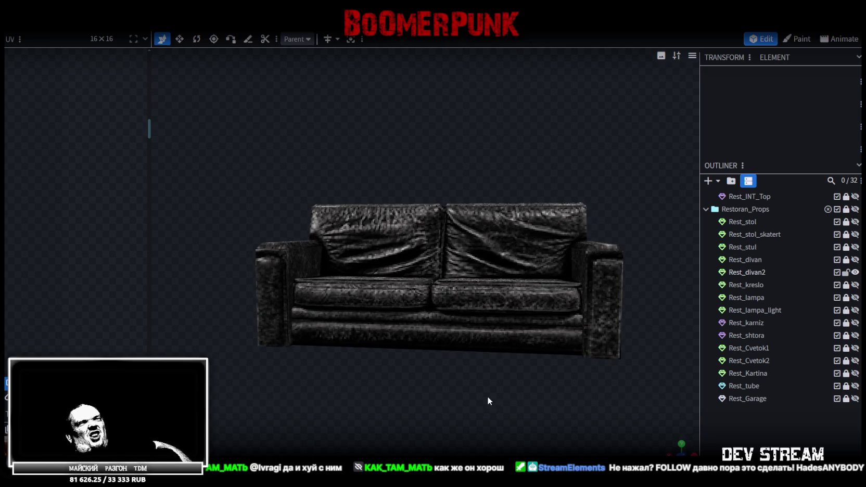
pyautogui.moveTo(486, 401)
pyautogui.mouseDown()
pyautogui.moveTo(463, 417)
pyautogui.moveTo(457, 439)
pyautogui.mouseUp()
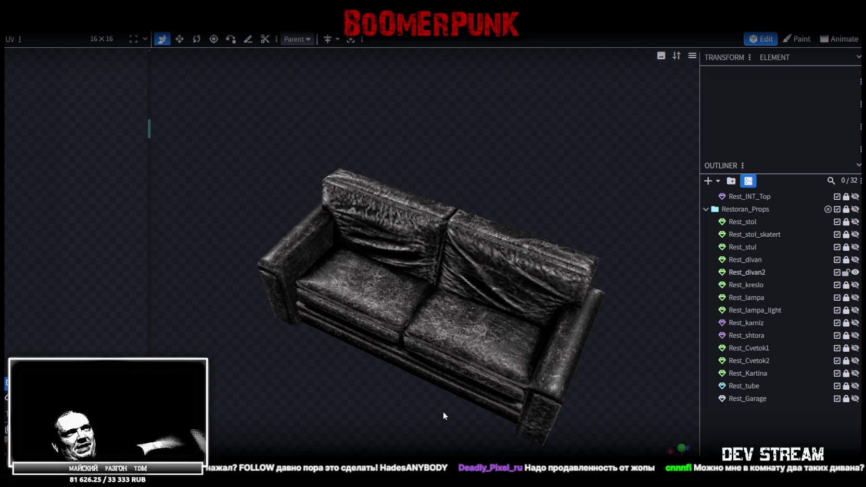
pyautogui.moveTo(387, 410); pyautogui.dragTo(449, 399)
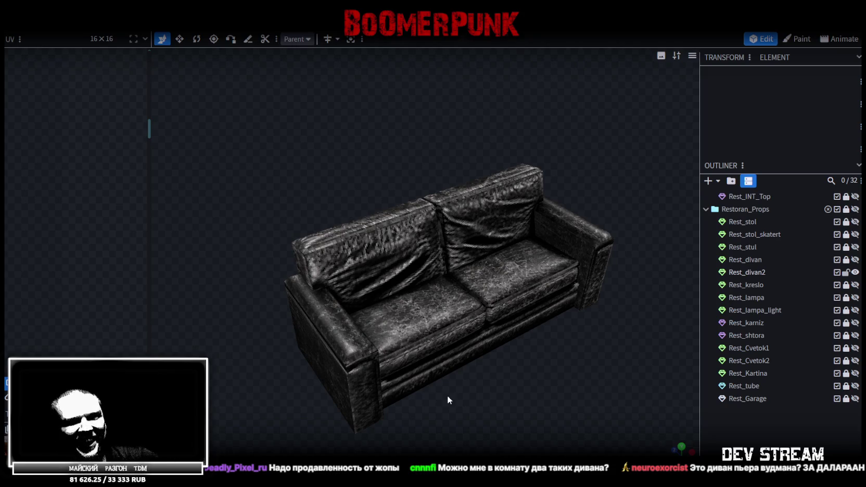
pyautogui.press('KP_1')
pyautogui.press('KP_1')
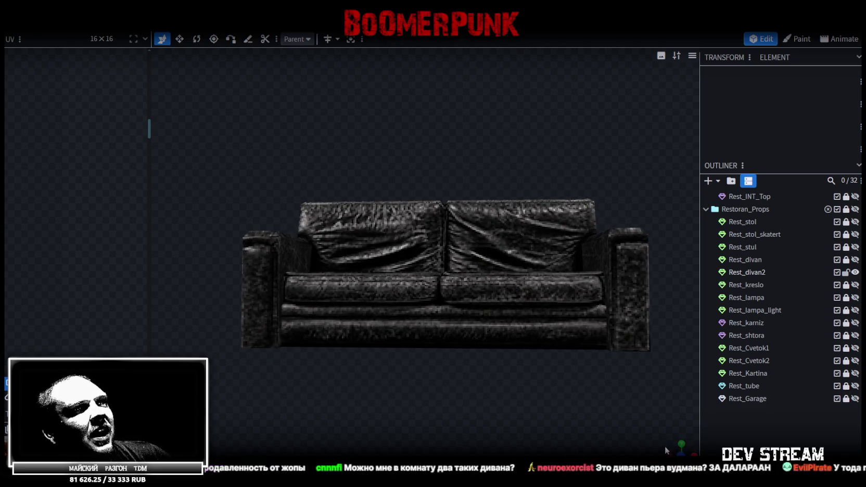
pyautogui.scroll(3, 526, 367)
pyautogui.scroll(3, 461, 355)
pyautogui.scroll(2, 482, 381)
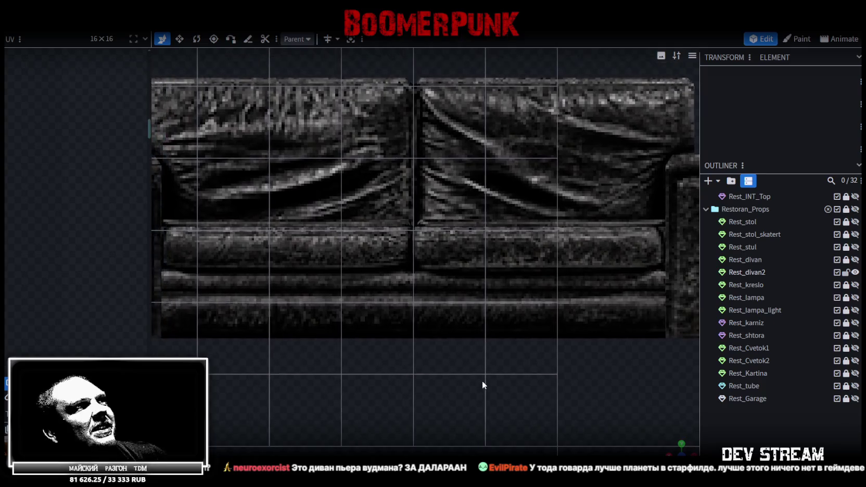
# Box-select the backrest seam cube, lower it twice by 0.1, then reselect the whole sofa
pyautogui.click(435, 116)
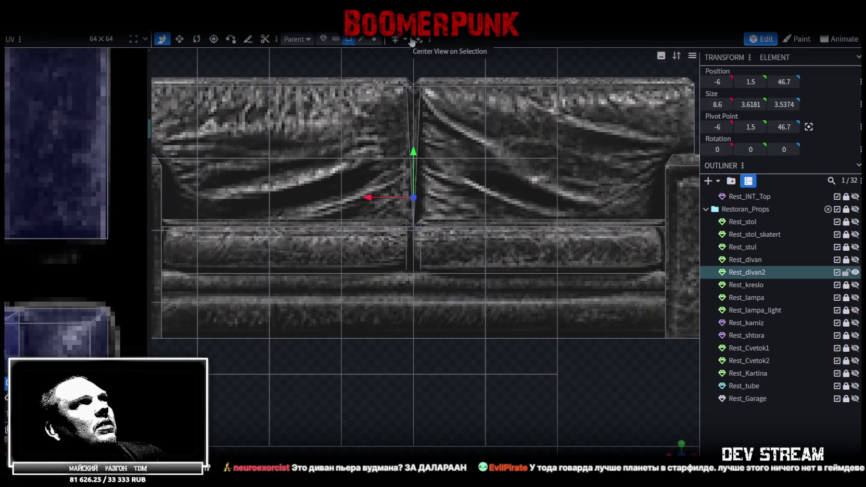
pyautogui.moveTo(392, 67); pyautogui.dragTo(467, 250)
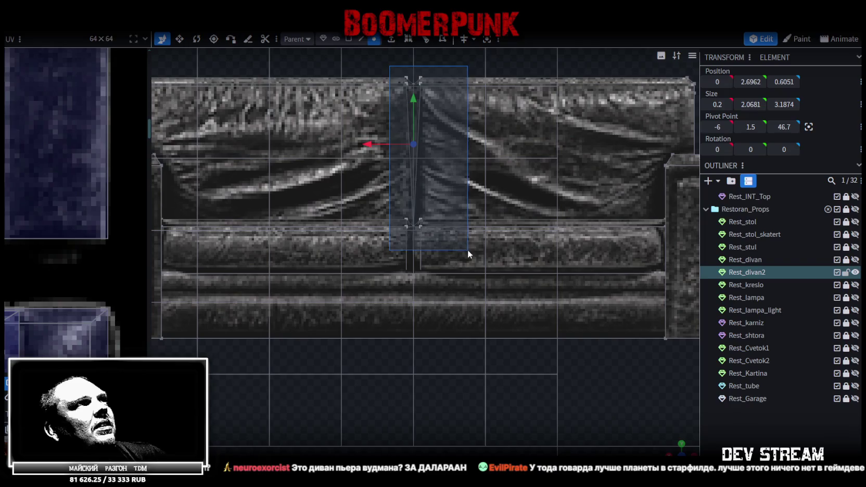
pyautogui.moveTo(412, 114); pyautogui.dragTo(415, 107)
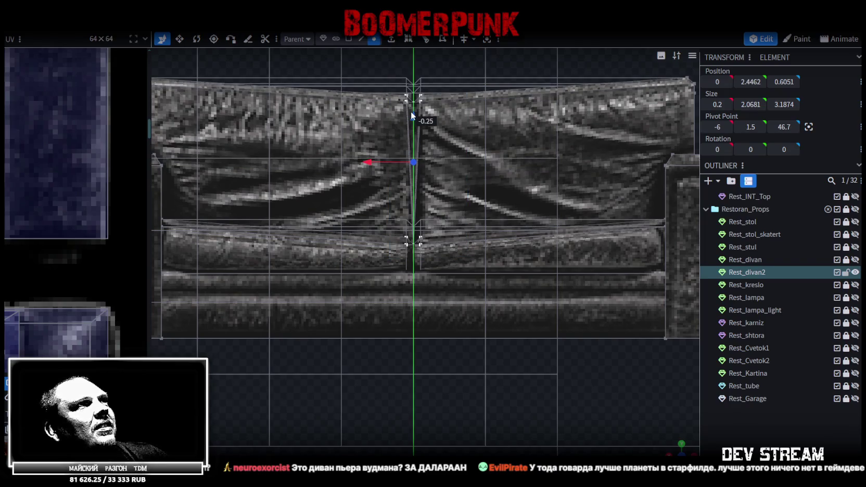
pyautogui.moveTo(412, 104); pyautogui.dragTo(412, 107)
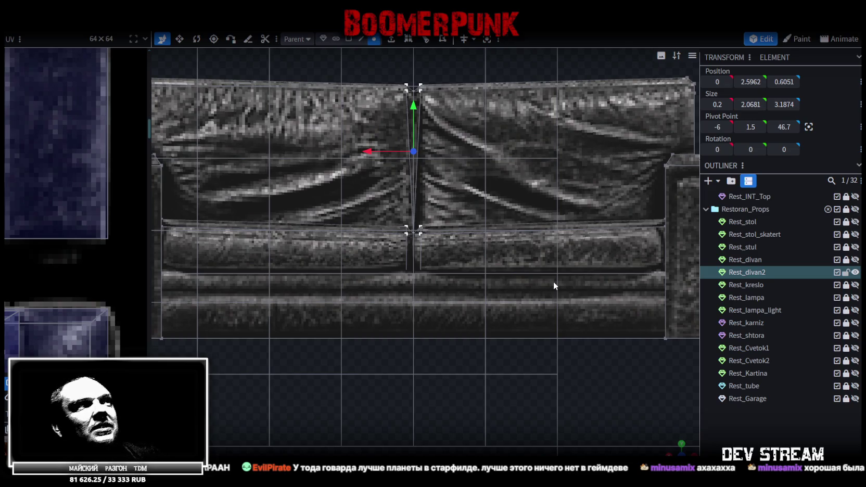
pyautogui.moveTo(675, 443)
pyautogui.mouseDown()
pyautogui.moveTo(321, 194)
pyautogui.moveTo(548, 243)
pyautogui.mouseUp()
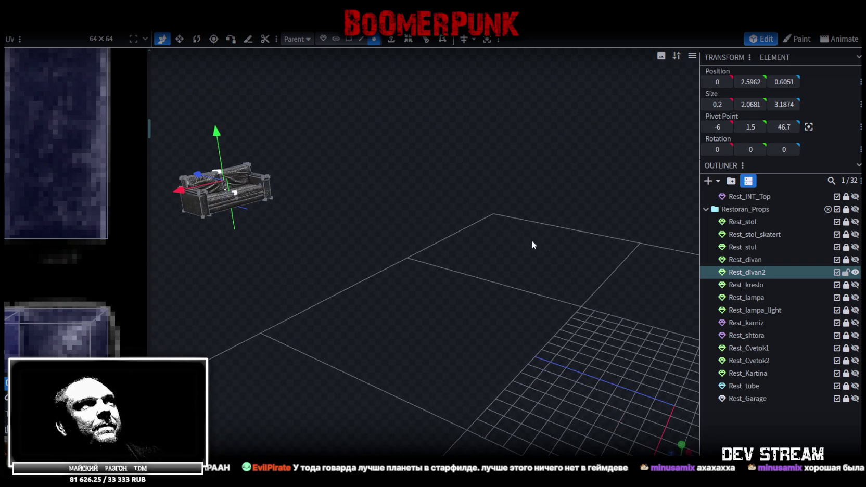
pyautogui.click(268, 198)
# Inspect the sofa from below, reselect Rest_divan2 and save it as Build10.bbmodel
pyautogui.scroll(5, 352, 360)
pyautogui.moveTo(297, 384)
pyautogui.mouseDown()
pyautogui.moveTo(526, 352)
pyautogui.moveTo(538, 340)
pyautogui.moveTo(467, 369)
pyautogui.moveTo(277, 359)
pyautogui.moveTo(532, 349)
pyautogui.moveTo(510, 398)
pyautogui.moveTo(503, 391)
pyautogui.moveTo(491, 397)
pyautogui.moveTo(489, 383)
pyautogui.moveTo(522, 391)
pyautogui.moveTo(502, 396)
pyautogui.moveTo(518, 405)
pyautogui.mouseUp()
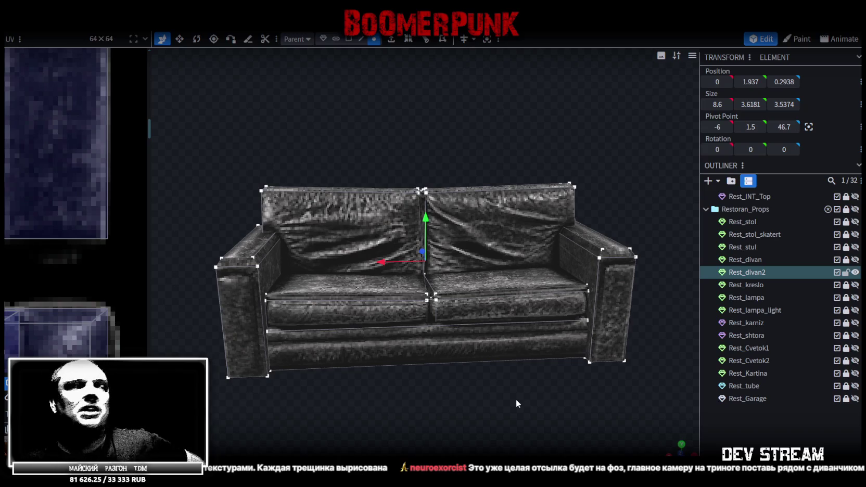
pyautogui.click(569, 413)
pyautogui.moveTo(569, 414)
pyautogui.mouseDown()
pyautogui.moveTo(477, 399)
pyautogui.moveTo(497, 373)
pyautogui.moveTo(504, 325)
pyautogui.moveTo(489, 395)
pyautogui.moveTo(529, 396)
pyautogui.mouseUp()
pyautogui.click(581, 346)
pyautogui.moveTo(581, 347)
pyautogui.mouseDown()
pyautogui.moveTo(553, 363)
pyautogui.moveTo(571, 394)
pyautogui.moveTo(597, 413)
pyautogui.moveTo(537, 372)
pyautogui.moveTo(505, 395)
pyautogui.moveTo(518, 397)
pyautogui.moveTo(528, 379)
pyautogui.moveTo(519, 398)
pyautogui.moveTo(522, 381)
pyautogui.moveTo(496, 355)
pyautogui.moveTo(436, 348)
pyautogui.moveTo(454, 391)
pyautogui.moveTo(434, 395)
pyautogui.moveTo(419, 379)
pyautogui.moveTo(470, 406)
pyautogui.mouseUp()
pyautogui.hotkey('ctrl', 's')
pyautogui.scroll(-5, 82, 248)
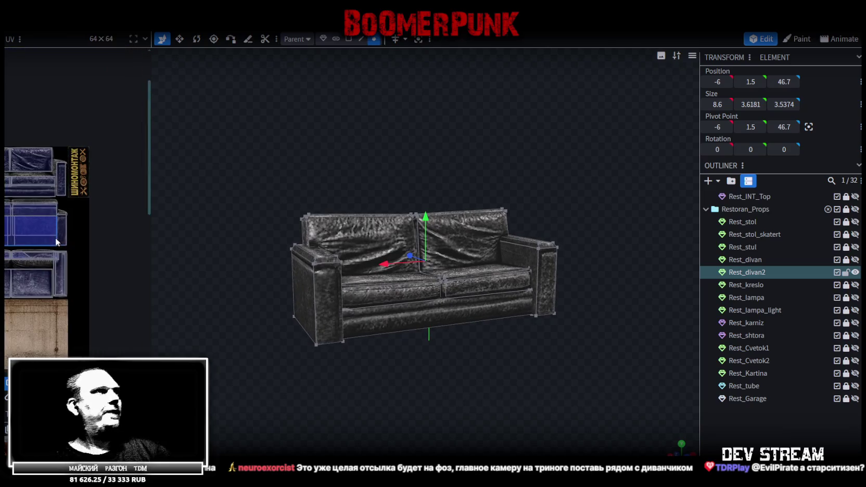
# Zoom the UV editor and widen its panel so the sofa texture atlas sits beside the model
pyautogui.scroll(-1, 105, 216)
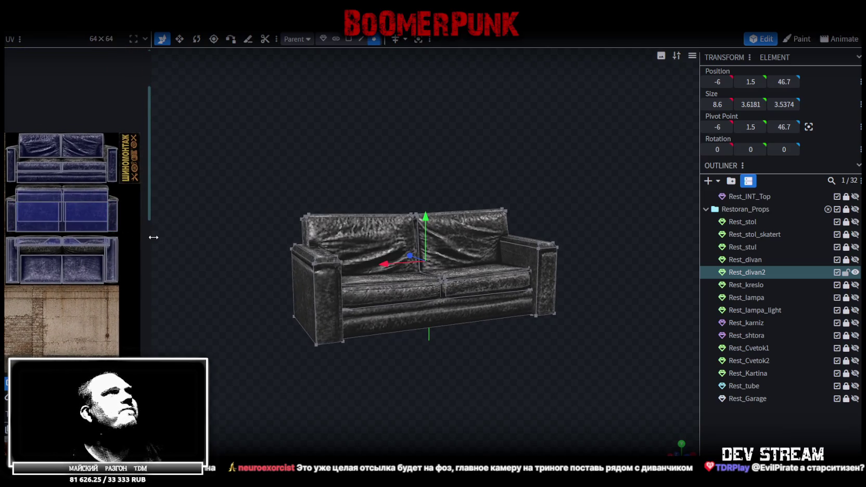
pyautogui.scroll(2, 21, 200)
pyautogui.scroll(2, 35, 178)
pyautogui.scroll(2, 29, 197)
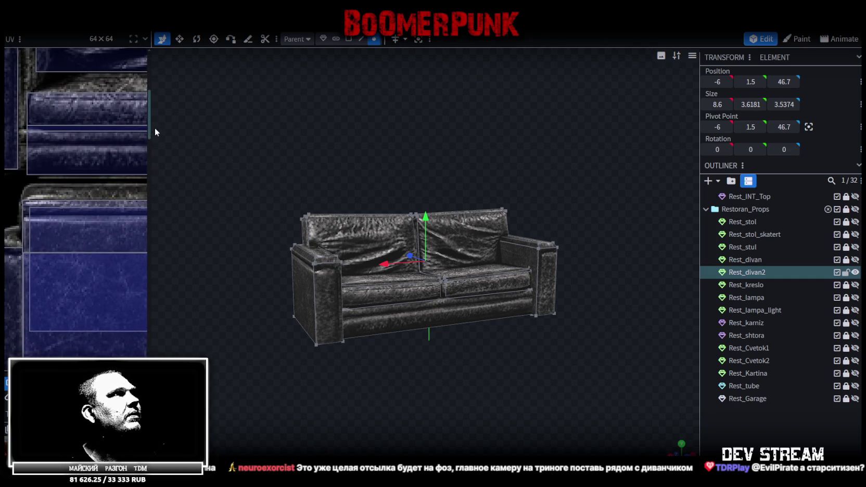
pyautogui.moveTo(152, 128); pyautogui.dragTo(202, 135)
pyautogui.scroll(-3, 96, 218)
pyautogui.scroll(1, 104, 219)
pyautogui.scroll(2, 73, 199)
pyautogui.scroll(1, 76, 183)
pyautogui.moveTo(313, 192)
pyautogui.mouseDown()
pyautogui.moveTo(391, 202)
pyautogui.moveTo(441, 195)
pyautogui.mouseUp()
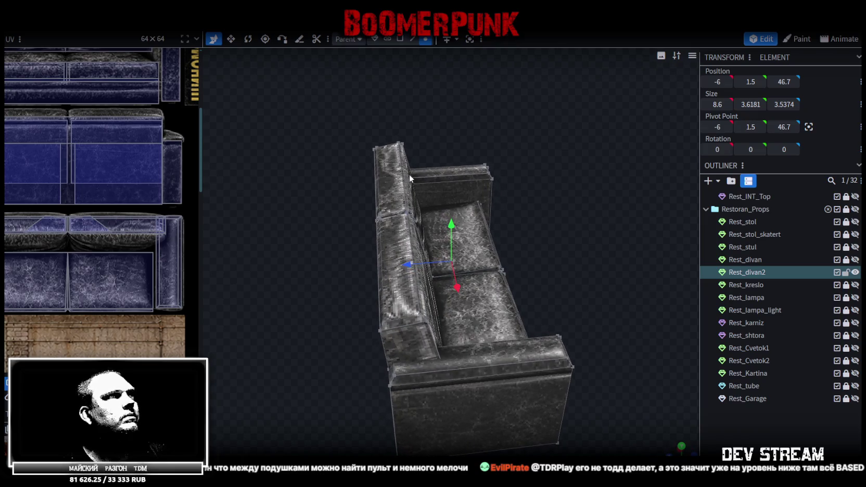
pyautogui.moveTo(450, 146)
pyautogui.mouseDown()
pyautogui.moveTo(257, 193)
pyautogui.moveTo(295, 181)
pyautogui.mouseUp()
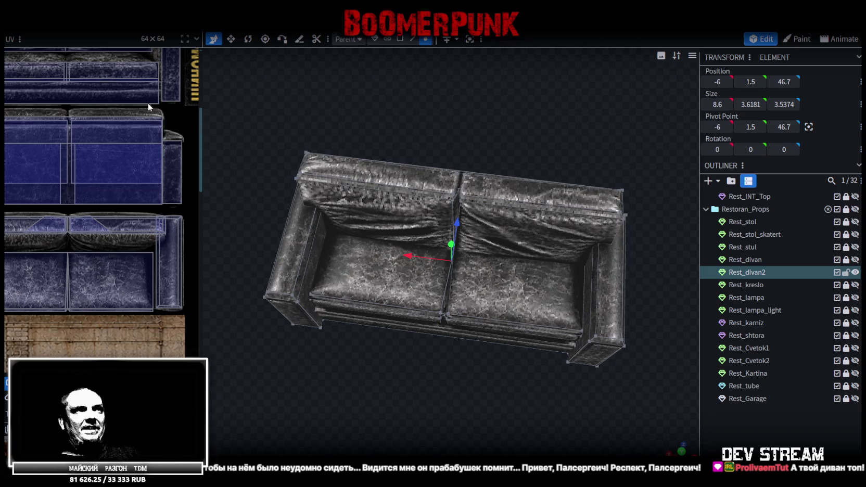
# Move the small centre seam piece 0.1 along the Z depth axis
pyautogui.scroll(-2, 315, 241)
pyautogui.moveTo(315, 239); pyautogui.dragTo(394, 261)
pyautogui.scroll(2, 370, 257)
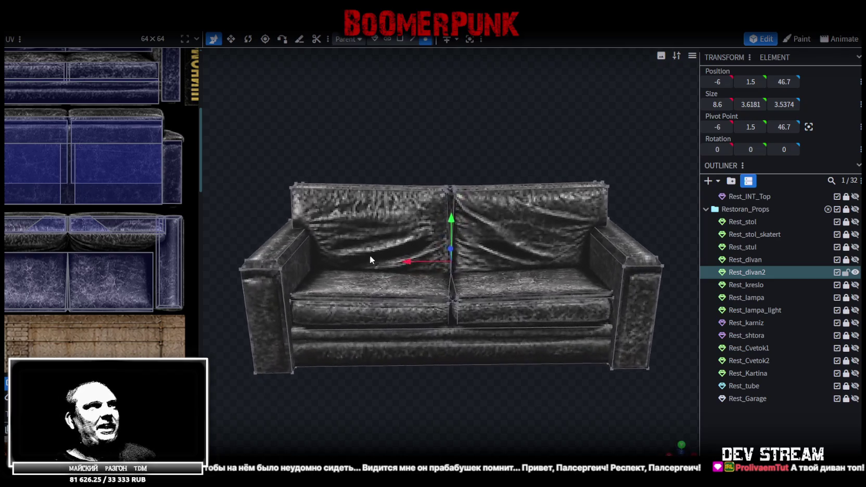
pyautogui.moveTo(494, 123)
pyautogui.mouseDown()
pyautogui.moveTo(413, 164)
pyautogui.moveTo(597, 289)
pyautogui.moveTo(396, 458)
pyautogui.mouseUp()
pyautogui.scroll(3, 648, 417)
pyautogui.scroll(3, 529, 306)
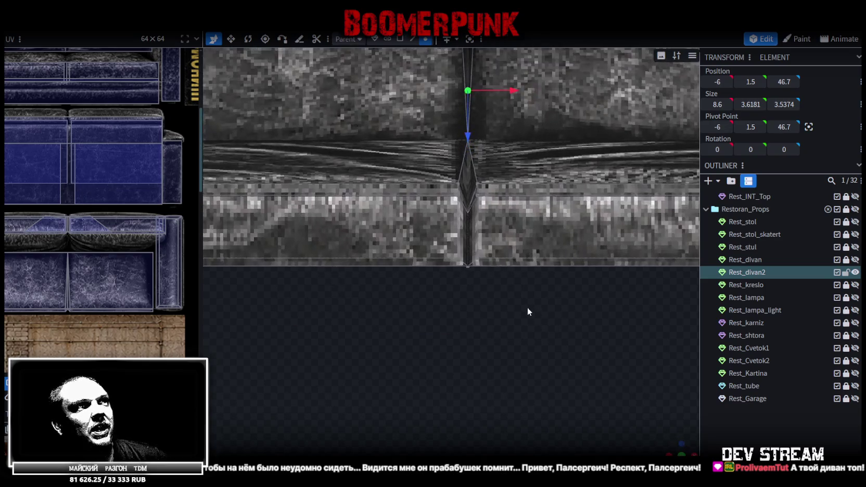
pyautogui.scroll(-2, 401, 235)
pyautogui.scroll(1, 499, 306)
pyautogui.click(499, 307)
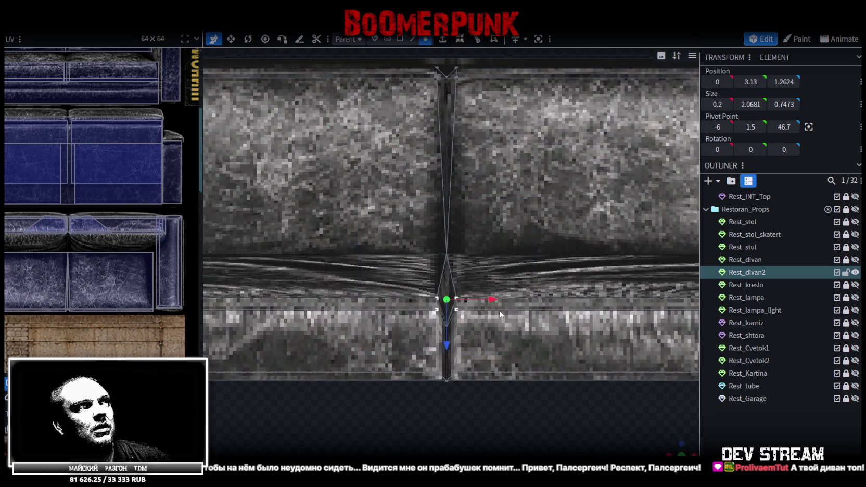
pyautogui.scroll(-1, 501, 308)
pyautogui.scroll(-1, 503, 303)
pyautogui.moveTo(448, 334); pyautogui.dragTo(448, 339)
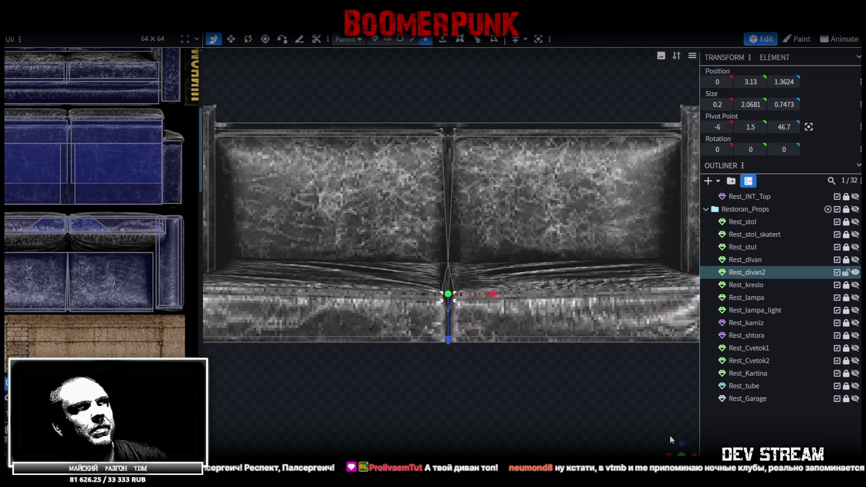
# Move two arm corner vertices each 0.1 along the Z depth axis
pyautogui.moveTo(669, 440)
pyautogui.mouseDown()
pyautogui.moveTo(338, 297)
pyautogui.moveTo(316, 322)
pyautogui.moveTo(322, 279)
pyautogui.moveTo(379, 255)
pyautogui.mouseUp()
pyautogui.click(379, 254)
pyautogui.scroll(3, 323, 239)
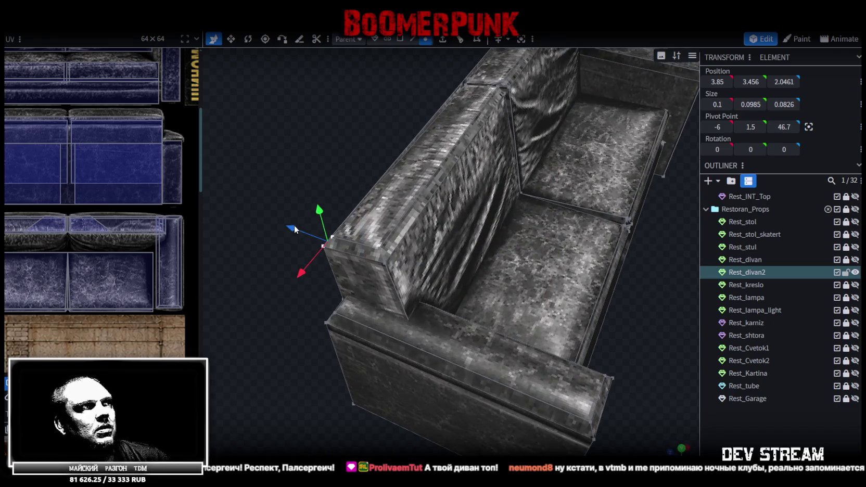
pyautogui.moveTo(295, 229); pyautogui.dragTo(299, 232)
pyautogui.moveTo(300, 183)
pyautogui.mouseDown()
pyautogui.moveTo(328, 174)
pyautogui.moveTo(470, 195)
pyautogui.moveTo(636, 193)
pyautogui.moveTo(508, 231)
pyautogui.mouseUp()
pyautogui.click(467, 263)
pyautogui.moveTo(557, 275)
pyautogui.mouseDown()
pyautogui.moveTo(496, 255)
pyautogui.moveTo(674, 419)
pyautogui.moveTo(638, 390)
pyautogui.moveTo(491, 360)
pyautogui.moveTo(385, 378)
pyautogui.moveTo(394, 359)
pyautogui.moveTo(427, 370)
pyautogui.moveTo(606, 371)
pyautogui.mouseUp()
pyautogui.scroll(-3, 492, 250)
pyautogui.click(673, 420)
# Save the Build10 project with Rest_divan2 selected
pyautogui.hotkey('ctrl', 's')
pyautogui.moveTo(441, 357)
pyautogui.mouseDown()
pyautogui.moveTo(480, 351)
pyautogui.moveTo(426, 365)
pyautogui.mouseUp()
pyautogui.click(376, 228)
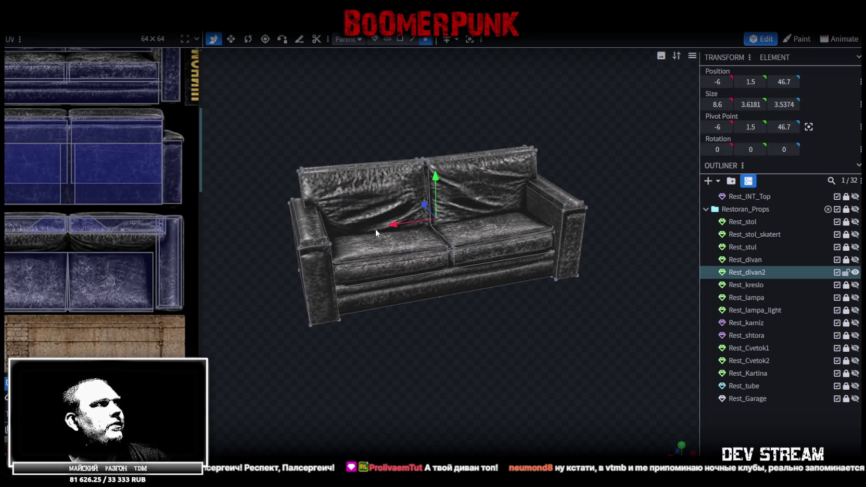
pyautogui.scroll(-2, 159, 177)
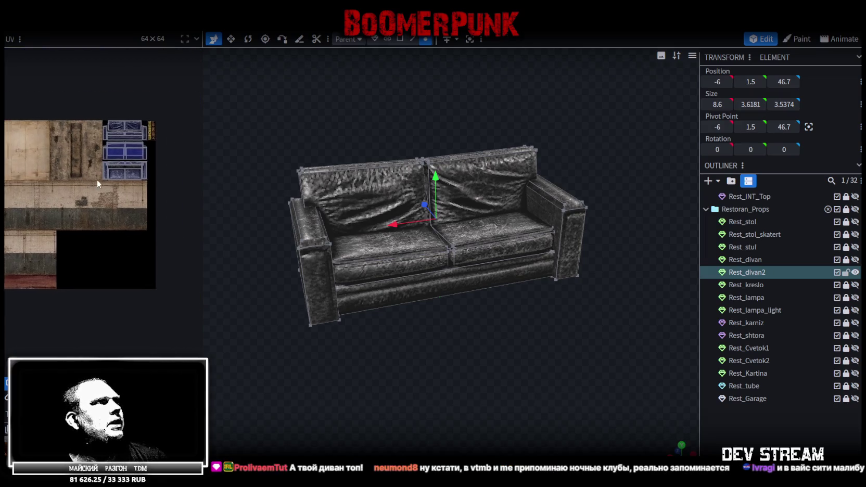
pyautogui.moveTo(271, 237); pyautogui.dragTo(523, 349)
pyautogui.scroll(2, 526, 361)
pyautogui.hotkey('ctrl', 's')
pyautogui.moveTo(509, 265)
pyautogui.mouseDown()
pyautogui.moveTo(533, 419)
pyautogui.moveTo(555, 377)
pyautogui.mouseUp()
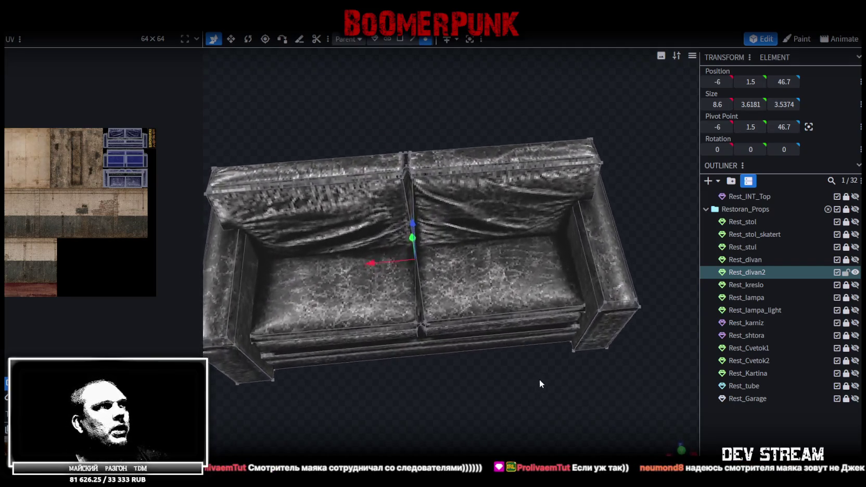
# Export the sofa as Build10.fbx in ASCII at scale 16, then switch to Unity
pyautogui.click(79, 24)
pyautogui.moveTo(93, 191)
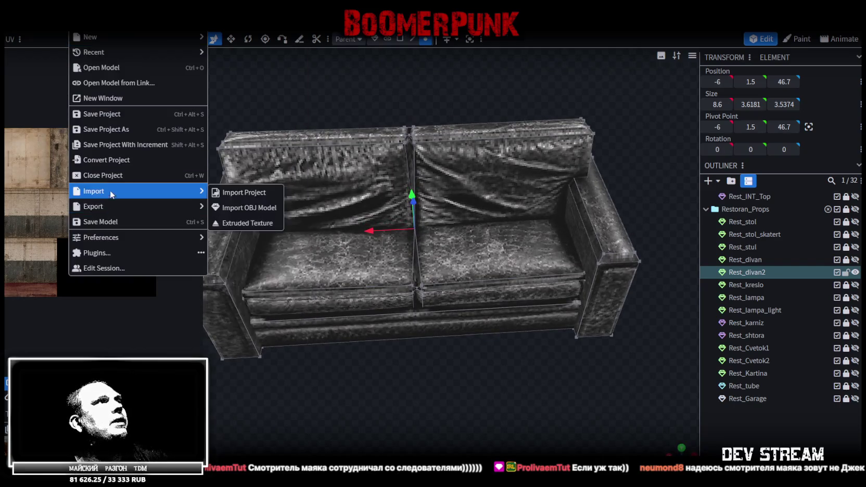
pyautogui.click(259, 240)
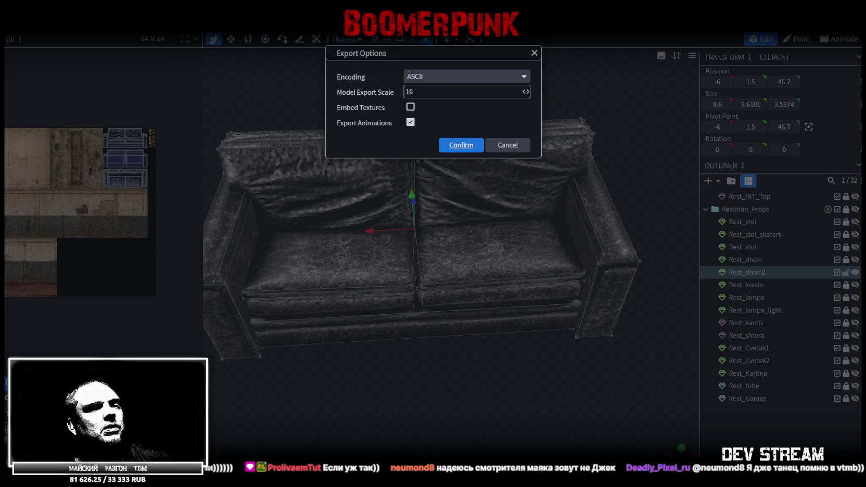
pyautogui.press('Return')
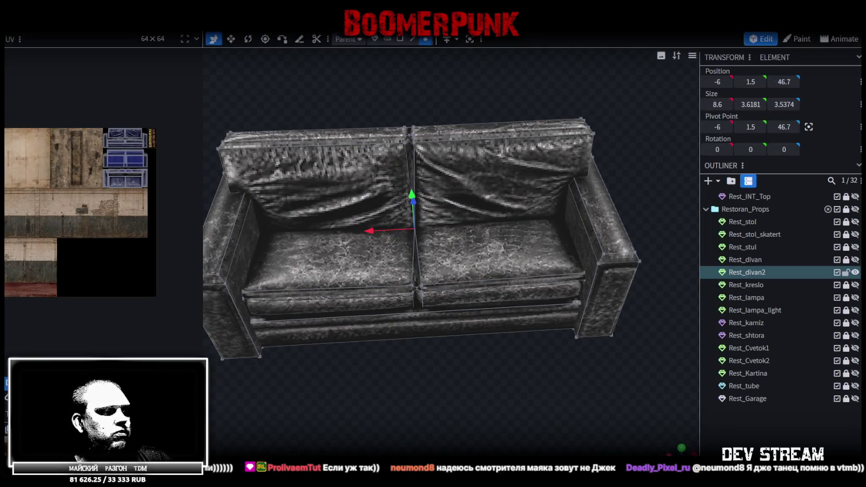
pyautogui.hotkey('alt', 'Tab')
pyautogui.moveTo(502, 177)
pyautogui.keyDown('alt'); pyautogui.mouseDown()
pyautogui.moveTo(550, 165)
pyautogui.moveTo(173, 233)
pyautogui.moveTo(230, 228)
pyautogui.mouseUp(); pyautogui.keyUp('alt')
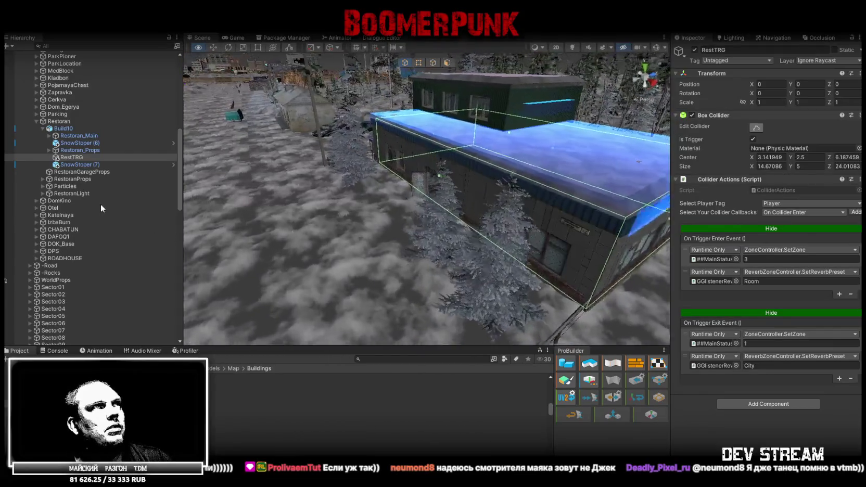
# Expand Restoran_Props in the Hierarchy and frame the Rest_divan2 sofa in the scene view
pyautogui.keyDown('alt'); pyautogui.moveTo(229, 229); pyautogui.dragTo(443, 262); pyautogui.keyUp('alt')
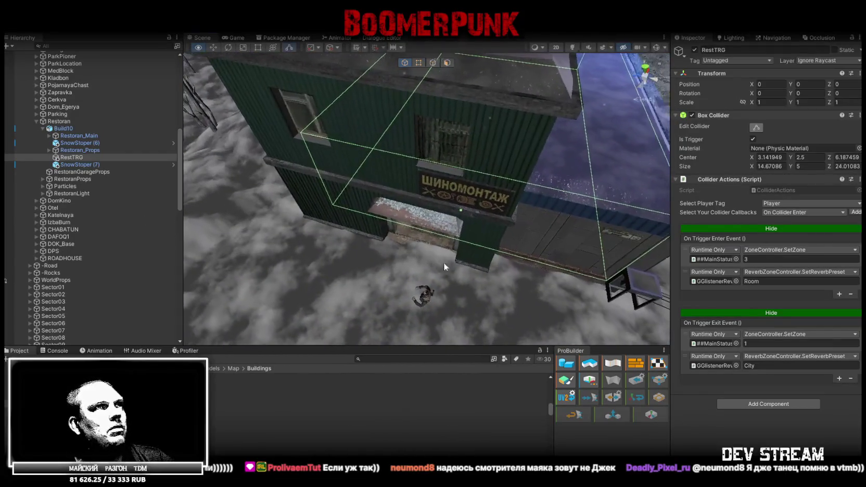
pyautogui.click(471, 251)
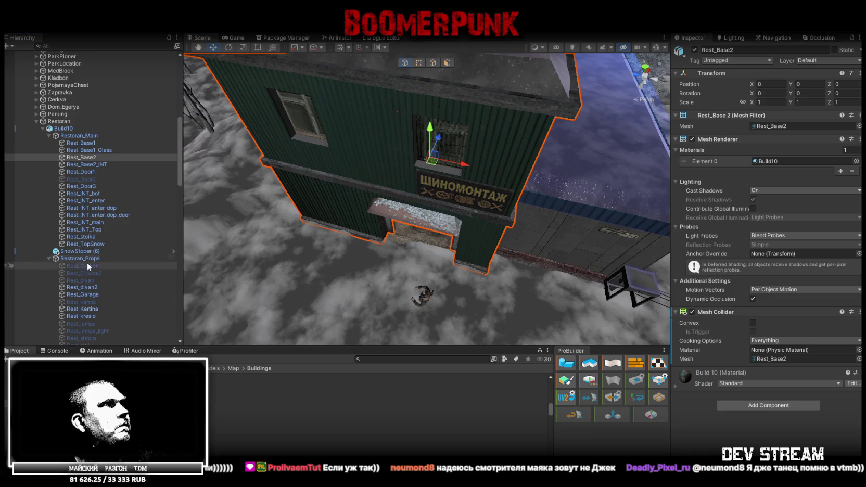
pyautogui.click(49, 258)
pyautogui.scroll(-2, 80, 262)
pyautogui.doubleClick(95, 233)
pyautogui.moveTo(386, 192)
pyautogui.mouseDown(button='right')
pyautogui.moveTo(351, 155)
pyautogui.moveTo(233, 191)
pyautogui.moveTo(307, 174)
pyautogui.mouseUp(button='right')
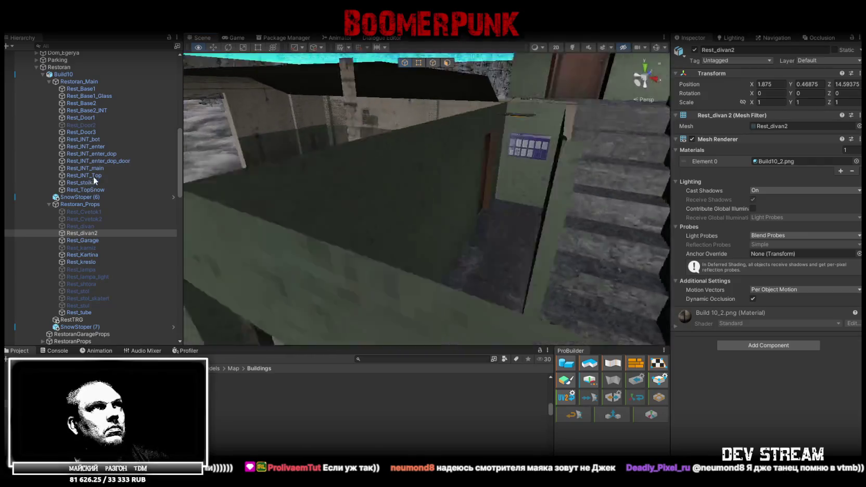
# Bring the Rest_divan2 sofa into the garage beside the car and rotate it about -97° on Y
pyautogui.moveTo(307, 175); pyautogui.dragTo(450, 171, button='right')
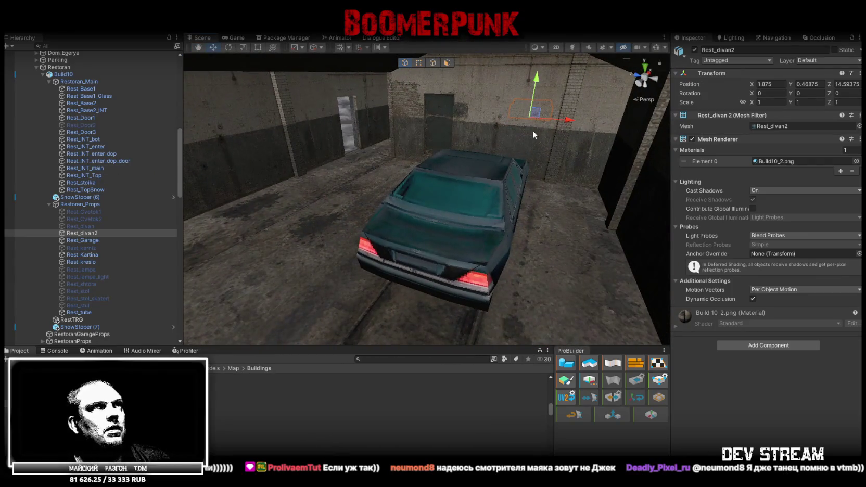
pyautogui.moveTo(509, 121); pyautogui.dragTo(293, 192)
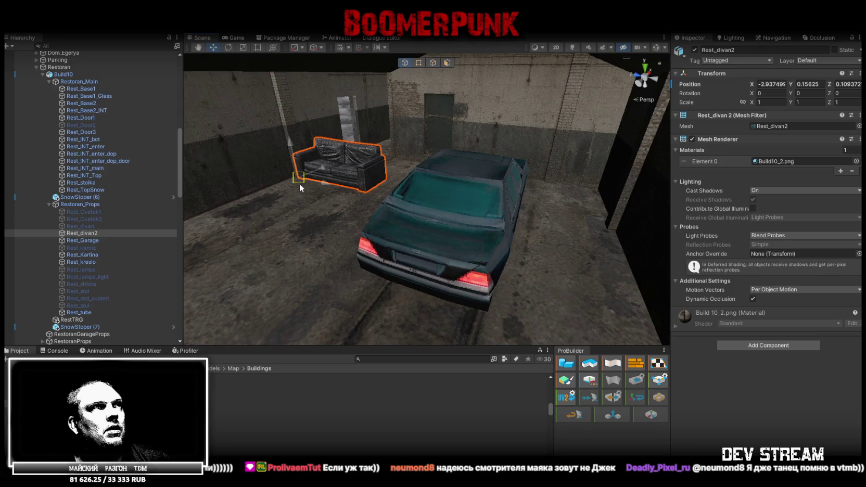
pyautogui.moveTo(299, 183); pyautogui.dragTo(385, 166, button='right')
pyautogui.moveTo(500, 150); pyautogui.dragTo(343, 198)
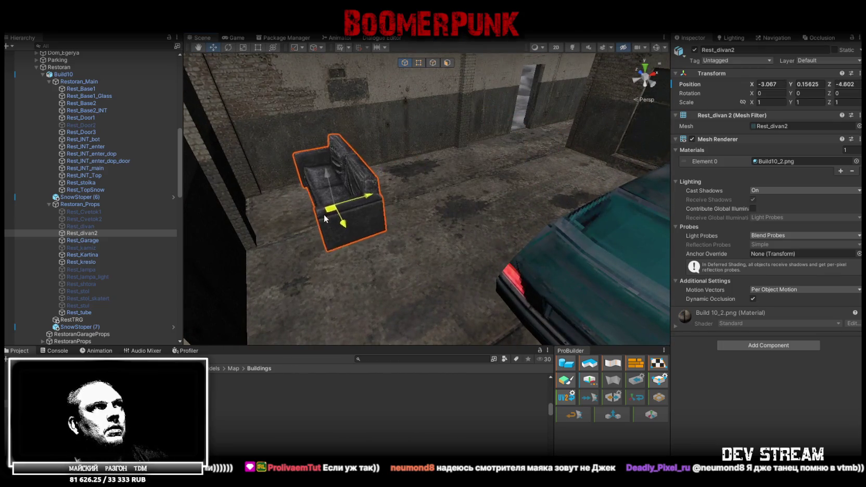
pyautogui.press('f')
pyautogui.press('e')
pyautogui.moveTo(436, 207); pyautogui.dragTo(449, 189)
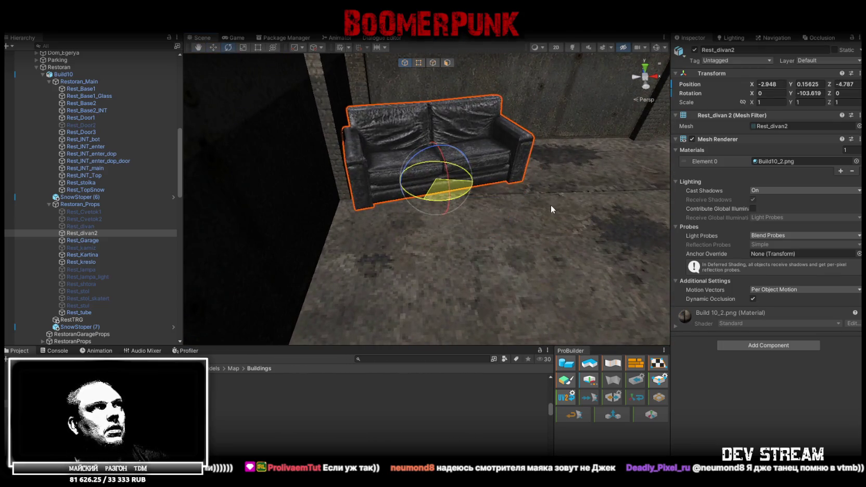
# Nudge the sofa against the garage wall, to about X -3.663, Z -4.341
pyautogui.moveTo(435, 207)
pyautogui.mouseDown(button='right')
pyautogui.moveTo(503, 238)
pyautogui.moveTo(454, 273)
pyautogui.mouseUp(button='right')
pyautogui.press('w')
pyautogui.moveTo(454, 272)
pyautogui.mouseDown()
pyautogui.moveTo(503, 238)
pyautogui.moveTo(361, 163)
pyautogui.moveTo(350, 165)
pyautogui.mouseUp()
pyautogui.moveTo(350, 166)
pyautogui.mouseDown(button='right')
pyautogui.moveTo(476, 150)
pyautogui.moveTo(468, 273)
pyautogui.mouseUp(button='right')
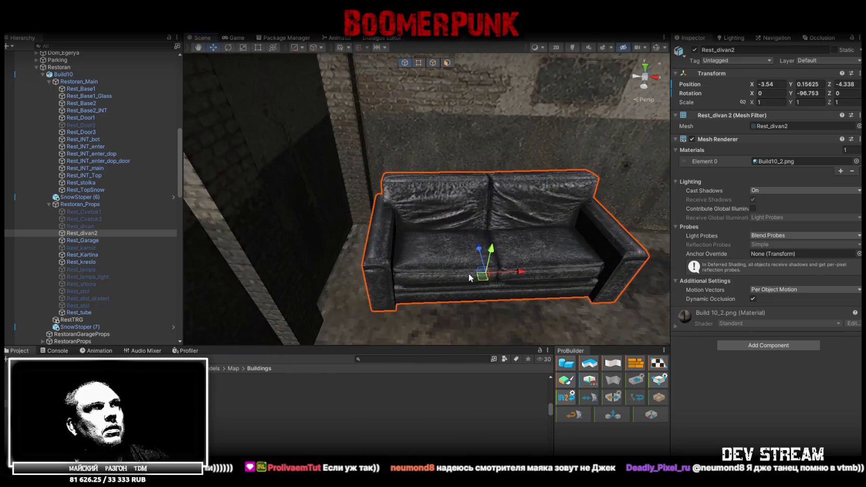
pyautogui.moveTo(468, 273); pyautogui.dragTo(481, 284)
pyautogui.moveTo(481, 283)
pyautogui.mouseDown(button='right')
pyautogui.moveTo(399, 248)
pyautogui.moveTo(547, 241)
pyautogui.moveTo(547, 228)
pyautogui.moveTo(455, 247)
pyautogui.moveTo(454, 256)
pyautogui.mouseUp(button='right')
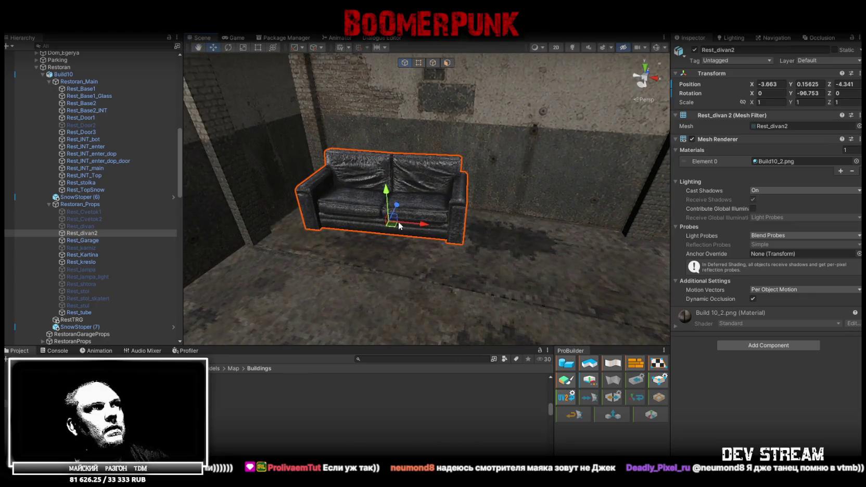
pyautogui.moveTo(400, 225); pyautogui.dragTo(403, 229)
pyautogui.moveTo(403, 228)
pyautogui.mouseDown(button='right')
pyautogui.moveTo(323, 215)
pyautogui.moveTo(397, 213)
pyautogui.mouseUp(button='right')
pyautogui.moveTo(397, 213); pyautogui.dragTo(398, 214)
pyautogui.moveTo(399, 214); pyautogui.dragTo(431, 241, button='right')
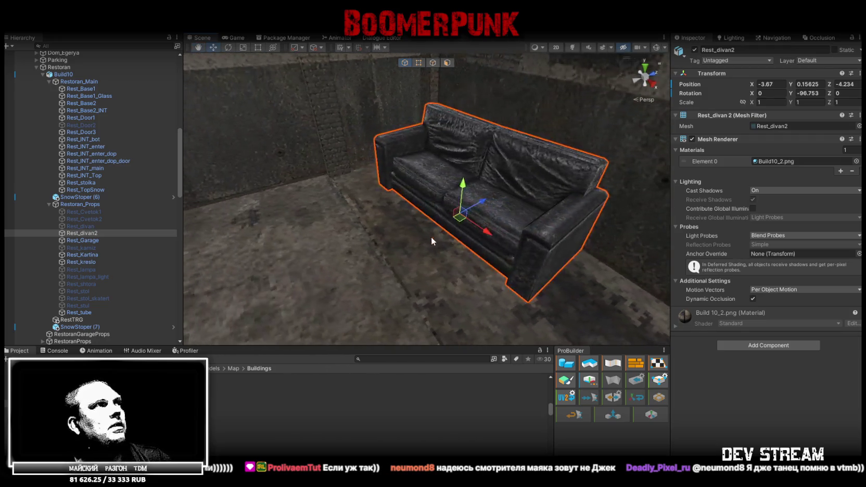
# Frame the sofa, then inspect Build10, the Rest_Kartina painting and the Rest_kreslo armchair
pyautogui.click(87, 241)
pyautogui.click(86, 237)
pyautogui.doubleClick(86, 237)
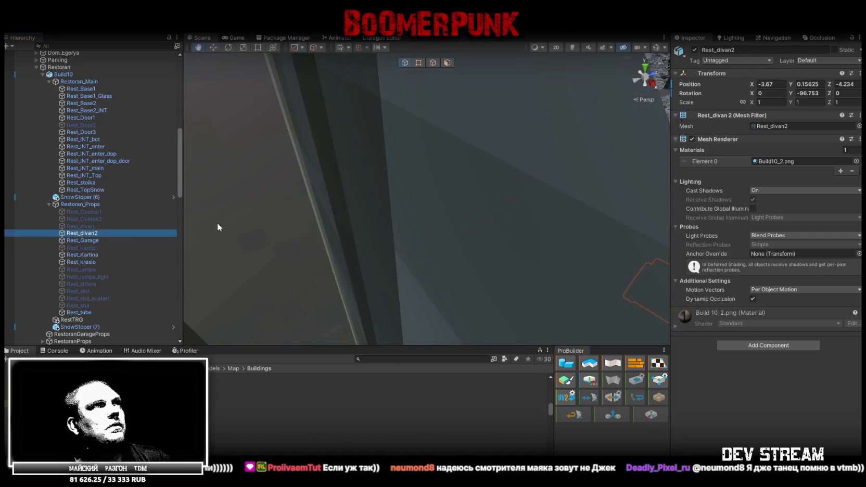
pyautogui.moveTo(372, 236); pyautogui.dragTo(638, 218, button='right')
pyautogui.click(484, 270)
pyautogui.click(484, 270)
pyautogui.moveTo(532, 286); pyautogui.dragTo(192, 305, button='right')
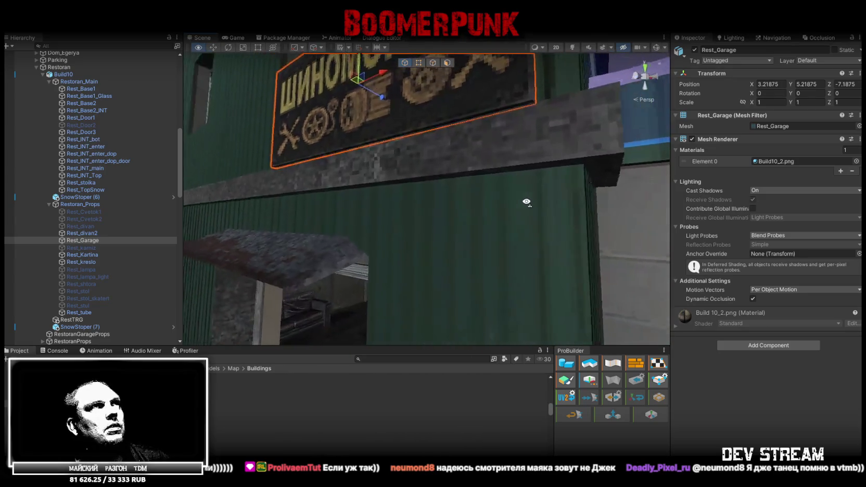
pyautogui.doubleClick(84, 255)
pyautogui.click(84, 262)
pyautogui.doubleClick(84, 265)
pyautogui.moveTo(391, 260)
pyautogui.mouseDown(button='right')
pyautogui.moveTo(489, 302)
pyautogui.moveTo(310, 298)
pyautogui.moveTo(528, 287)
pyautogui.mouseUp(button='right')
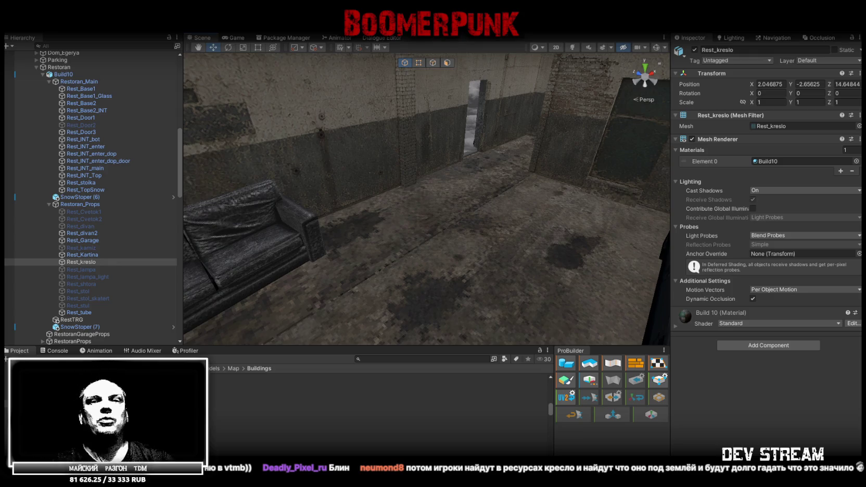
# Frame the Rest_kreslo armchair and Build10, then orbit the view toward the garage sofa
pyautogui.press('f')
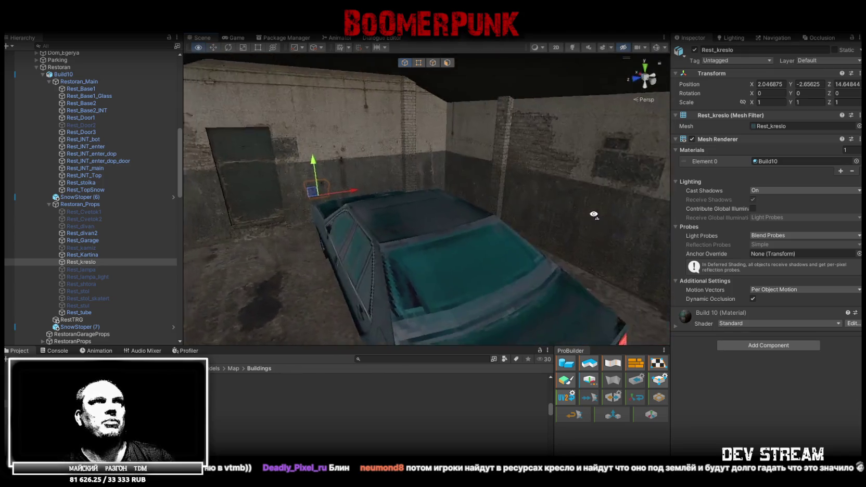
pyautogui.keyDown('alt'); pyautogui.moveTo(397, 181); pyautogui.dragTo(494, 203); pyautogui.keyUp('alt')
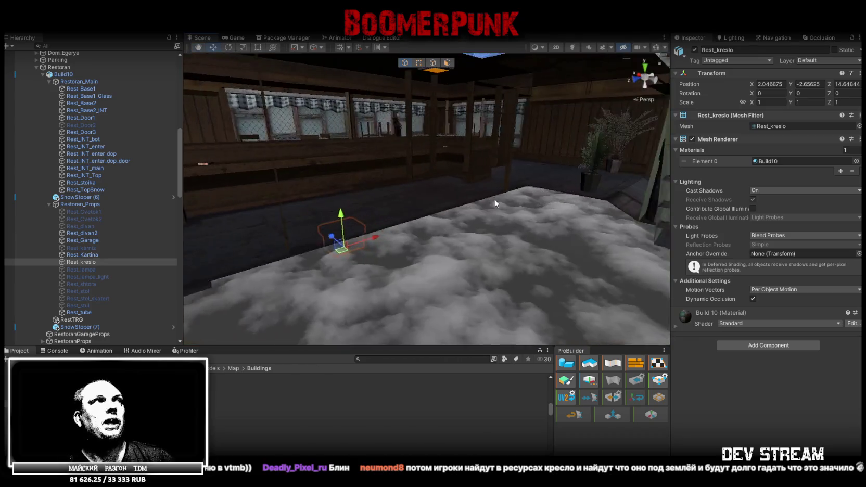
pyautogui.click(66, 74)
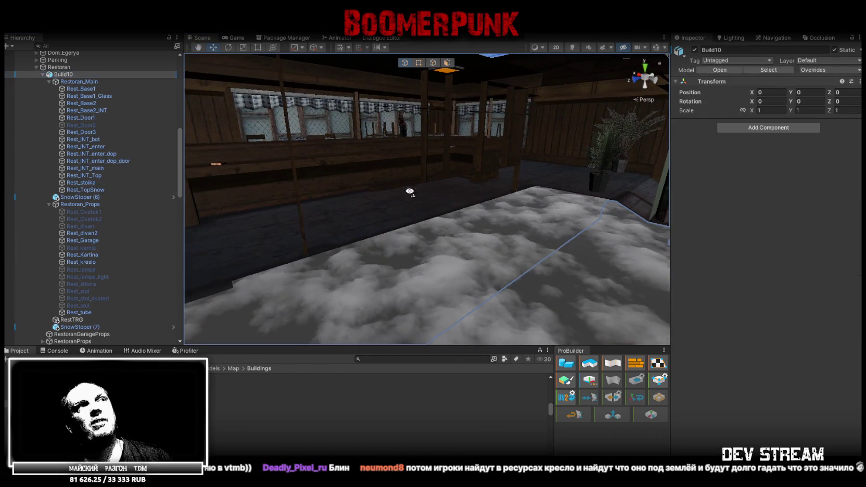
pyautogui.press('f')
pyautogui.moveTo(433, 175)
pyautogui.keyDown('alt'); pyautogui.mouseDown()
pyautogui.moveTo(306, 196)
pyautogui.moveTo(323, 218)
pyautogui.mouseUp(); pyautogui.keyUp('alt')
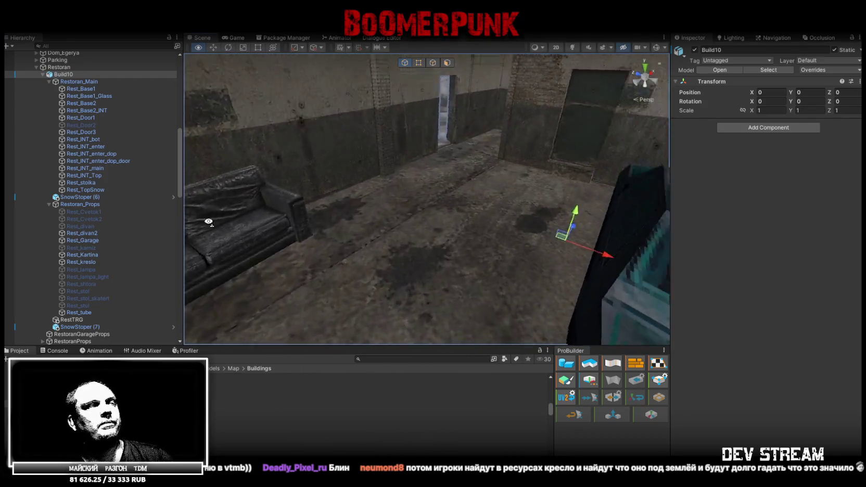
pyautogui.click(50, 354)
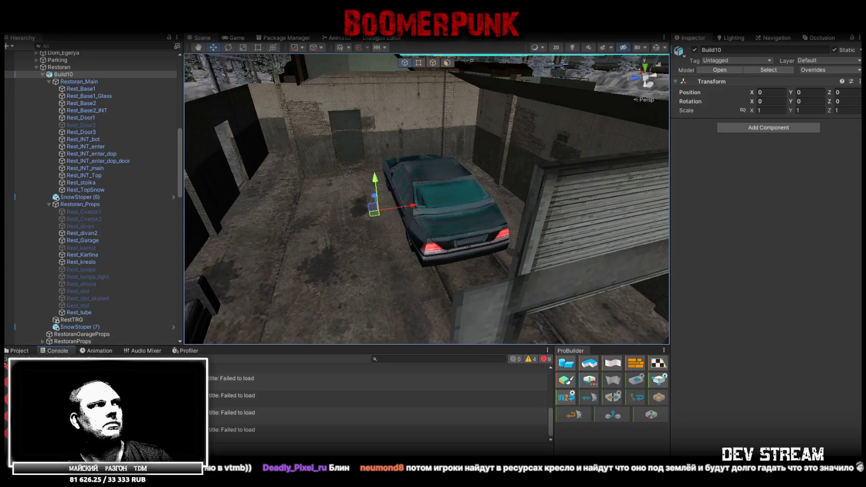
pyautogui.keyDown('alt'); pyautogui.moveTo(250, 281); pyautogui.dragTo(282, 253); pyautogui.keyUp('alt')
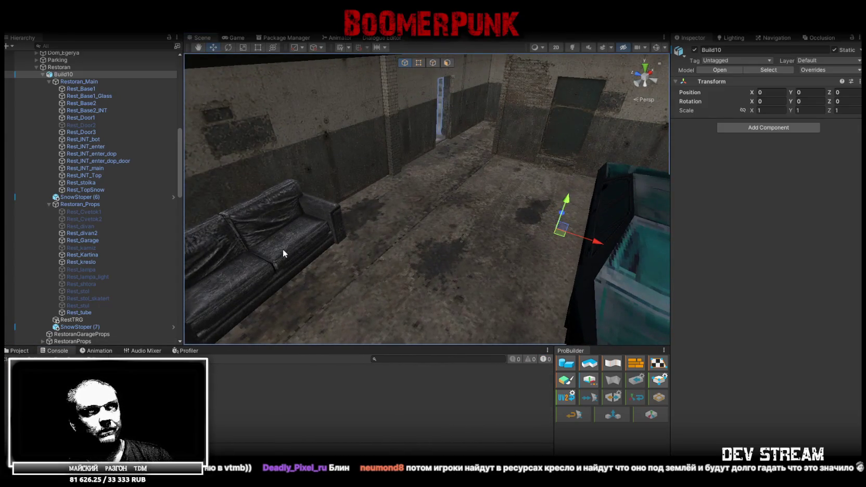
pyautogui.moveTo(294, 239)
pyautogui.keyDown('alt'); pyautogui.mouseDown()
pyautogui.moveTo(548, 264)
pyautogui.moveTo(555, 327)
pyautogui.mouseUp(); pyautogui.keyUp('alt')
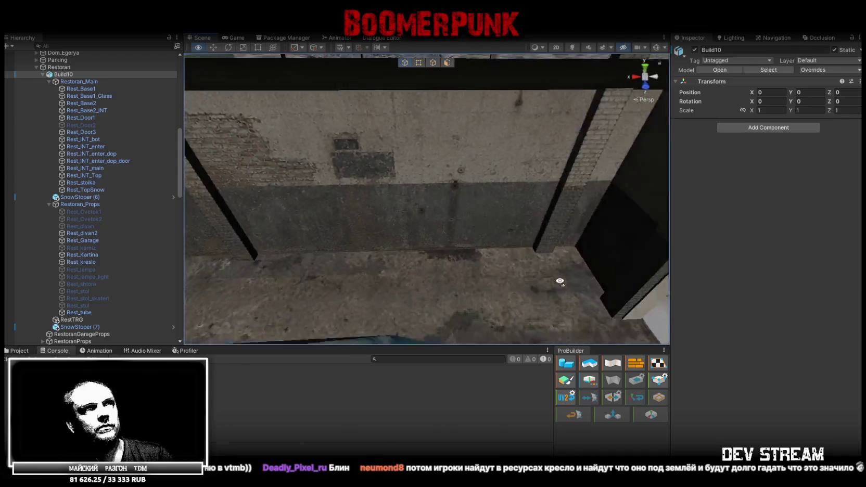
pyautogui.moveTo(555, 328)
pyautogui.keyDown('alt'); pyautogui.mouseDown()
pyautogui.moveTo(309, 265)
pyautogui.moveTo(290, 242)
pyautogui.moveTo(241, 225)
pyautogui.moveTo(163, 281)
pyautogui.mouseUp(); pyautogui.keyUp('alt')
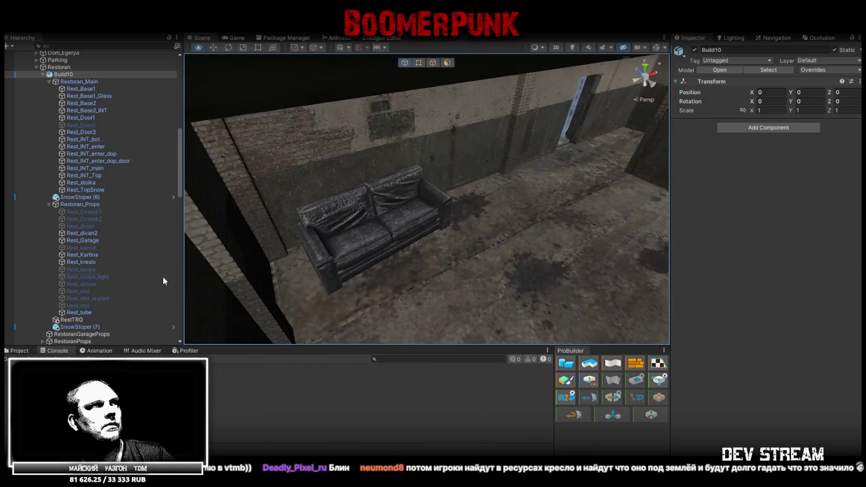
# Duplicate Rest_divan2 as Rest_divan2 (1) with Ctrl+D and deactivate the original sofa
pyautogui.click(369, 229)
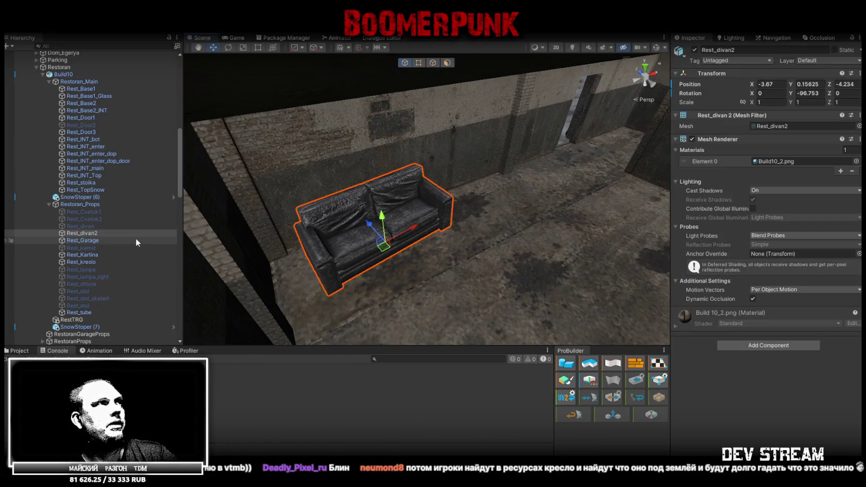
pyautogui.hotkey('ctrl', 'd')
pyautogui.click(93, 233)
pyautogui.click(694, 50)
pyautogui.moveTo(622, 198)
pyautogui.mouseDown(button='right')
pyautogui.moveTo(485, 172)
pyautogui.moveTo(409, 197)
pyautogui.mouseUp(button='right')
pyautogui.click(452, 223)
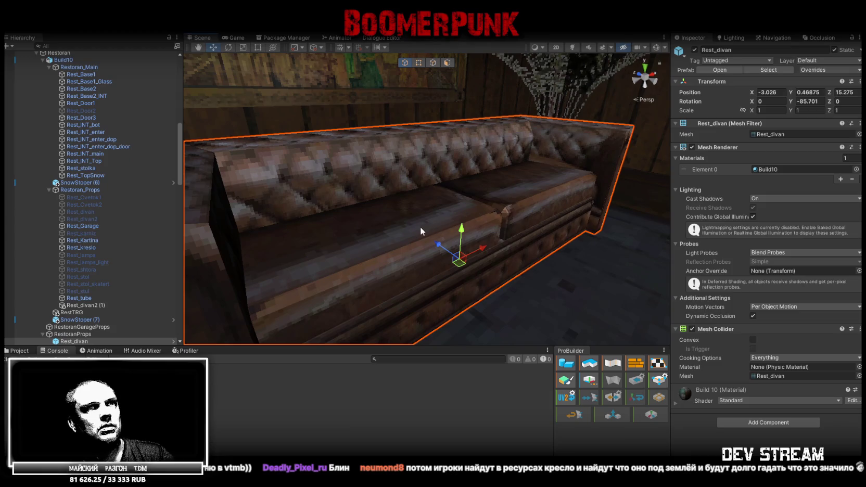
pyautogui.moveTo(420, 227); pyautogui.dragTo(310, 186, button='right')
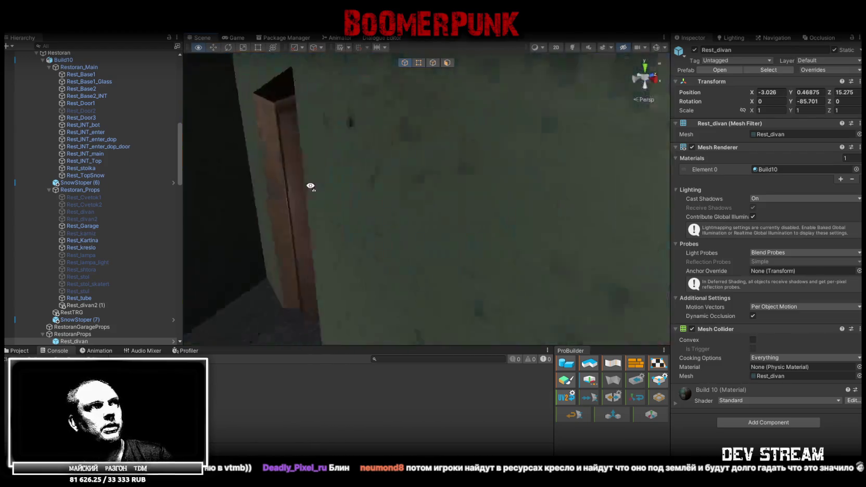
pyautogui.press('f')
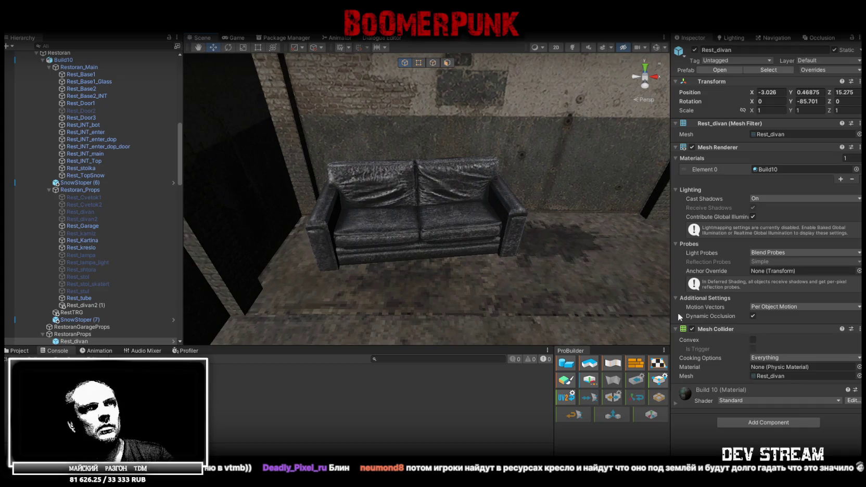
# Add a Box Collider to Rest_divan2 (1) and fit it to the right armrest
pyautogui.click(430, 260)
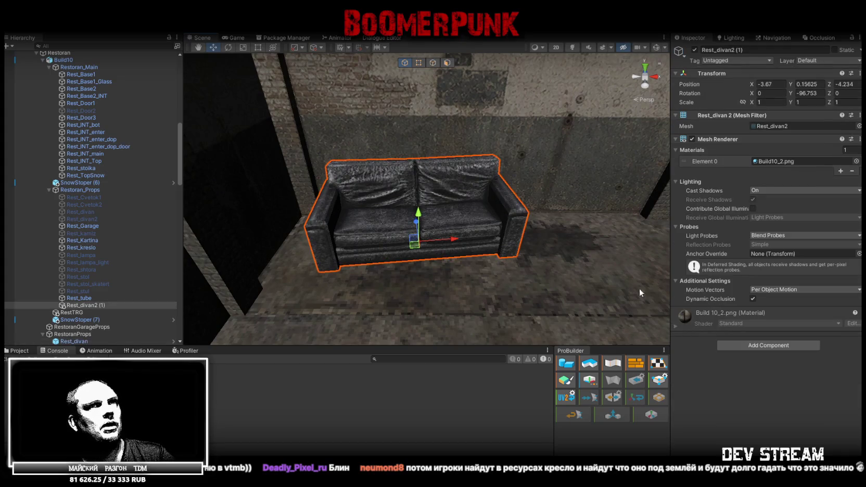
pyautogui.click(750, 345)
pyautogui.write('mesc')
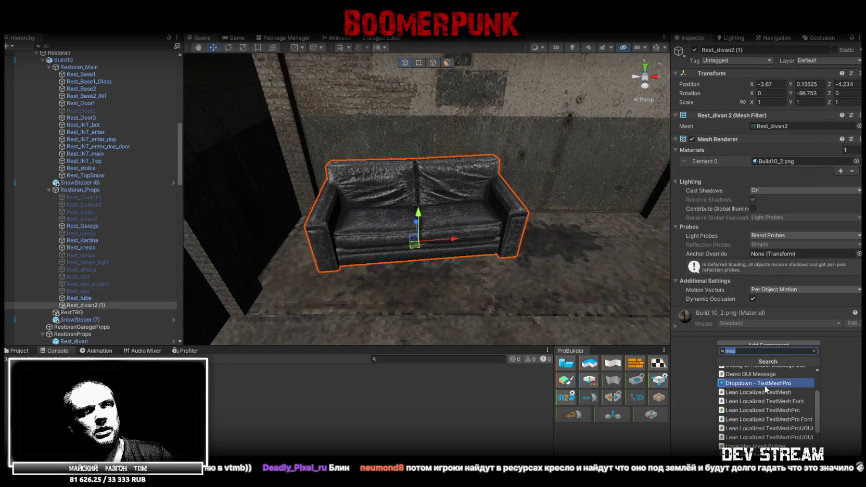
pyautogui.write('oll')
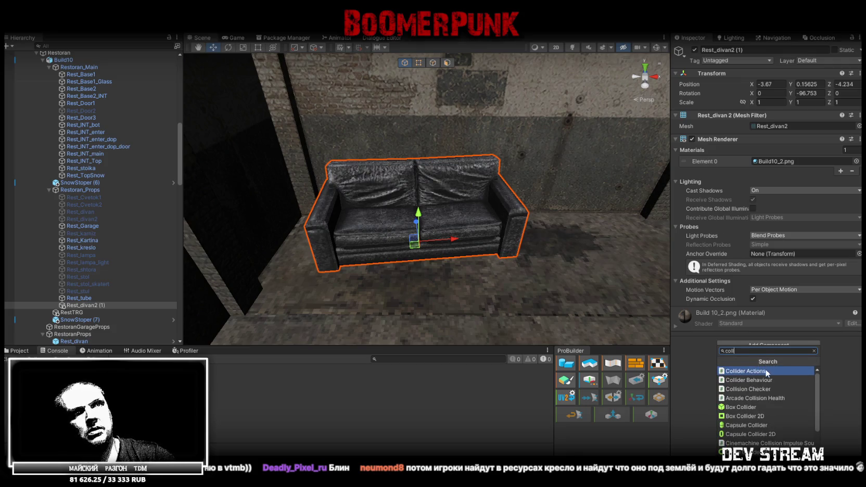
pyautogui.click(743, 407)
pyautogui.moveTo(536, 233); pyautogui.dragTo(522, 177, button='right')
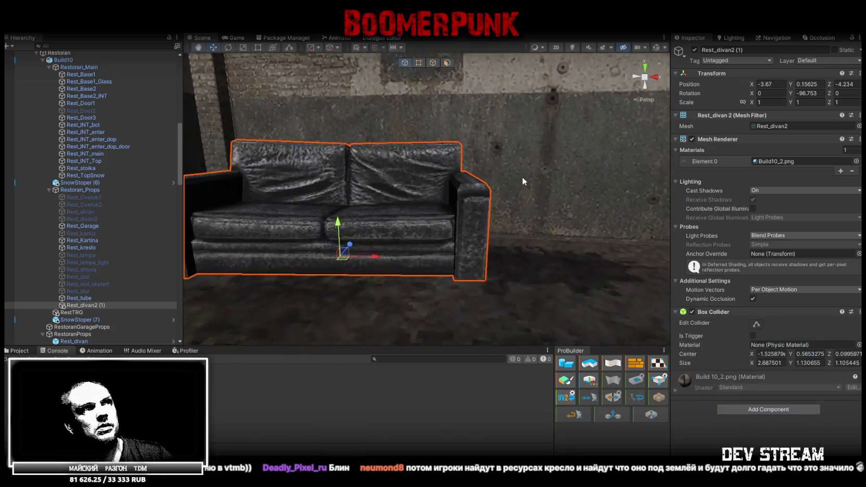
pyautogui.click(754, 327)
pyautogui.moveTo(469, 218)
pyautogui.keyDown('alt'); pyautogui.mouseDown()
pyautogui.moveTo(437, 177)
pyautogui.moveTo(445, 217)
pyautogui.moveTo(288, 245)
pyautogui.moveTo(531, 241)
pyautogui.mouseUp(); pyautogui.keyUp('alt')
pyautogui.moveTo(536, 227)
pyautogui.mouseDown(button='right')
pyautogui.moveTo(439, 247)
pyautogui.moveTo(288, 257)
pyautogui.moveTo(579, 252)
pyautogui.moveTo(709, 325)
pyautogui.mouseUp(button='right')
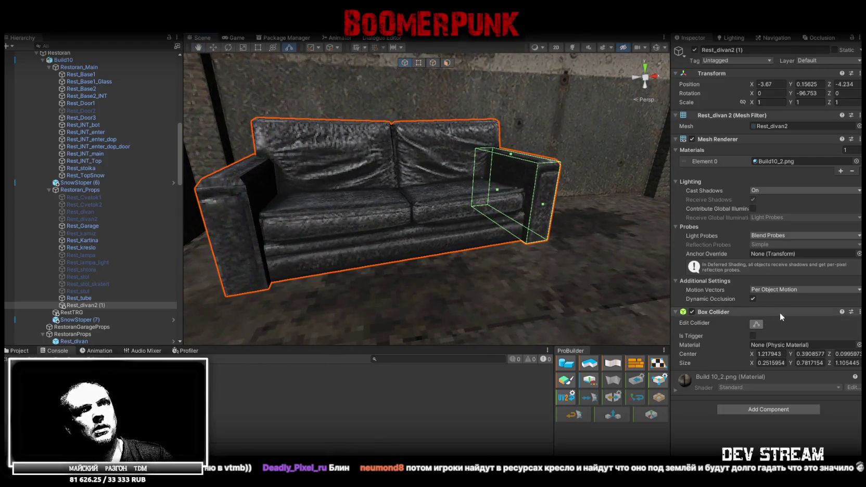
# Copy the collider, paste it as new and negate its centre X for the left armrest
pyautogui.rightClick(736, 313)
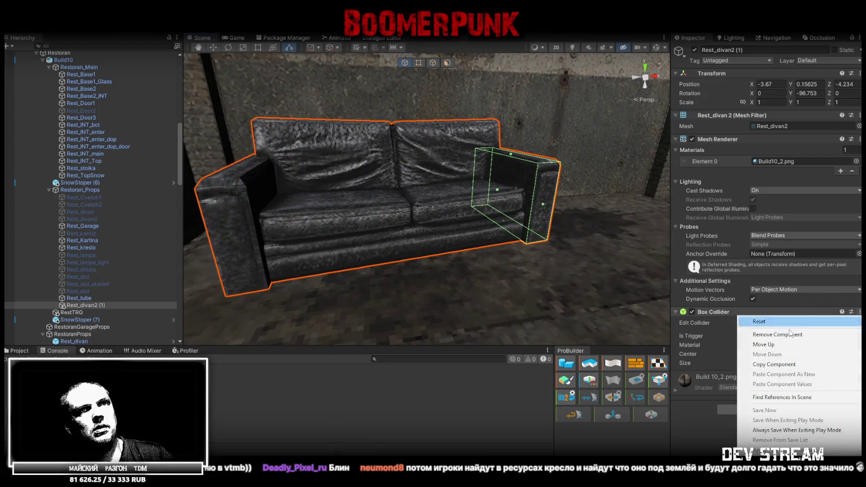
pyautogui.click(795, 367)
pyautogui.rightClick(721, 314)
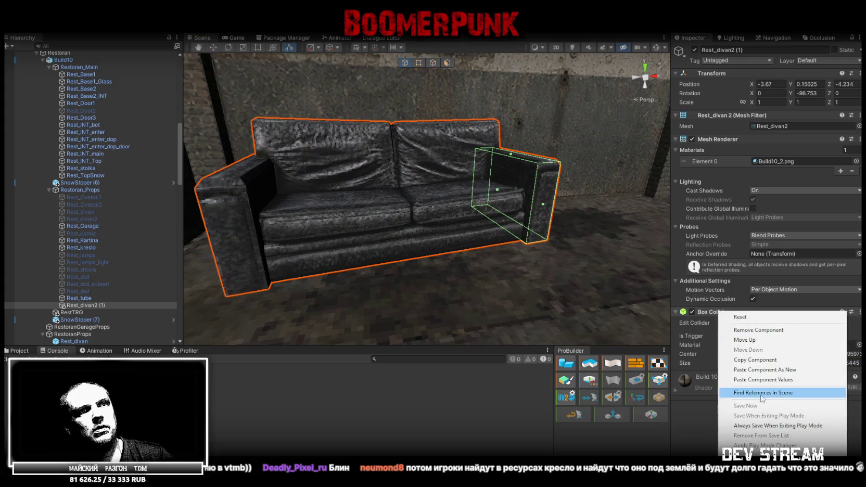
pyautogui.click(760, 370)
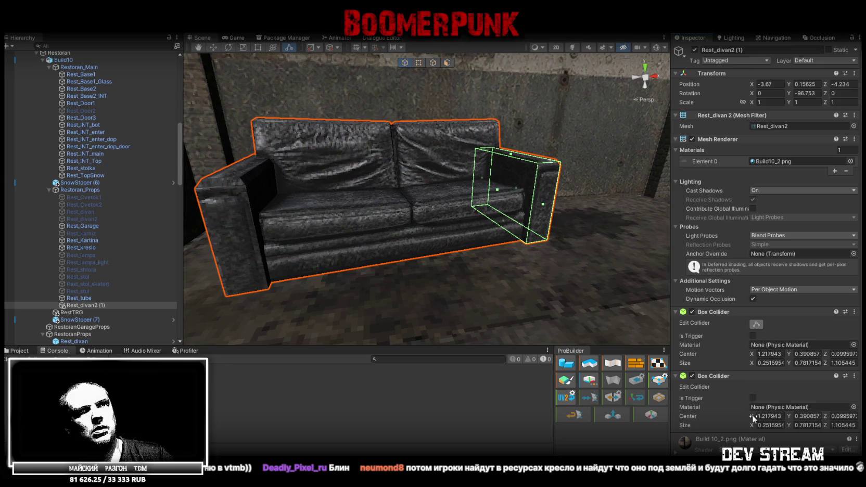
pyautogui.moveTo(755, 419); pyautogui.dragTo(796, 424)
pyautogui.click(776, 415)
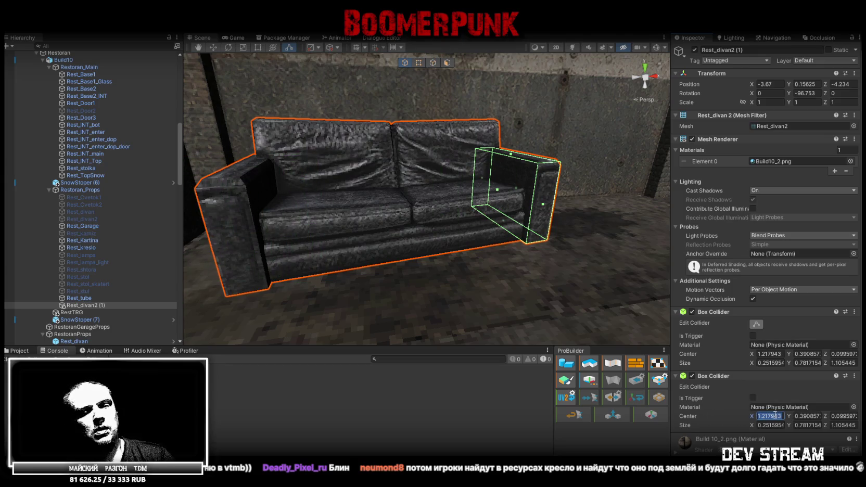
pyautogui.write('-')
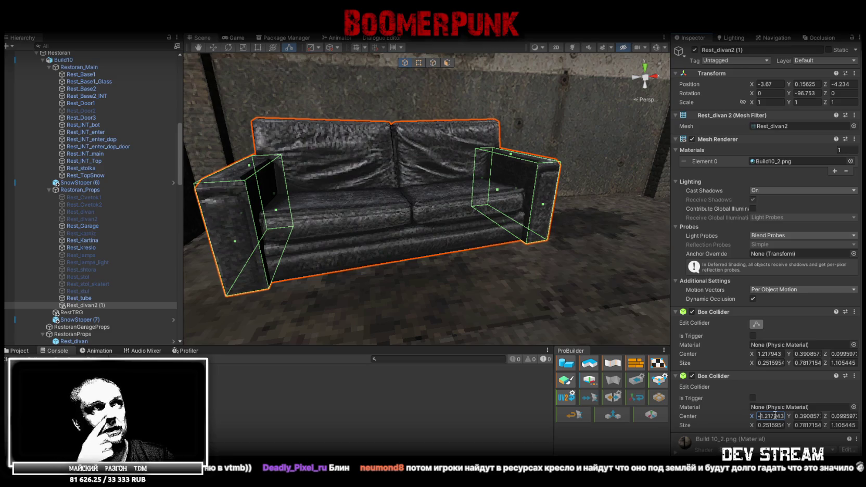
pyautogui.scroll(-1, 732, 426)
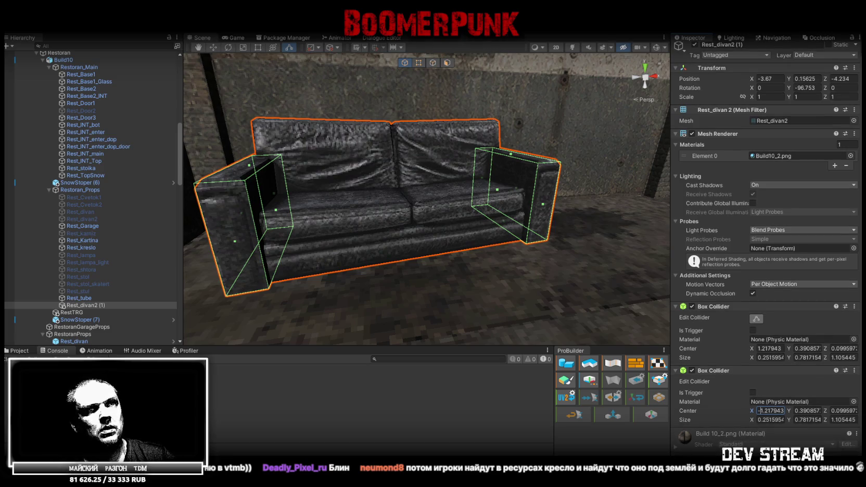
# Paste a third box collider onto the sofa for the backrest
pyautogui.rightClick(714, 430)
pyautogui.click(739, 411)
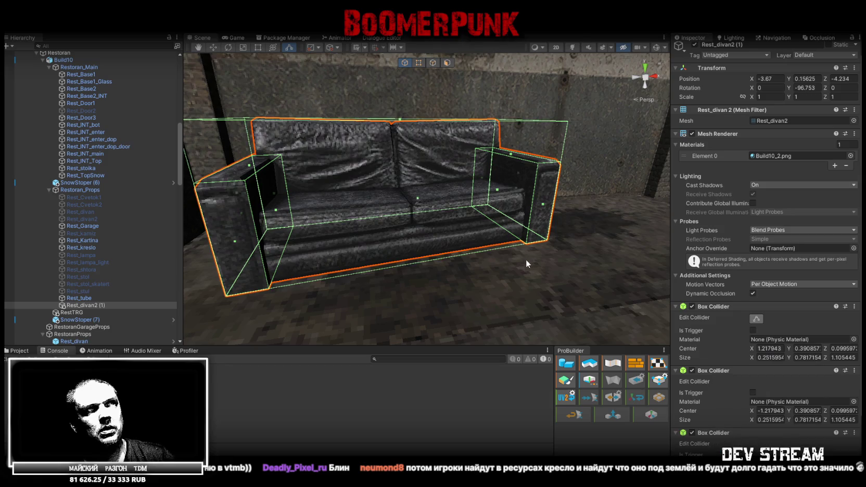
pyautogui.keyDown('alt'); pyautogui.moveTo(527, 264); pyautogui.dragTo(304, 240); pyautogui.keyUp('alt')
pyautogui.keyDown('alt'); pyautogui.moveTo(314, 240); pyautogui.dragTo(318, 220); pyautogui.keyUp('alt')
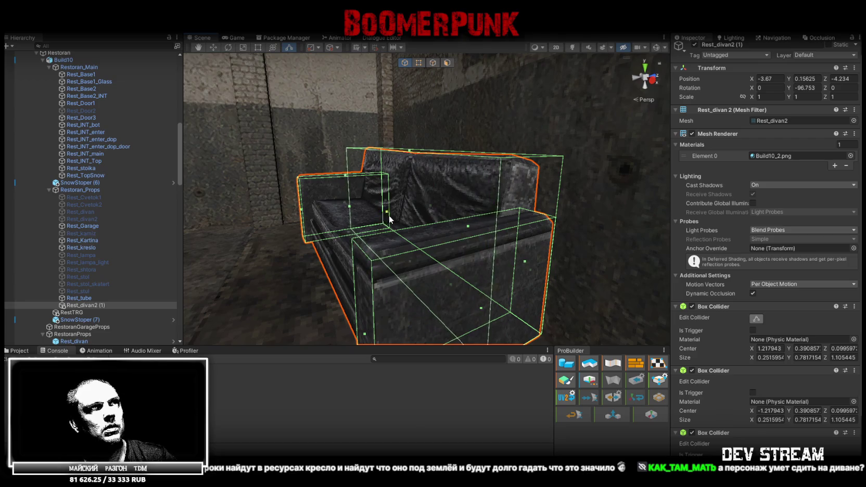
pyautogui.keyDown('alt'); pyautogui.moveTo(348, 222); pyautogui.dragTo(399, 201); pyautogui.keyUp('alt')
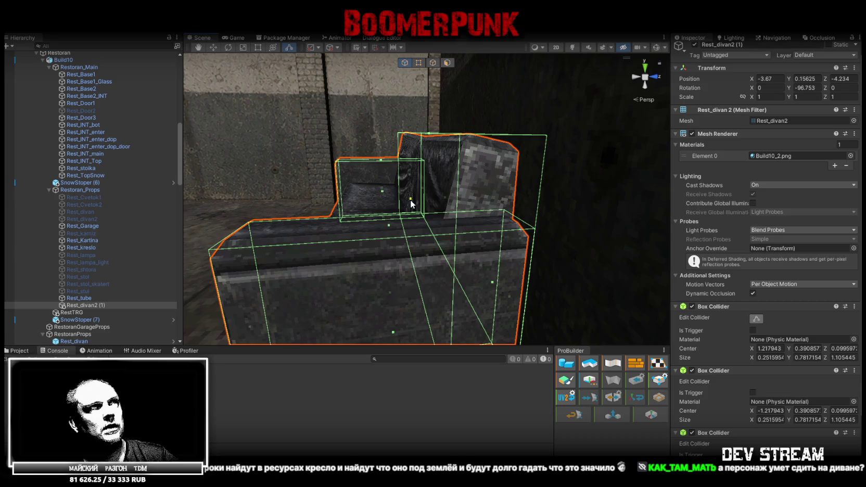
pyautogui.keyDown('alt'); pyautogui.moveTo(405, 199); pyautogui.dragTo(439, 195); pyautogui.keyUp('alt')
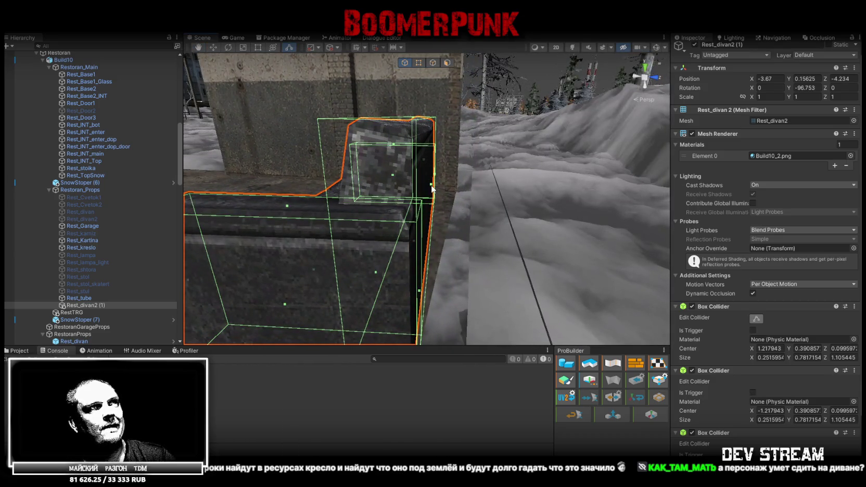
pyautogui.moveTo(432, 188)
pyautogui.keyDown('alt'); pyautogui.mouseDown()
pyautogui.moveTo(434, 207)
pyautogui.moveTo(508, 206)
pyautogui.mouseUp(); pyautogui.keyUp('alt')
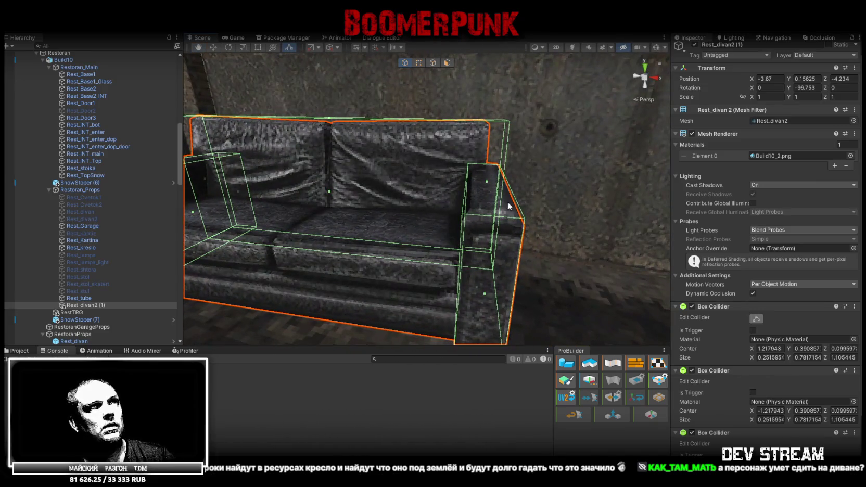
pyautogui.moveTo(476, 205)
pyautogui.keyDown('alt'); pyautogui.mouseDown()
pyautogui.moveTo(306, 227)
pyautogui.moveTo(433, 230)
pyautogui.mouseUp(); pyautogui.keyUp('alt')
pyautogui.scroll(5, 430, 221)
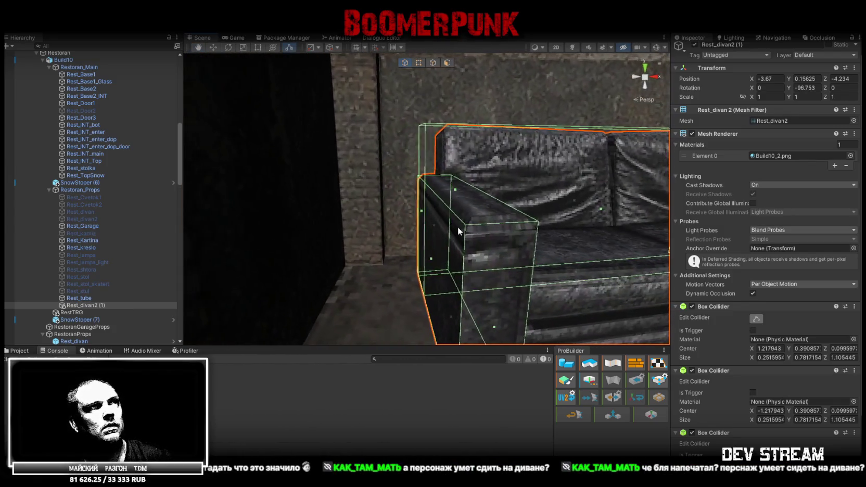
# Stretch the third collider, setting its centre X to 0 and width to 2.42
pyautogui.moveTo(422, 213); pyautogui.dragTo(439, 217)
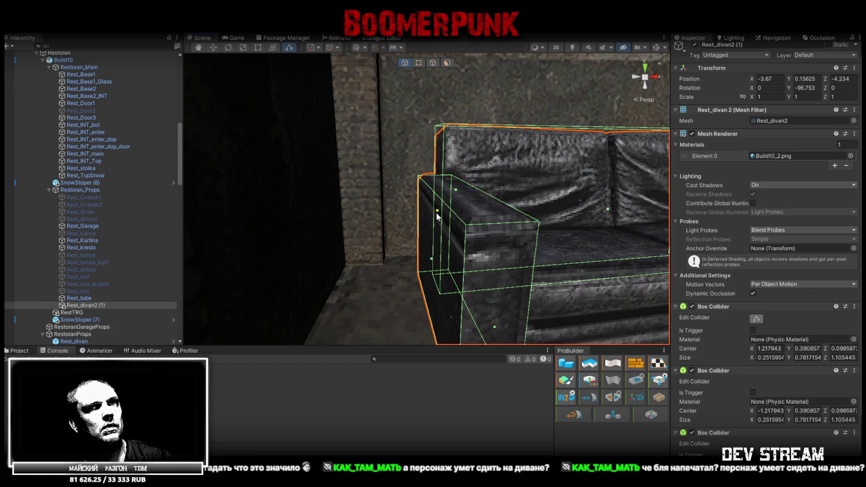
pyautogui.scroll(-3, 712, 365)
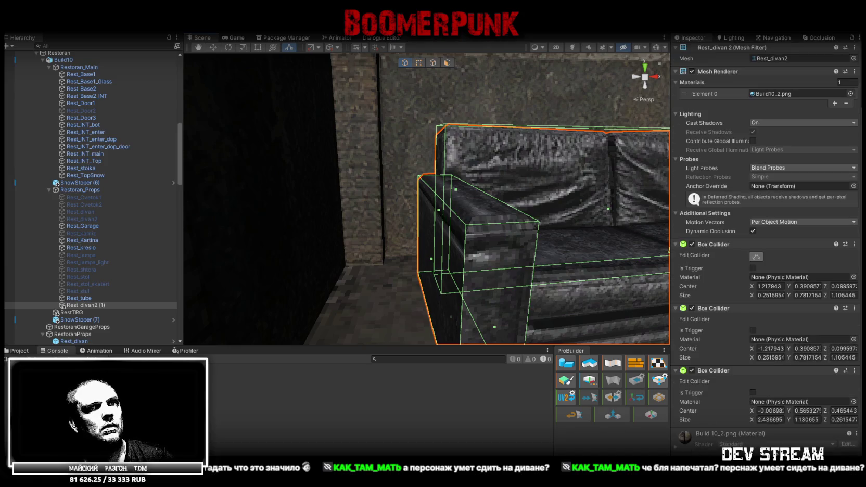
pyautogui.keyDown('alt'); pyautogui.moveTo(558, 316); pyautogui.dragTo(530, 300); pyautogui.keyUp('alt')
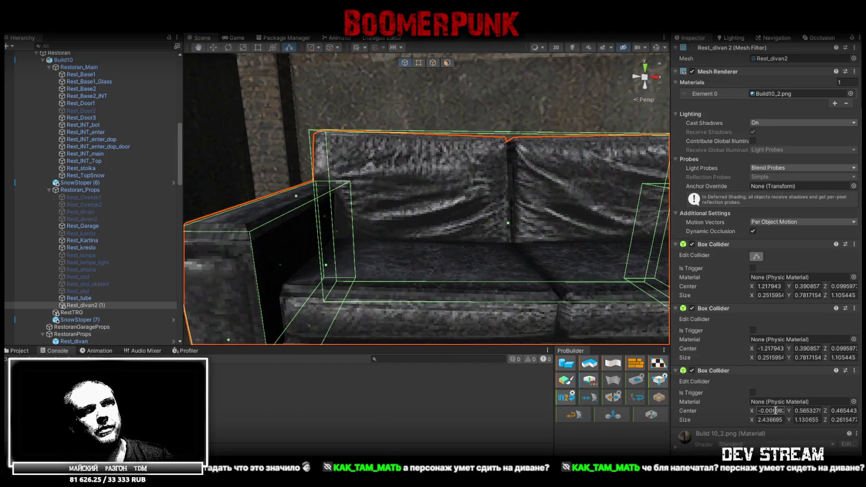
pyautogui.write('0')
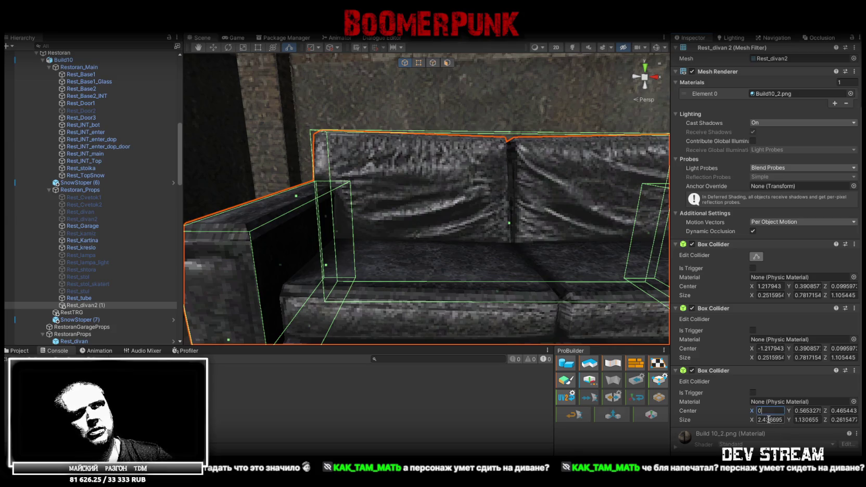
pyautogui.click(769, 419)
pyautogui.write('2.42')
pyautogui.press('Return')
pyautogui.moveTo(509, 287)
pyautogui.keyDown('alt'); pyautogui.mouseDown()
pyautogui.moveTo(505, 260)
pyautogui.moveTo(552, 270)
pyautogui.mouseUp(); pyautogui.keyUp('alt')
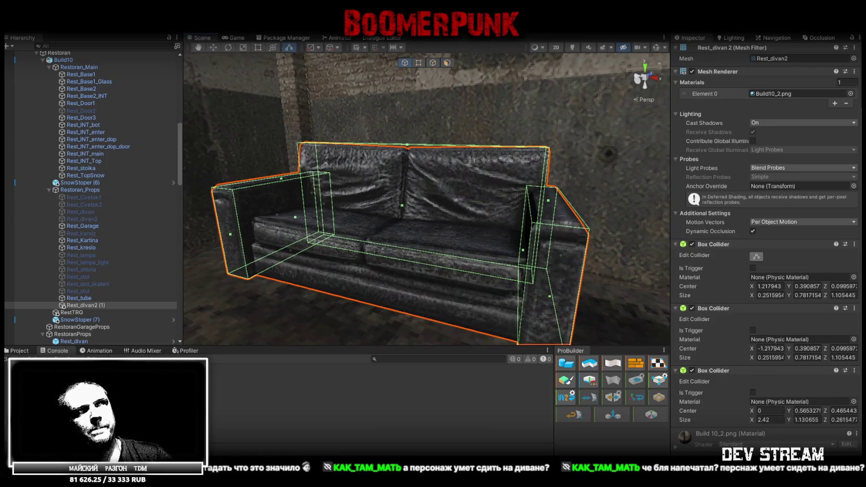
pyautogui.rightClick(715, 370)
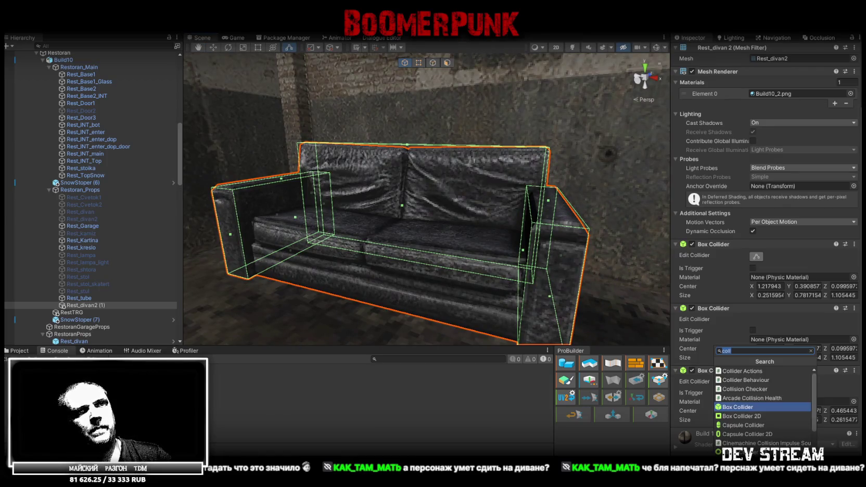
# Add a fourth box collider to the sofa and centre it at X 0
pyautogui.click(736, 407)
pyautogui.scroll(-2, 784, 436)
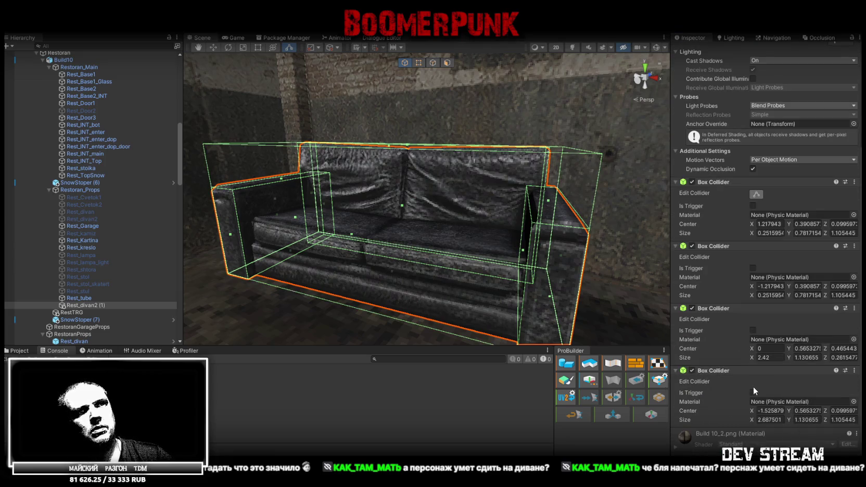
pyautogui.moveTo(333, 224)
pyautogui.keyDown('alt'); pyautogui.mouseDown()
pyautogui.moveTo(412, 235)
pyautogui.moveTo(405, 140)
pyautogui.moveTo(393, 205)
pyautogui.moveTo(525, 208)
pyautogui.mouseUp(); pyautogui.keyUp('alt')
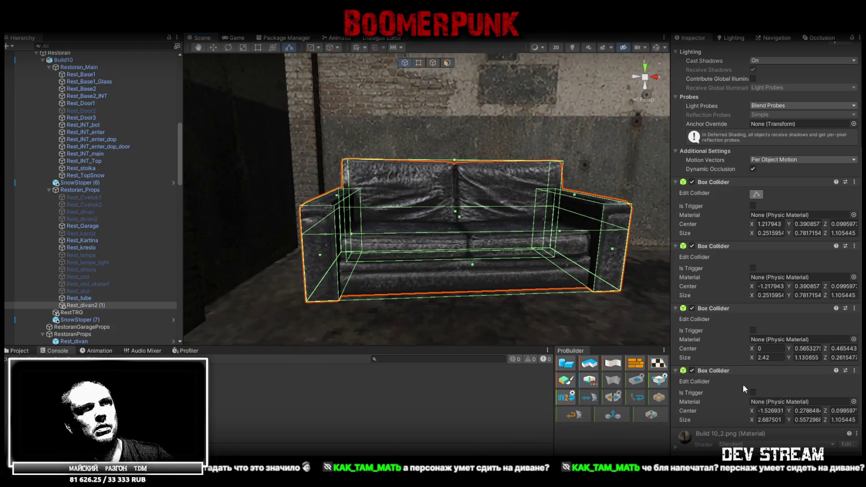
pyautogui.click(767, 357)
pyautogui.hotkey('ctrl', 'c')
pyautogui.click(770, 419)
pyautogui.hotkey('ctrl', 'v')
pyautogui.click(775, 410)
pyautogui.write('0')
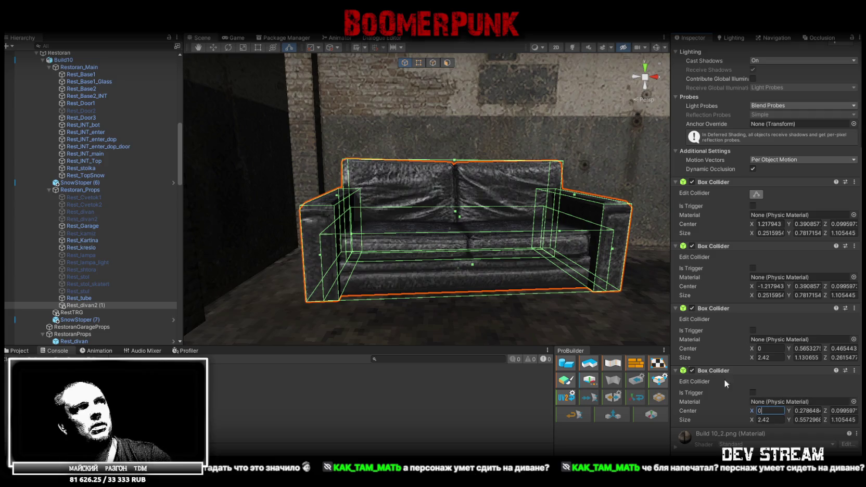
pyautogui.press('Return')
pyautogui.press('f')
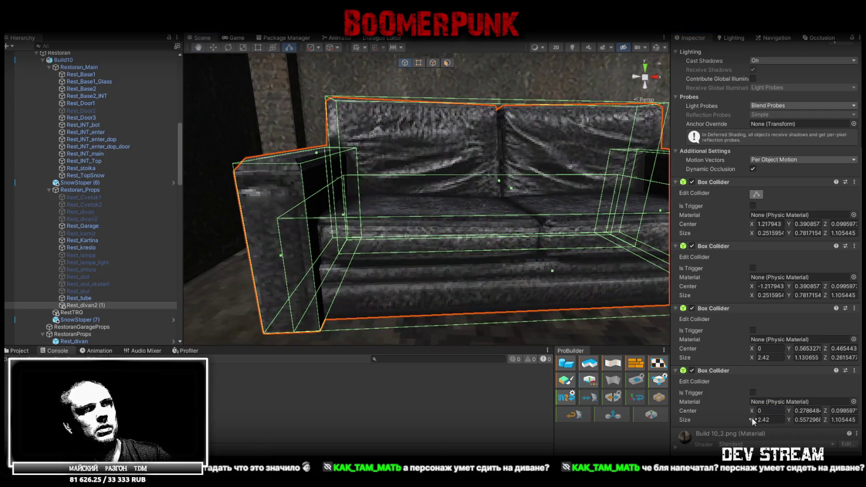
# Fit the seat collider to 2.2 wide and 0.48 tall with centre Y 0.24
pyautogui.moveTo(751, 422); pyautogui.dragTo(747, 422)
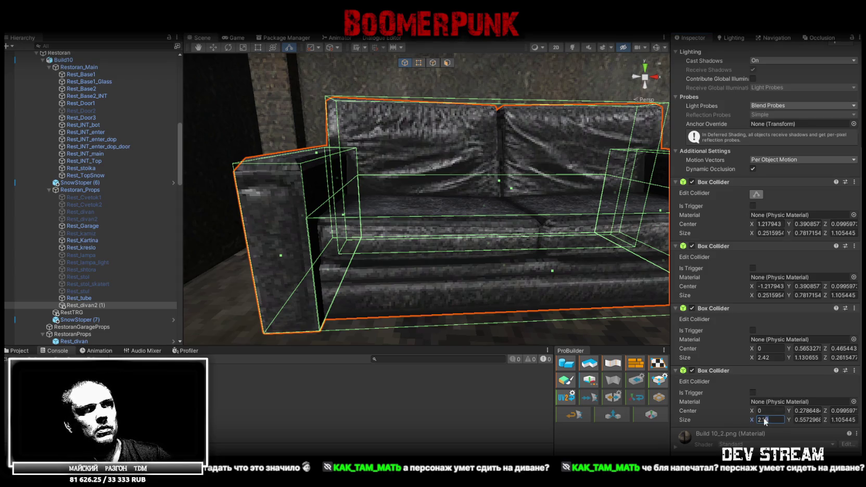
pyautogui.write('2.2')
pyautogui.keyDown('alt'); pyautogui.moveTo(541, 251); pyautogui.dragTo(377, 306); pyautogui.keyUp('alt')
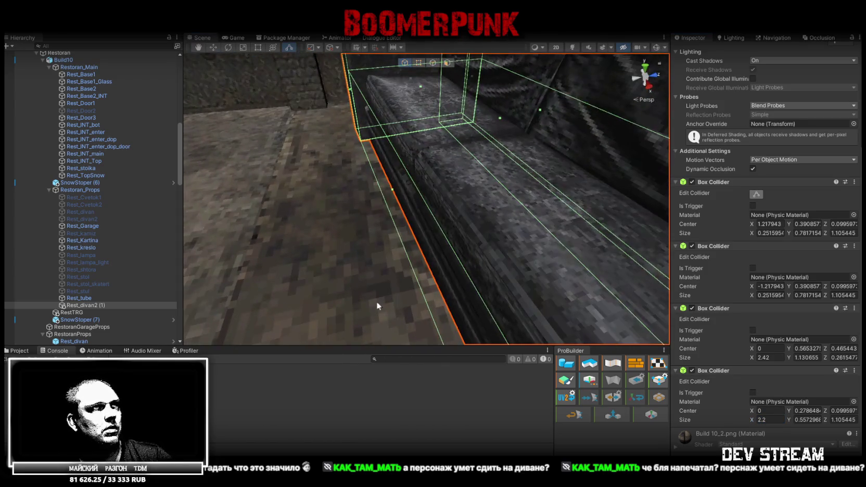
pyautogui.moveTo(393, 192); pyautogui.dragTo(407, 188)
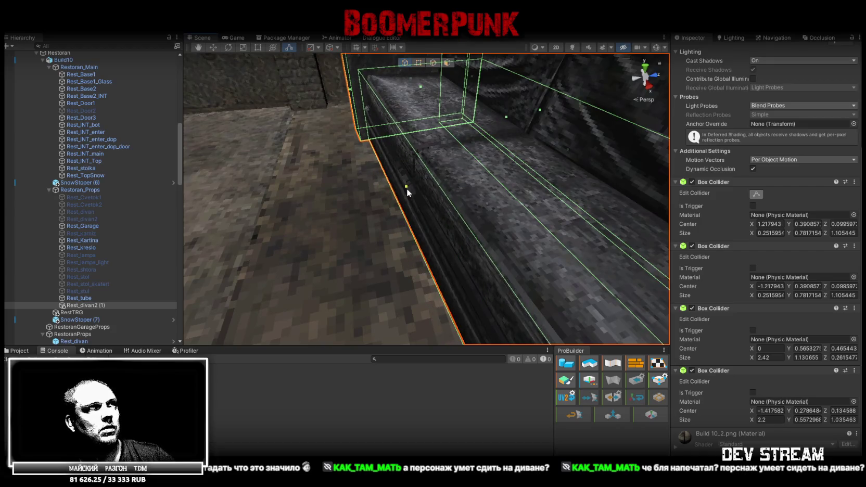
pyautogui.moveTo(376, 227)
pyautogui.keyDown('alt'); pyautogui.mouseDown()
pyautogui.moveTo(514, 177)
pyautogui.moveTo(516, 160)
pyautogui.mouseUp(); pyautogui.keyUp('alt')
pyautogui.moveTo(430, 183)
pyautogui.mouseDown()
pyautogui.moveTo(428, 194)
pyautogui.moveTo(598, 270)
pyautogui.mouseUp()
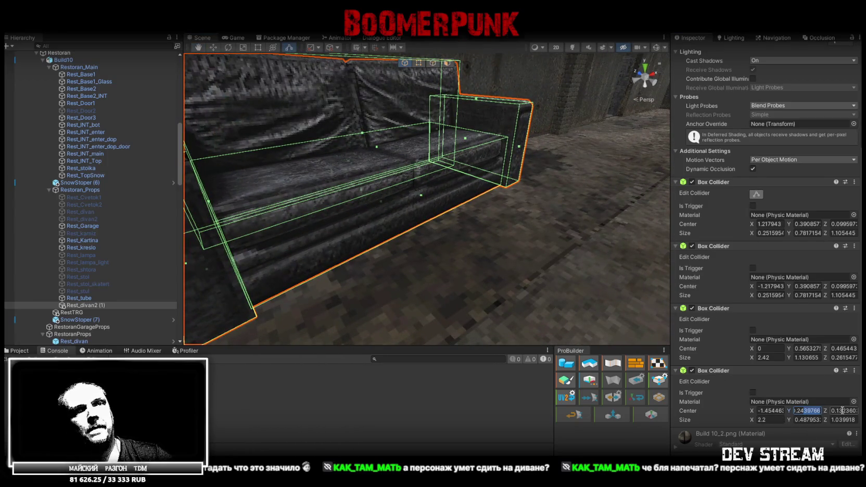
pyautogui.press('BackSpace')
pyautogui.press('BackSpace')
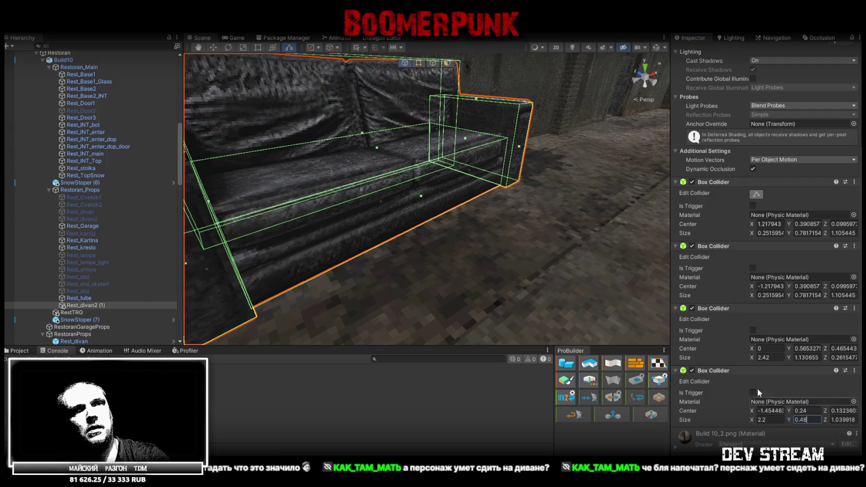
pyautogui.moveTo(499, 249)
pyautogui.keyDown('alt'); pyautogui.mouseDown()
pyautogui.moveTo(284, 133)
pyautogui.moveTo(307, 145)
pyautogui.mouseUp(); pyautogui.keyUp('alt')
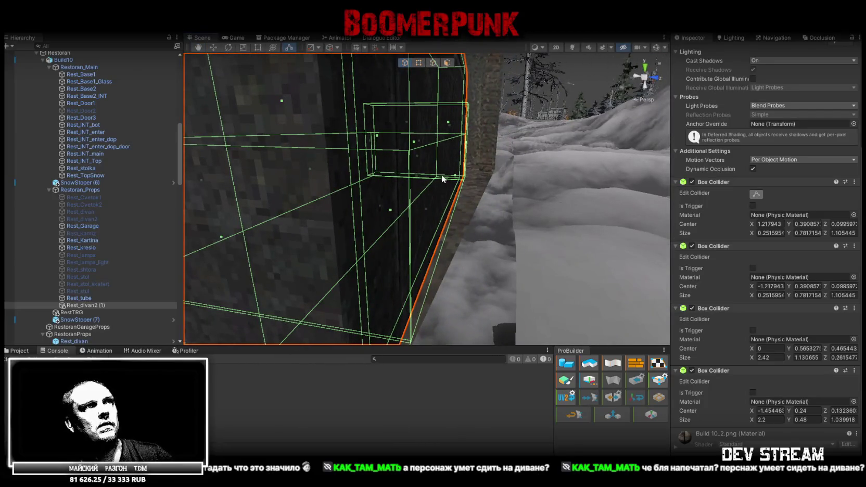
pyautogui.moveTo(453, 178); pyautogui.dragTo(409, 178)
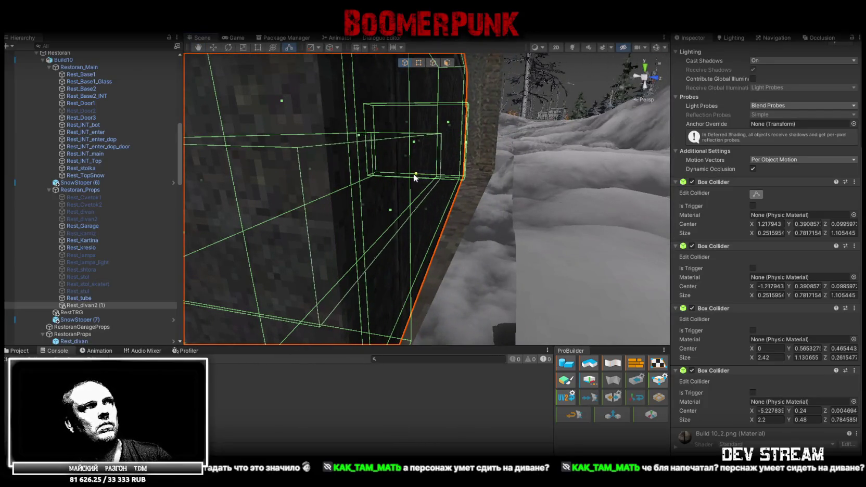
pyautogui.press('f')
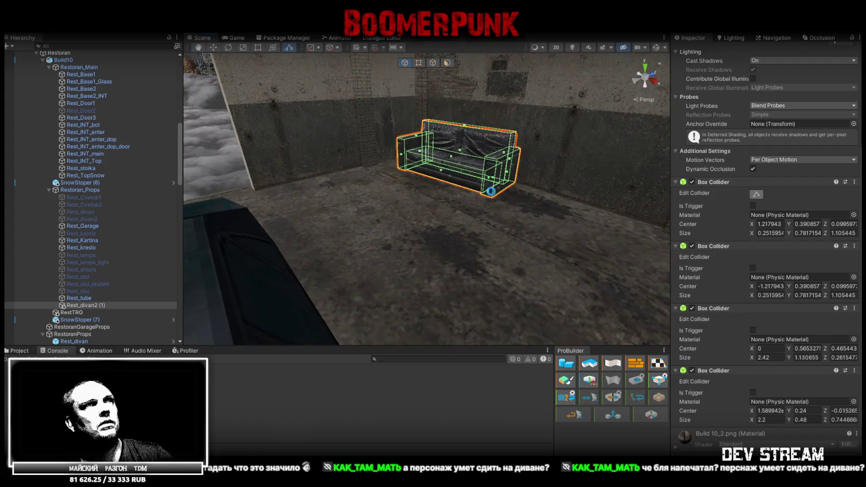
# Rename the duplicated sofa to Rest_divan2
pyautogui.click(100, 305)
pyautogui.press('BackSpace')
pyautogui.press('BackSpace')
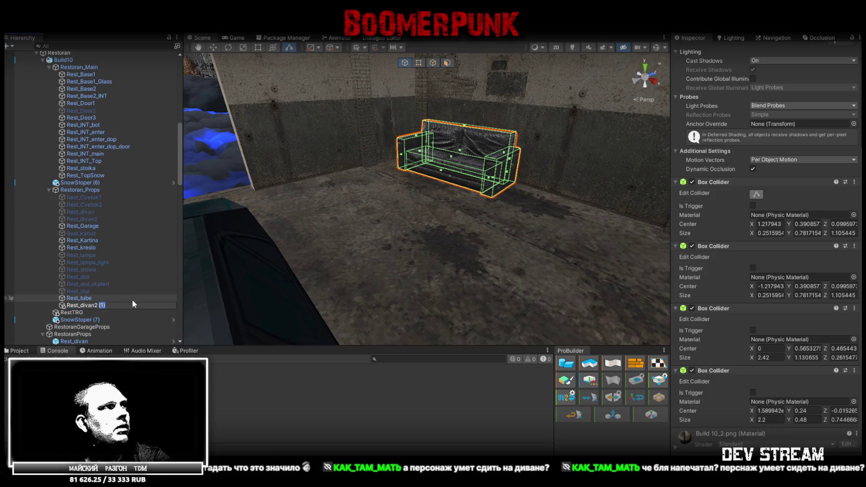
pyautogui.press('Return')
# Save Rest_divan2 as a prefab in Prefab/RestProps and move it under RestoranGarageProps
pyautogui.click(19, 351)
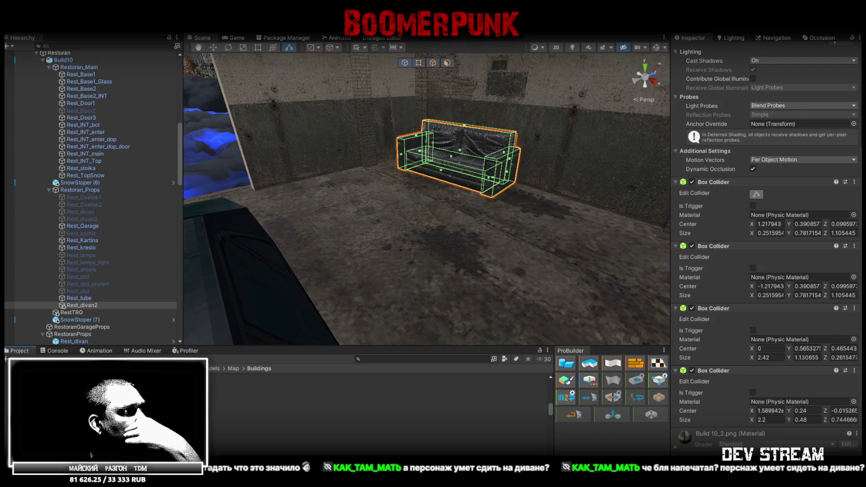
pyautogui.click(104, 395)
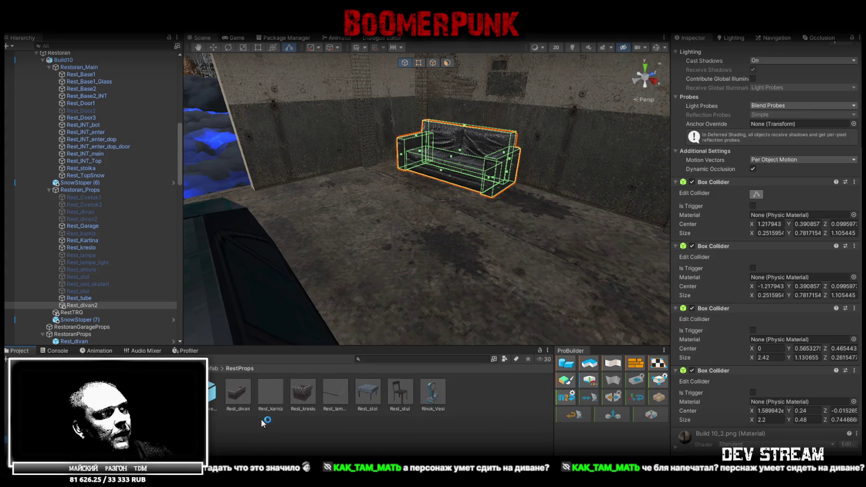
pyautogui.click(81, 305)
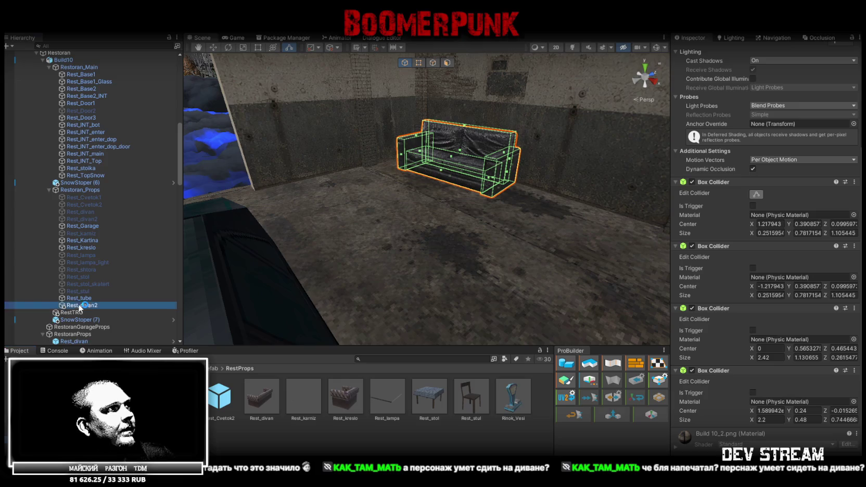
pyautogui.click(81, 306)
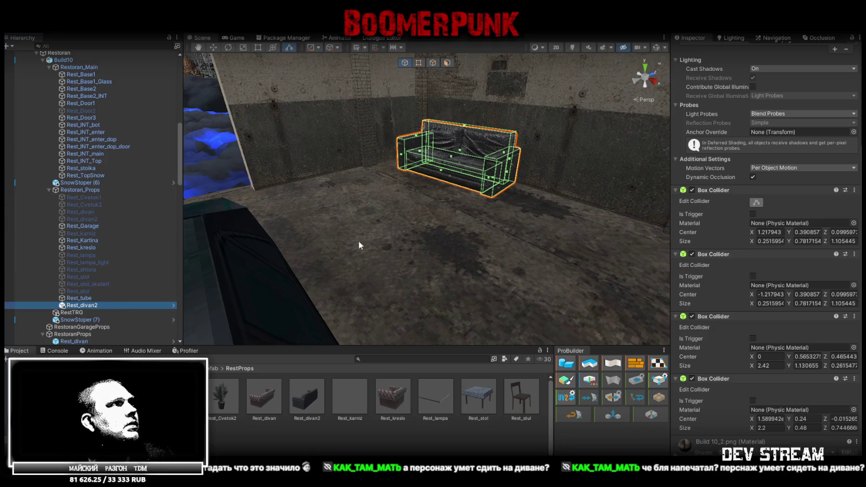
pyautogui.press('f')
pyautogui.moveTo(84, 306); pyautogui.dragTo(63, 105)
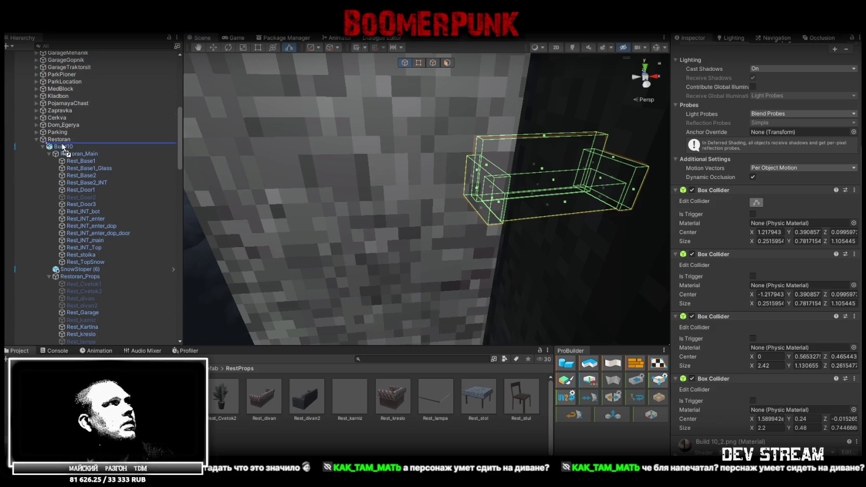
pyautogui.moveTo(63, 106)
pyautogui.mouseDown()
pyautogui.moveTo(47, 144)
pyautogui.moveTo(78, 161)
pyautogui.mouseUp()
pyautogui.click(44, 168)
pyautogui.click(78, 161)
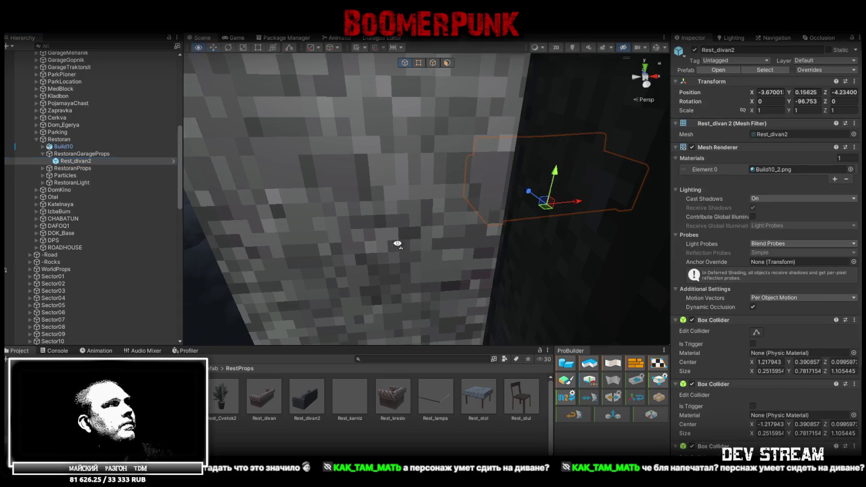
# Set the Rest_divan2 prefab asset's position to 0, 0, 0 and make it Static
pyautogui.press('f')
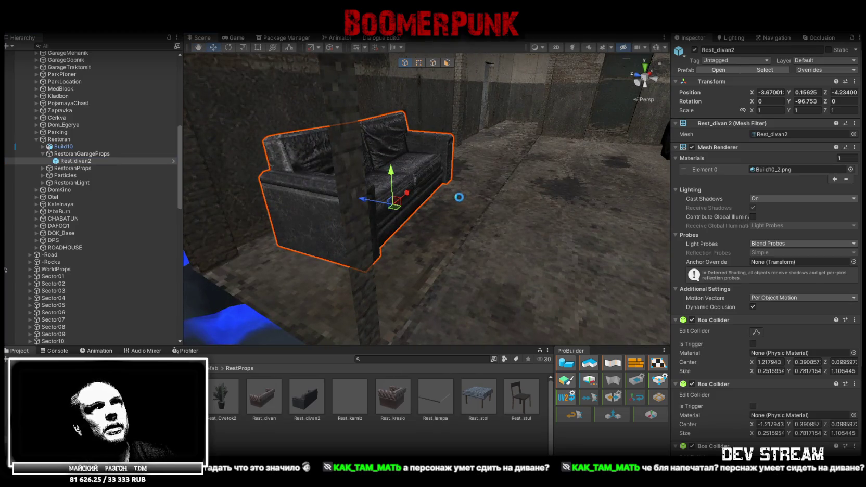
pyautogui.click(316, 403)
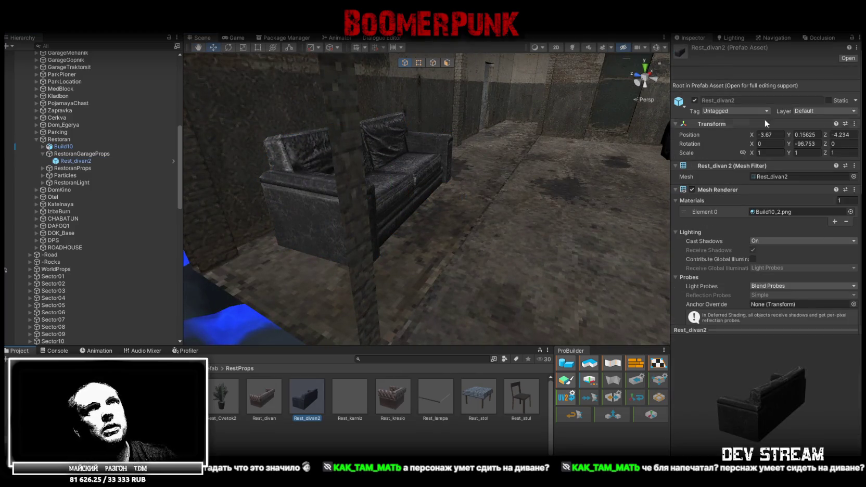
pyautogui.click(780, 134)
pyautogui.write('0')
pyautogui.click(804, 134)
pyautogui.write('0')
pyautogui.click(845, 134)
pyautogui.click(828, 101)
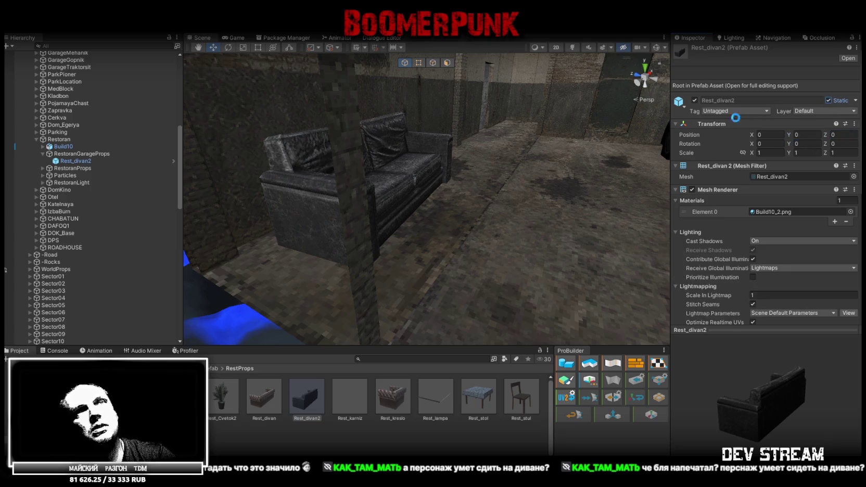
pyautogui.moveTo(505, 178); pyautogui.dragTo(449, 184, button='right')
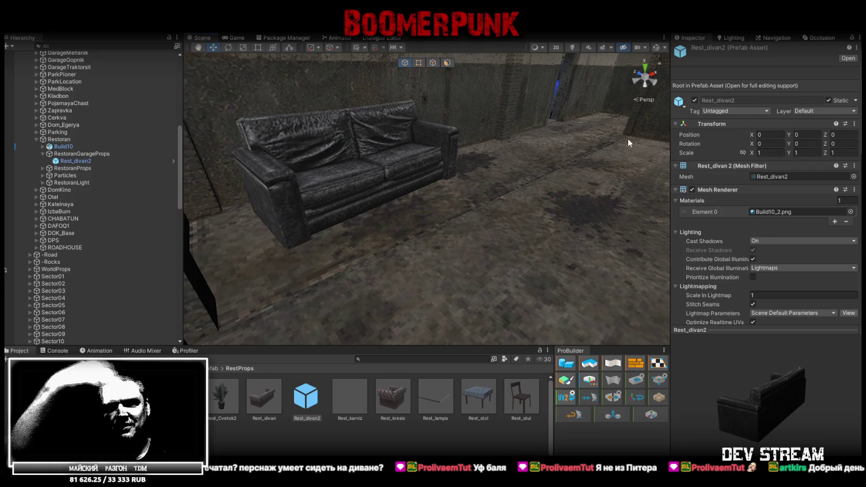
pyautogui.moveTo(510, 182)
pyautogui.mouseDown(button='right')
pyautogui.moveTo(503, 203)
pyautogui.moveTo(453, 186)
pyautogui.moveTo(525, 215)
pyautogui.moveTo(490, 187)
pyautogui.mouseUp(button='right')
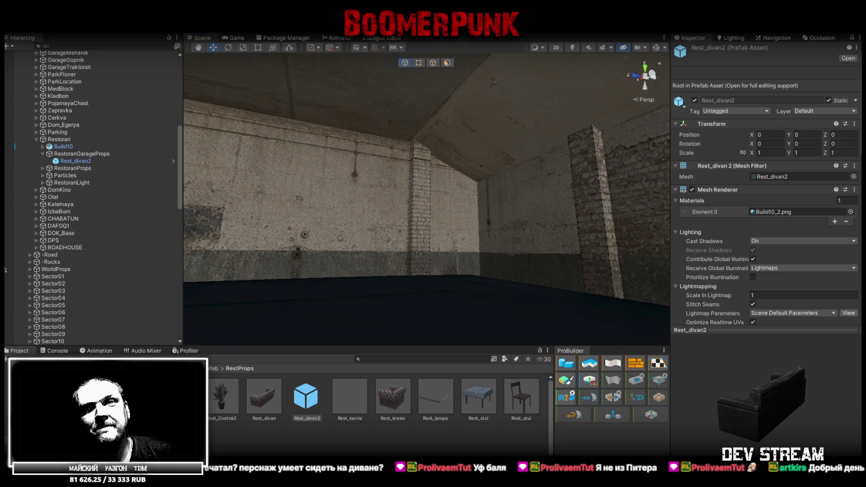
pyautogui.moveTo(512, 324)
pyautogui.mouseDown(button='right')
pyautogui.moveTo(557, 310)
pyautogui.moveTo(541, 295)
pyautogui.mouseUp(button='right')
pyautogui.scroll(5, 126, 254)
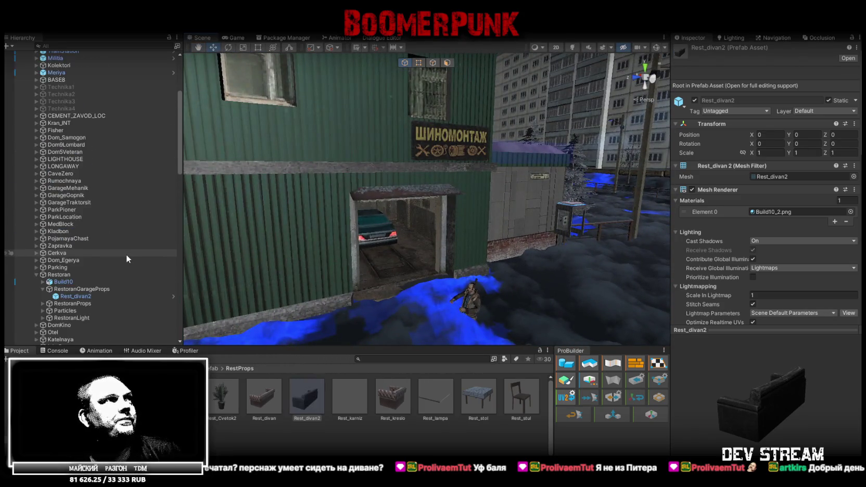
pyautogui.scroll(1, 75, 217)
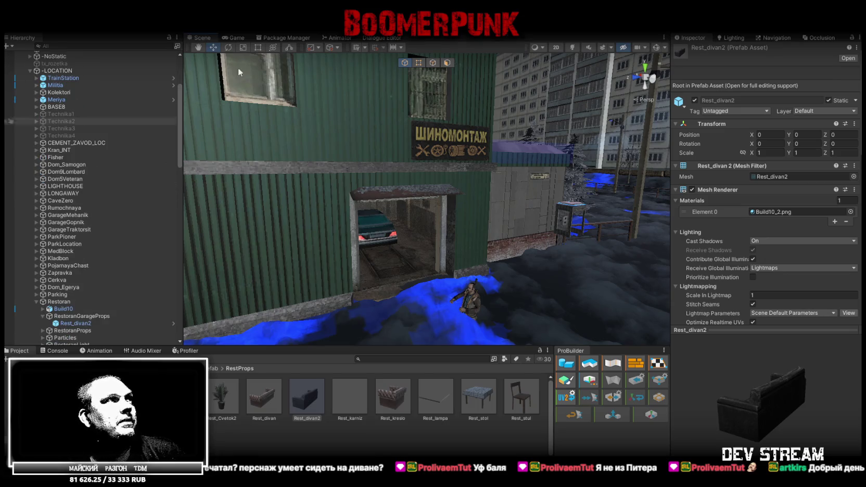
pyautogui.hotkey('alt', 'Tab')
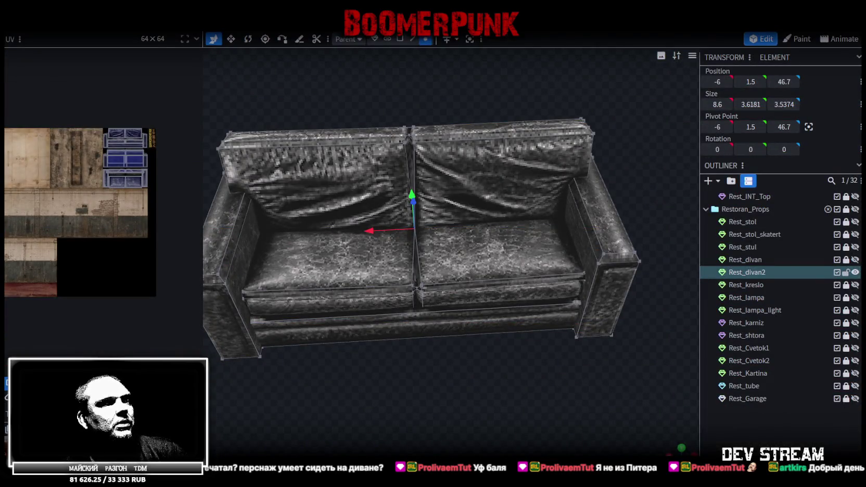
# Switch to Unity and back to Blockbench to view the textured Rest_divan2 sofa model
pyautogui.hotkey('alt', 'Tab')
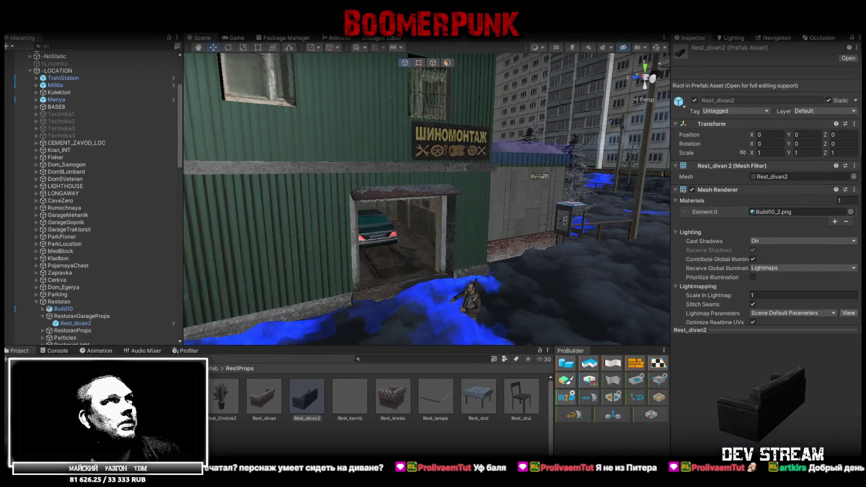
pyautogui.hotkey('alt', 'Tab')
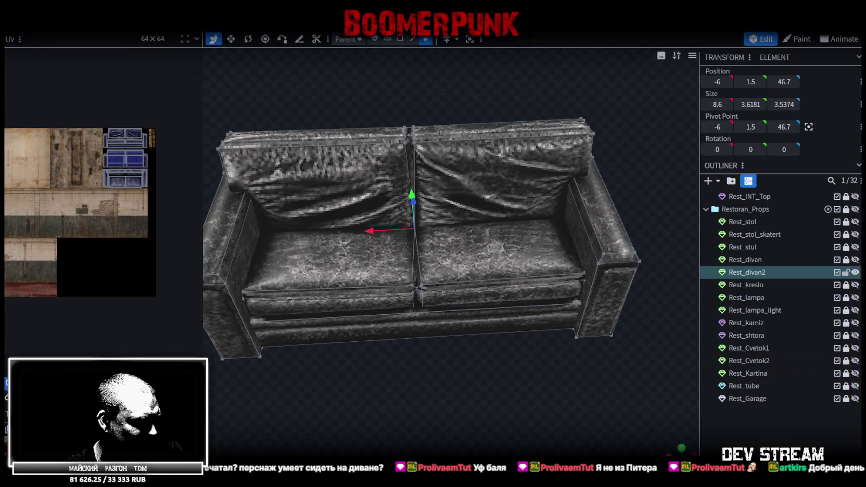